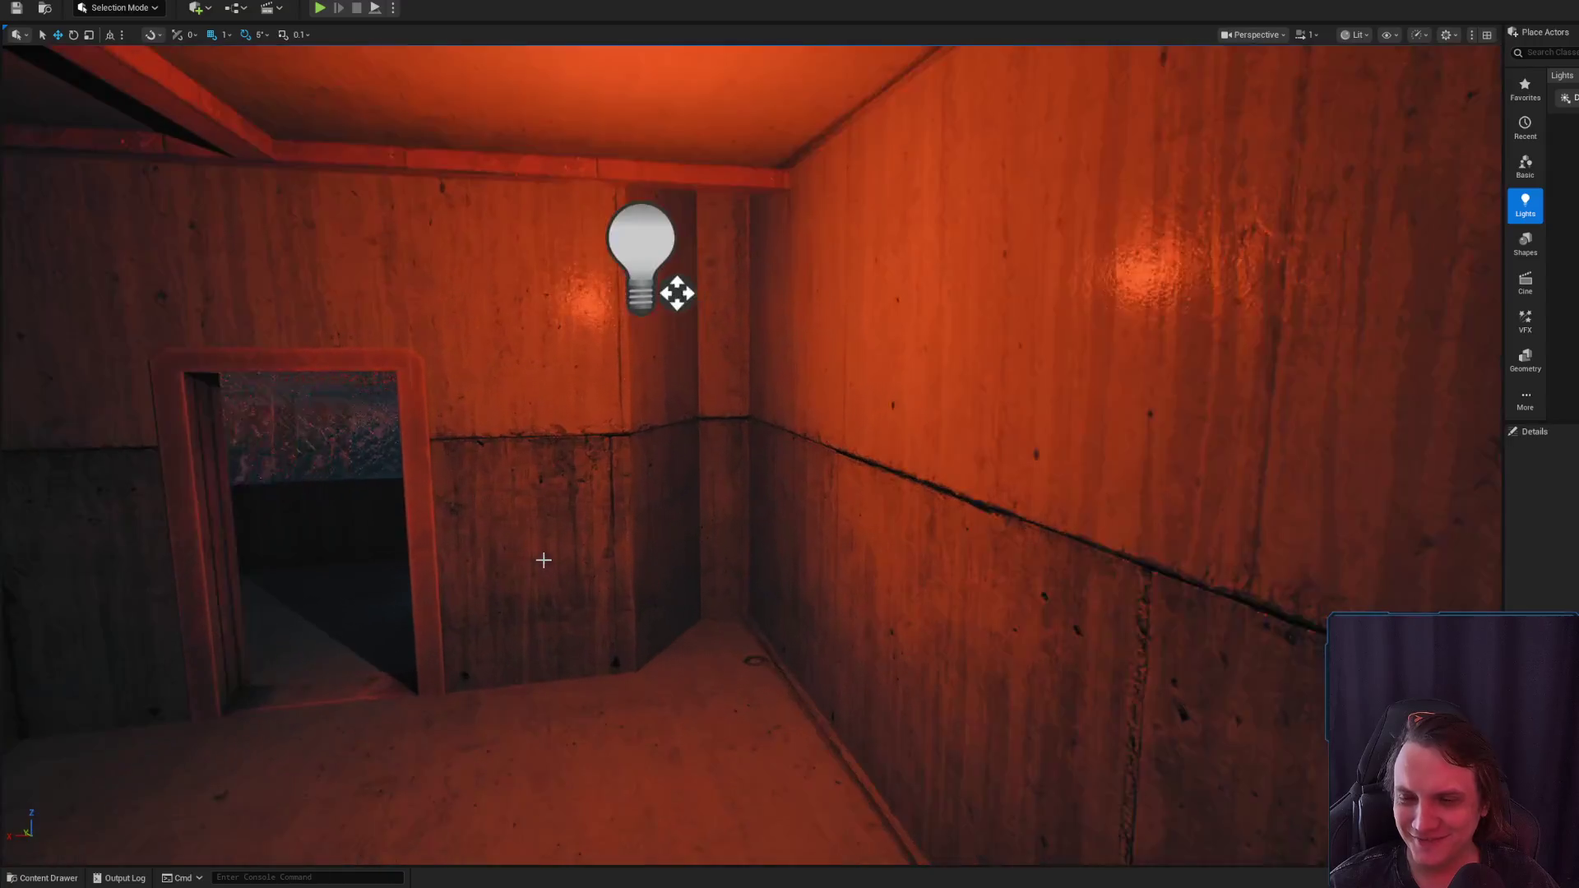
Open the Content Drawer and browse the 60 static meshes matching 'light', including the ceiling lights
{"action": "scroll", "coordinate": [789, 444], "scroll_direction": "down", "scroll_amount": 10}
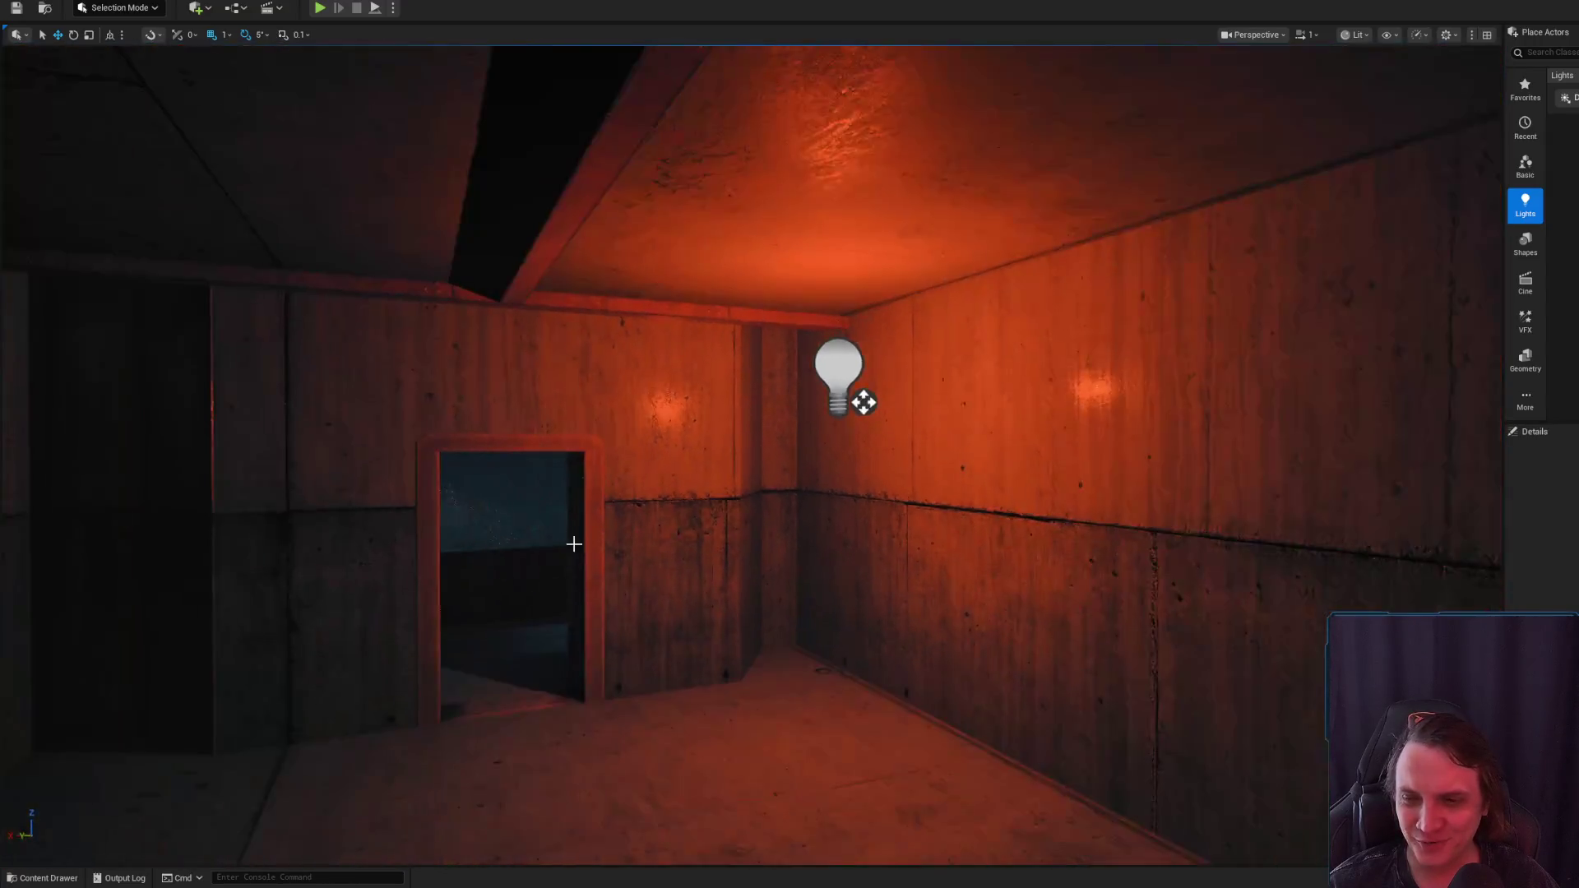
{"action": "left_click", "coordinate": [45, 878]}
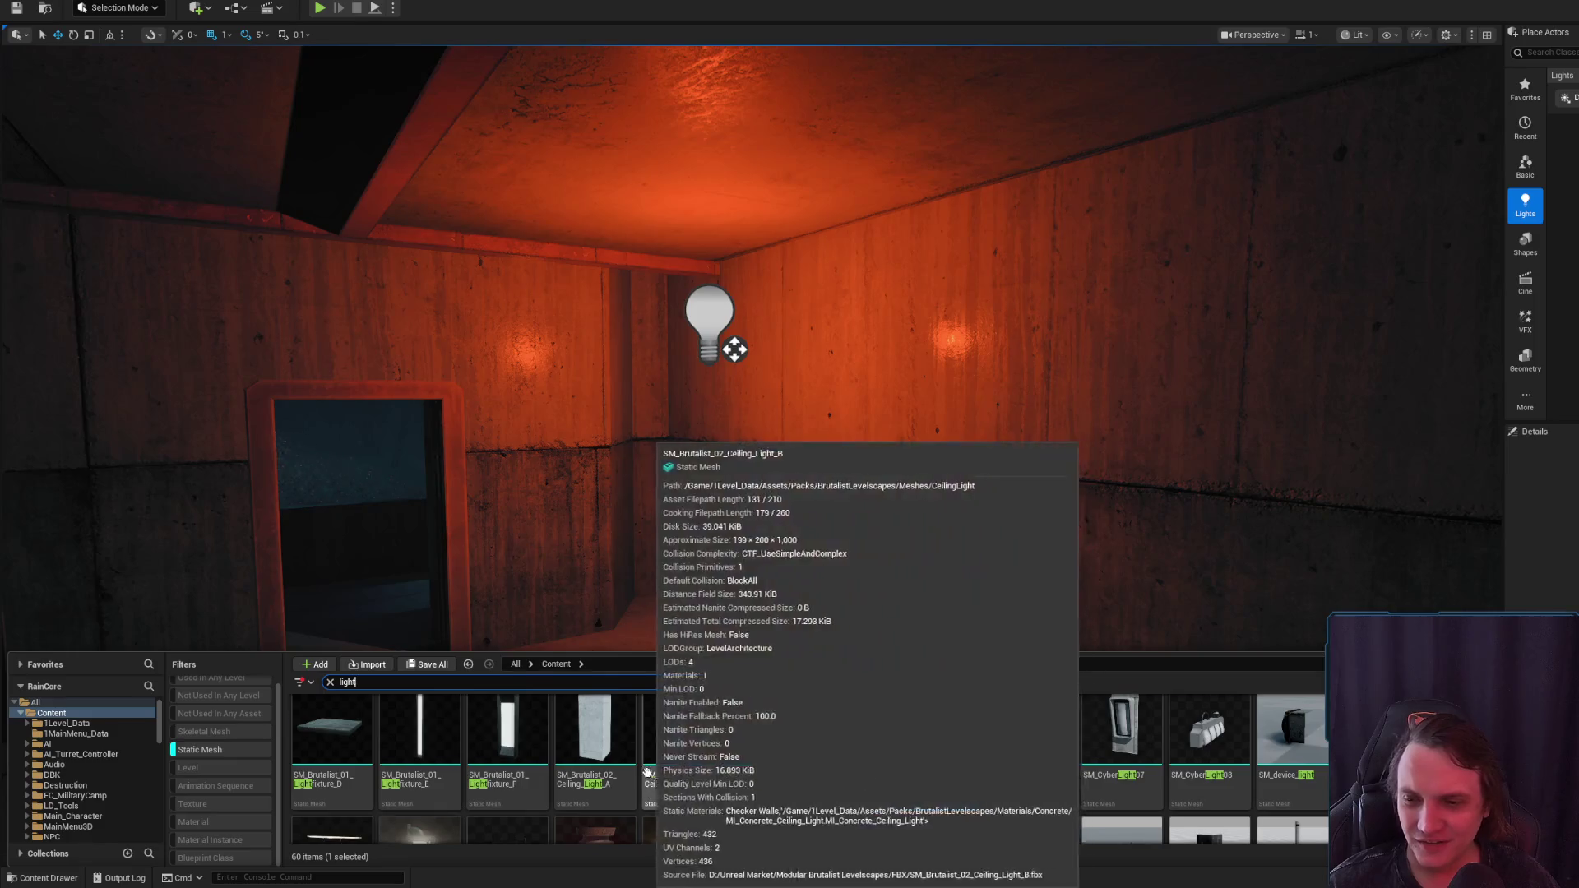
{"action": "scroll", "coordinate": [656, 798], "scroll_direction": "down", "scroll_amount": 2}
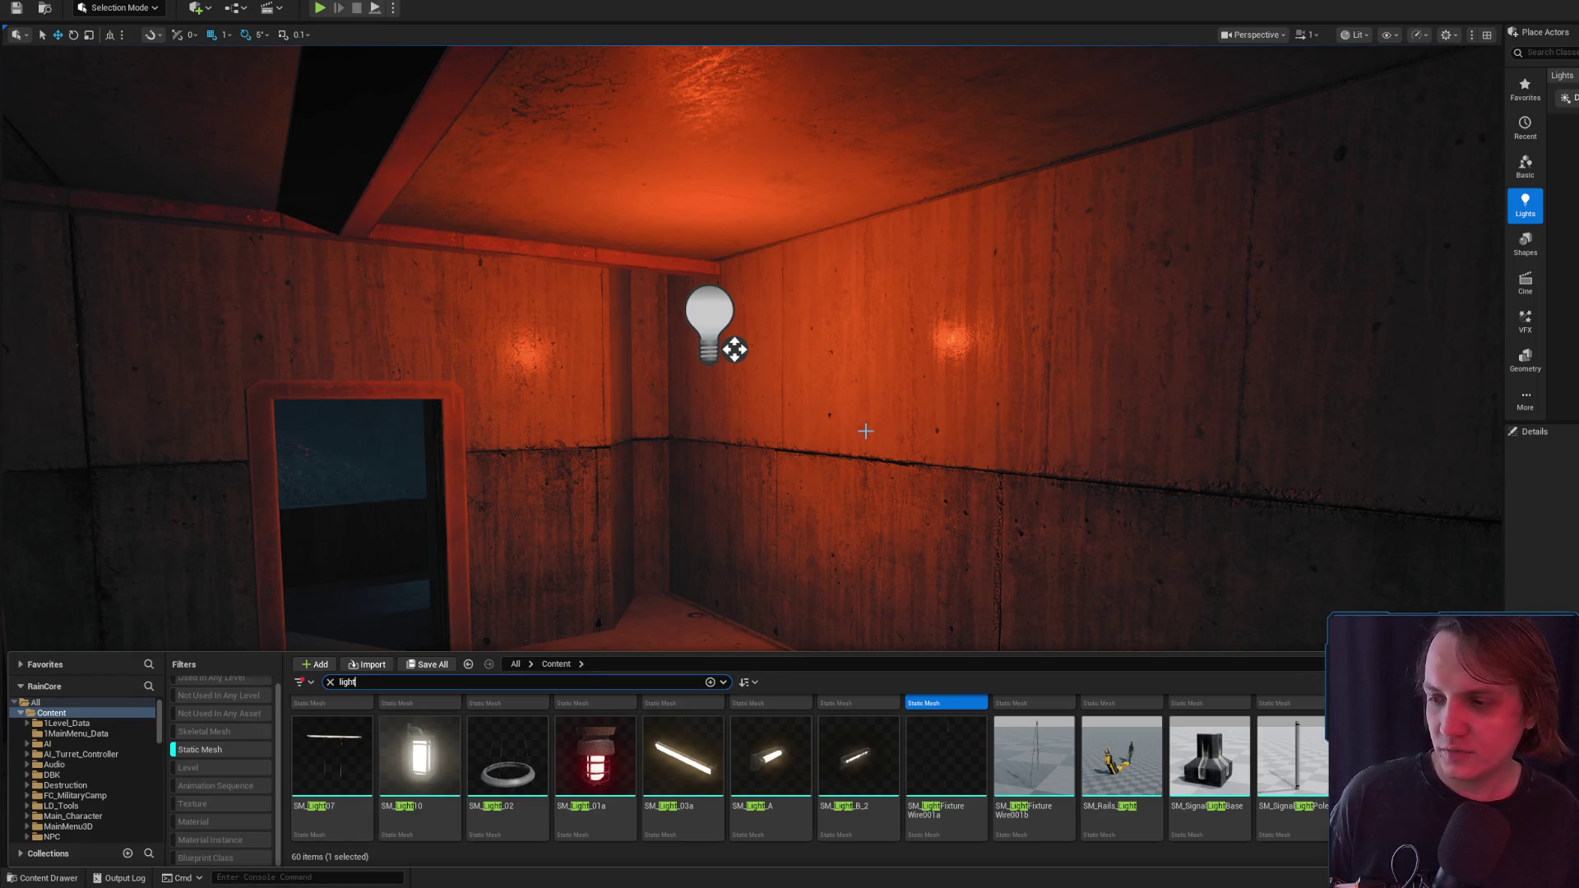
{"action": "left_click_drag", "start_coordinate": [936, 428], "coordinate": [938, 429]}
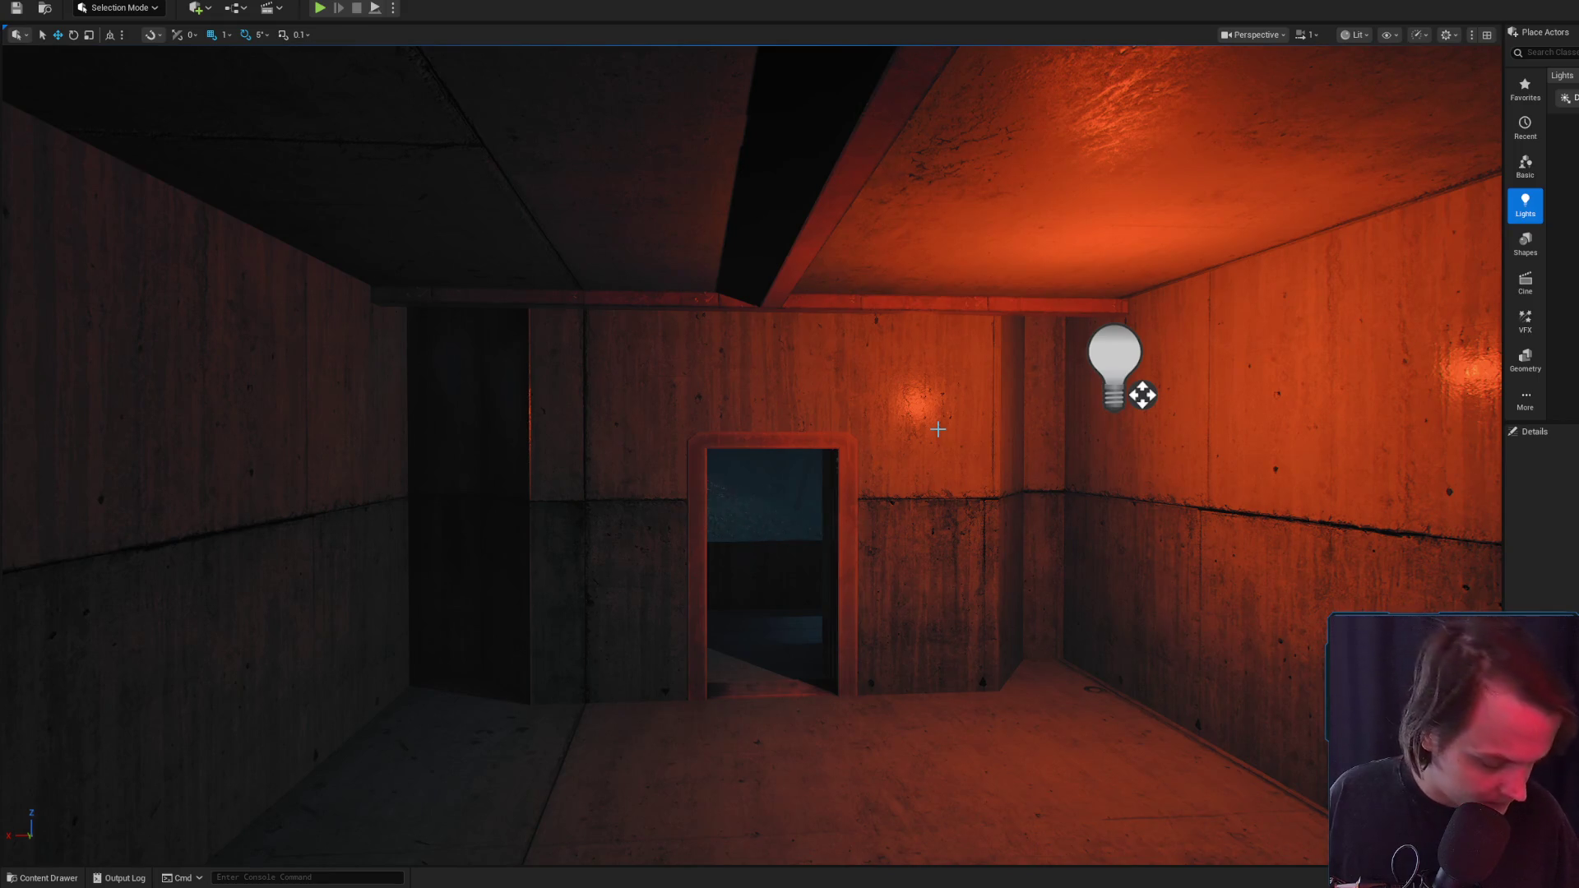
{"action": "mouse_move", "coordinate": [937, 429]}
{"action": "left_mouse_down"}
{"action": "mouse_move", "coordinate": [937, 173]}
{"action": "mouse_move", "coordinate": [1061, 177]}
{"action": "mouse_move", "coordinate": [946, 177]}
{"action": "left_mouse_up"}
{"action": "left_click", "coordinate": [75, 880]}
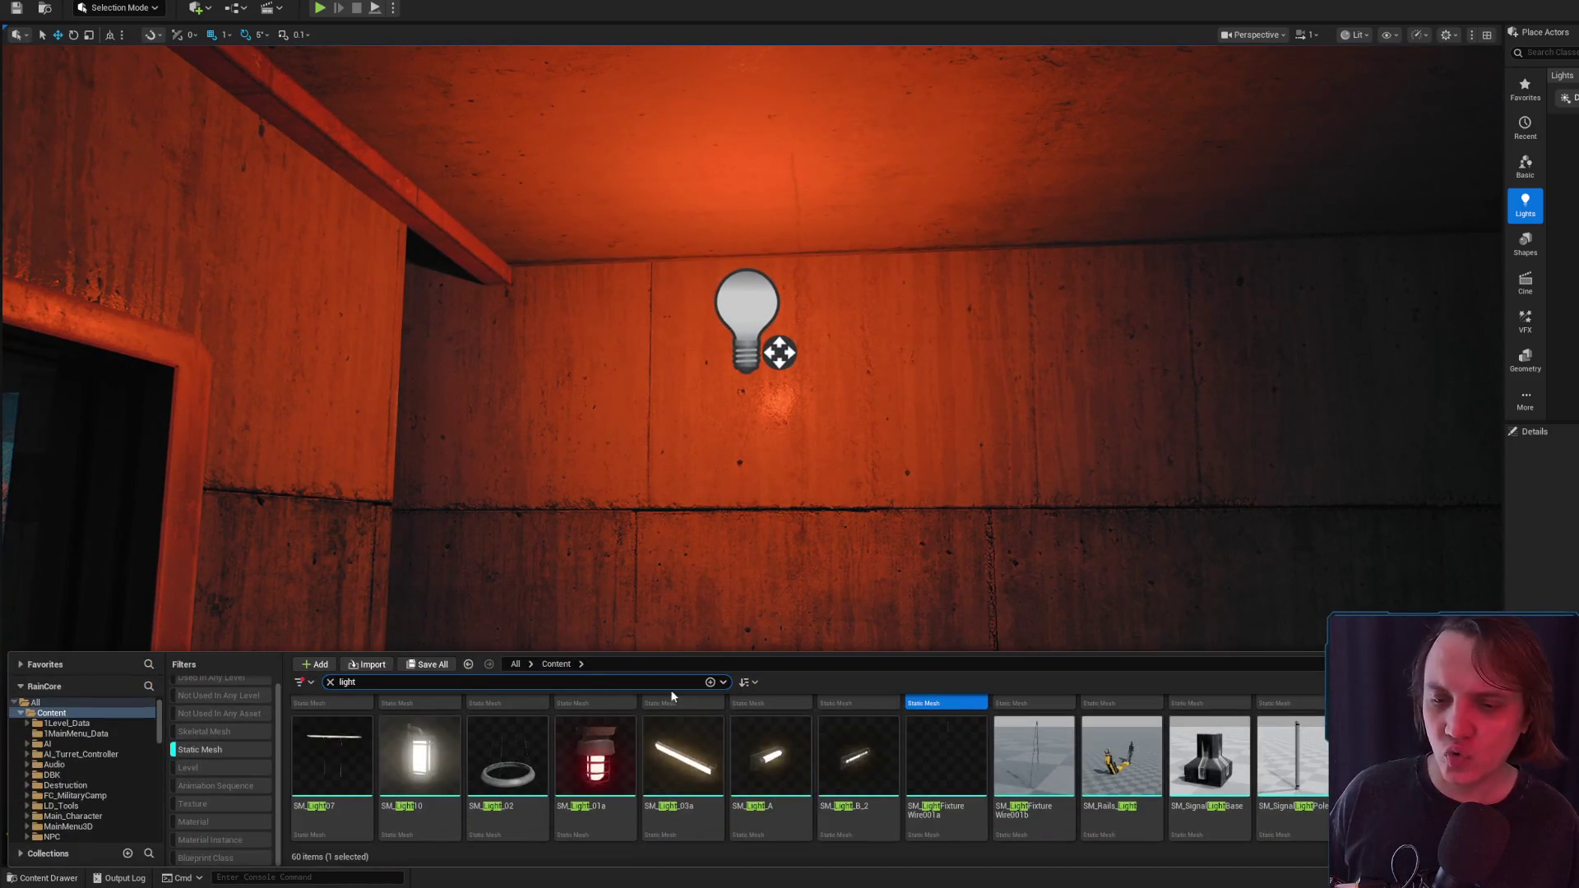
{"action": "mouse_move", "coordinate": [772, 756]}
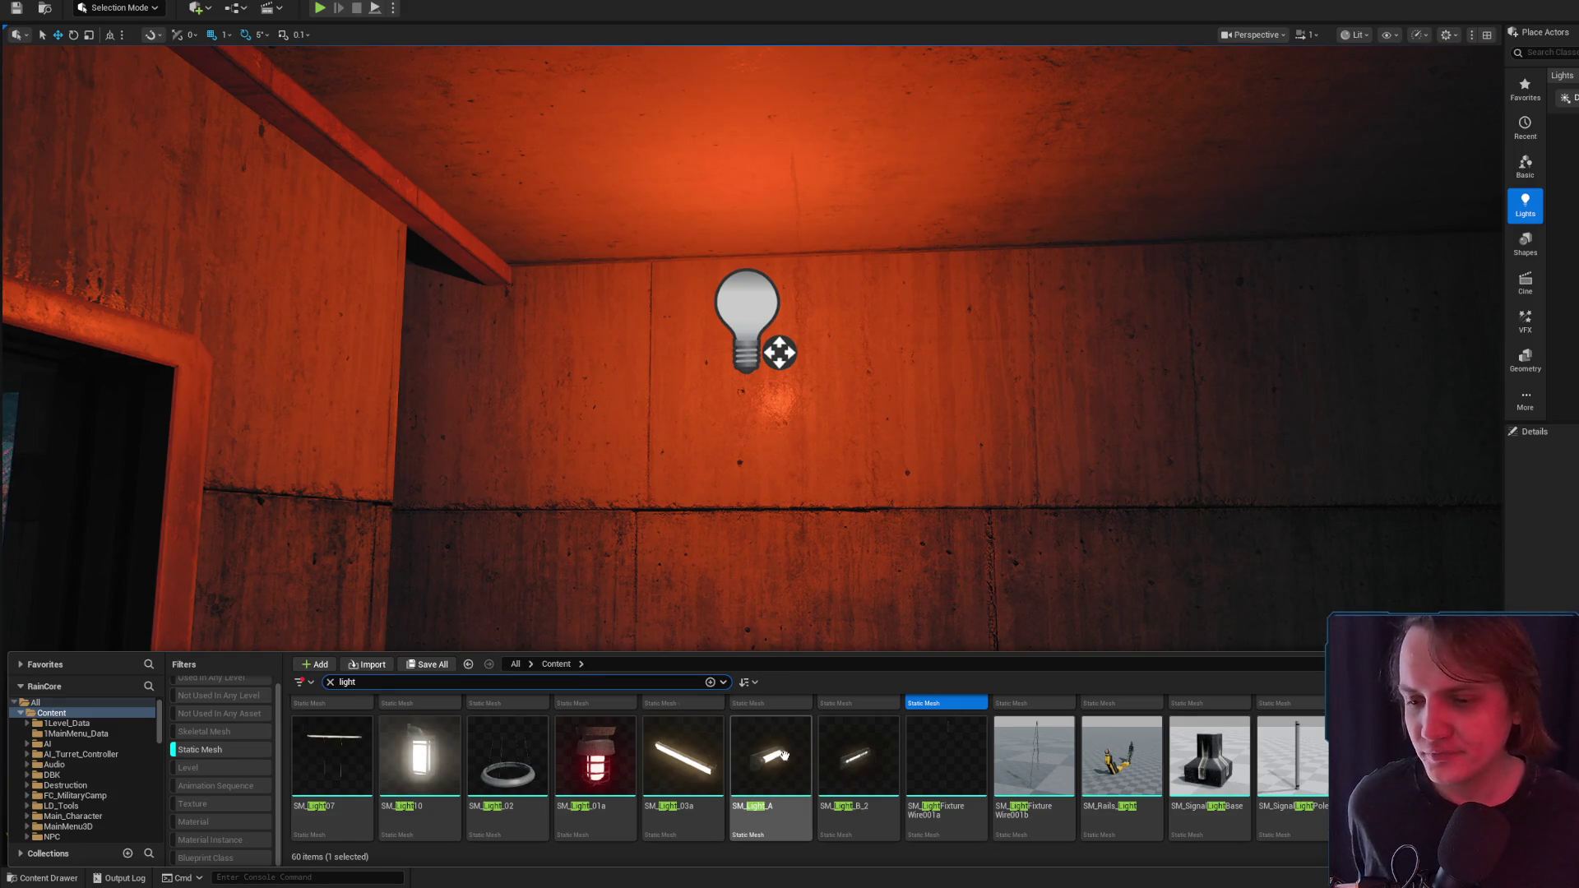
{"action": "mouse_move", "coordinate": [730, 740]}
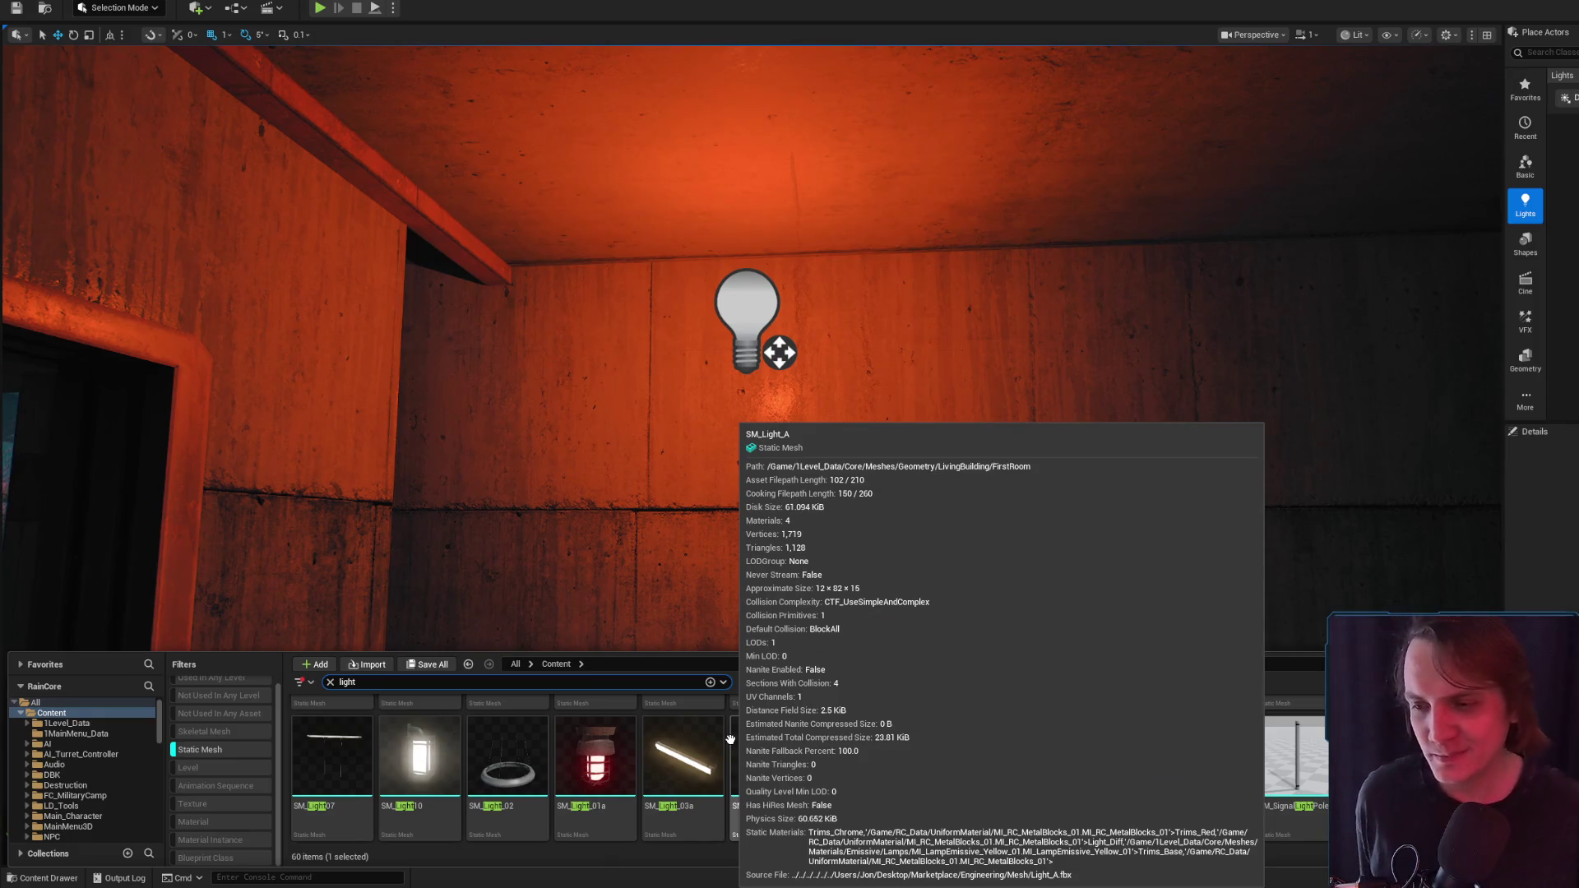
{"action": "mouse_move", "coordinate": [881, 715]}
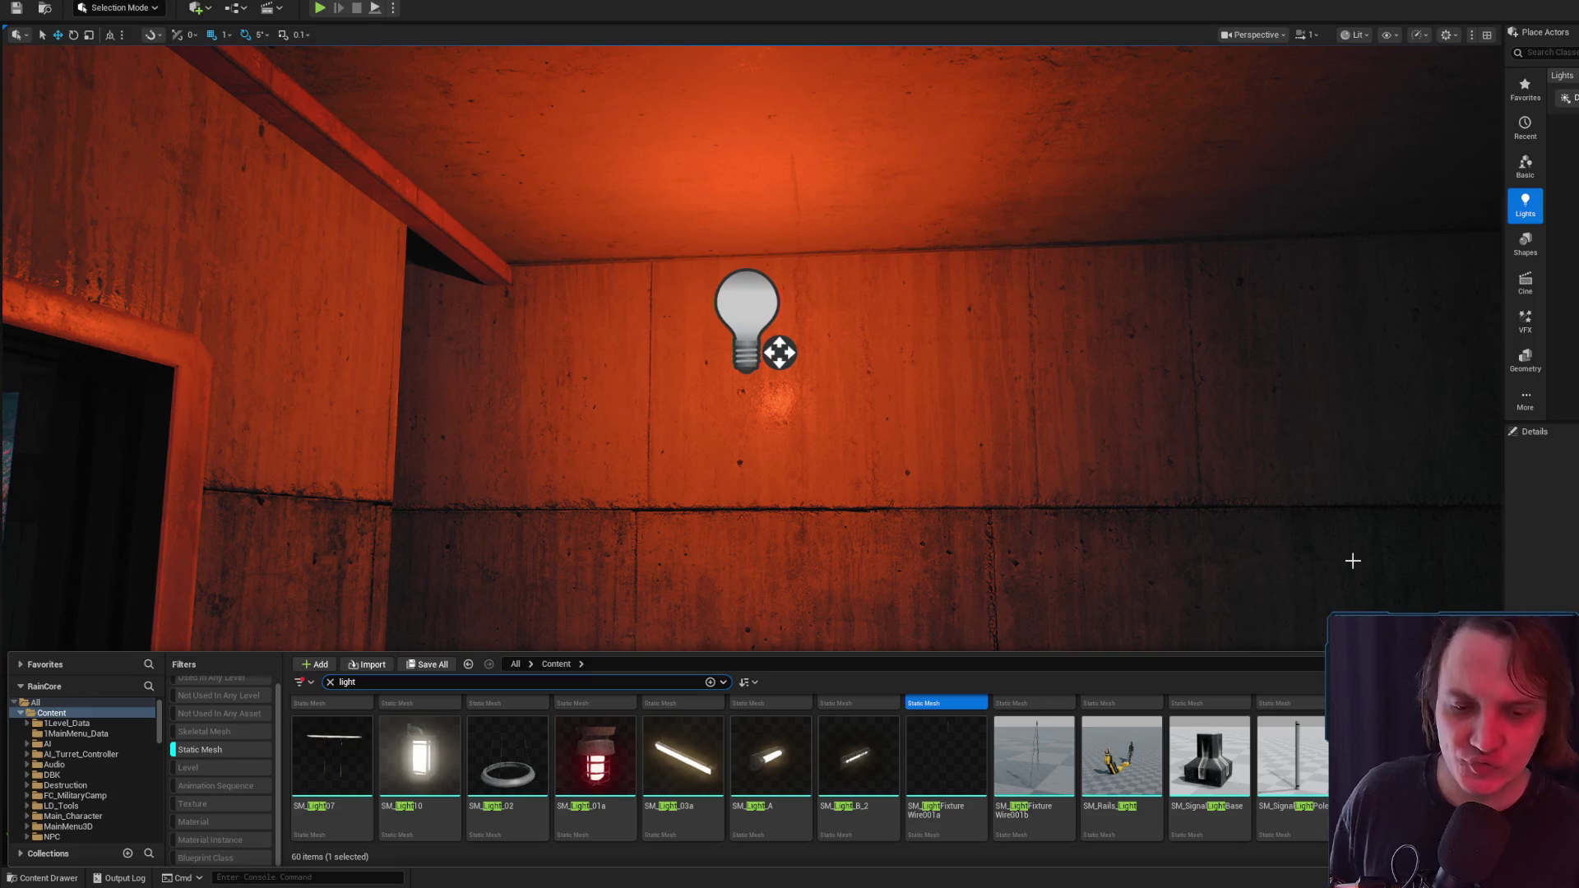
{"action": "mouse_move", "coordinate": [1224, 794]}
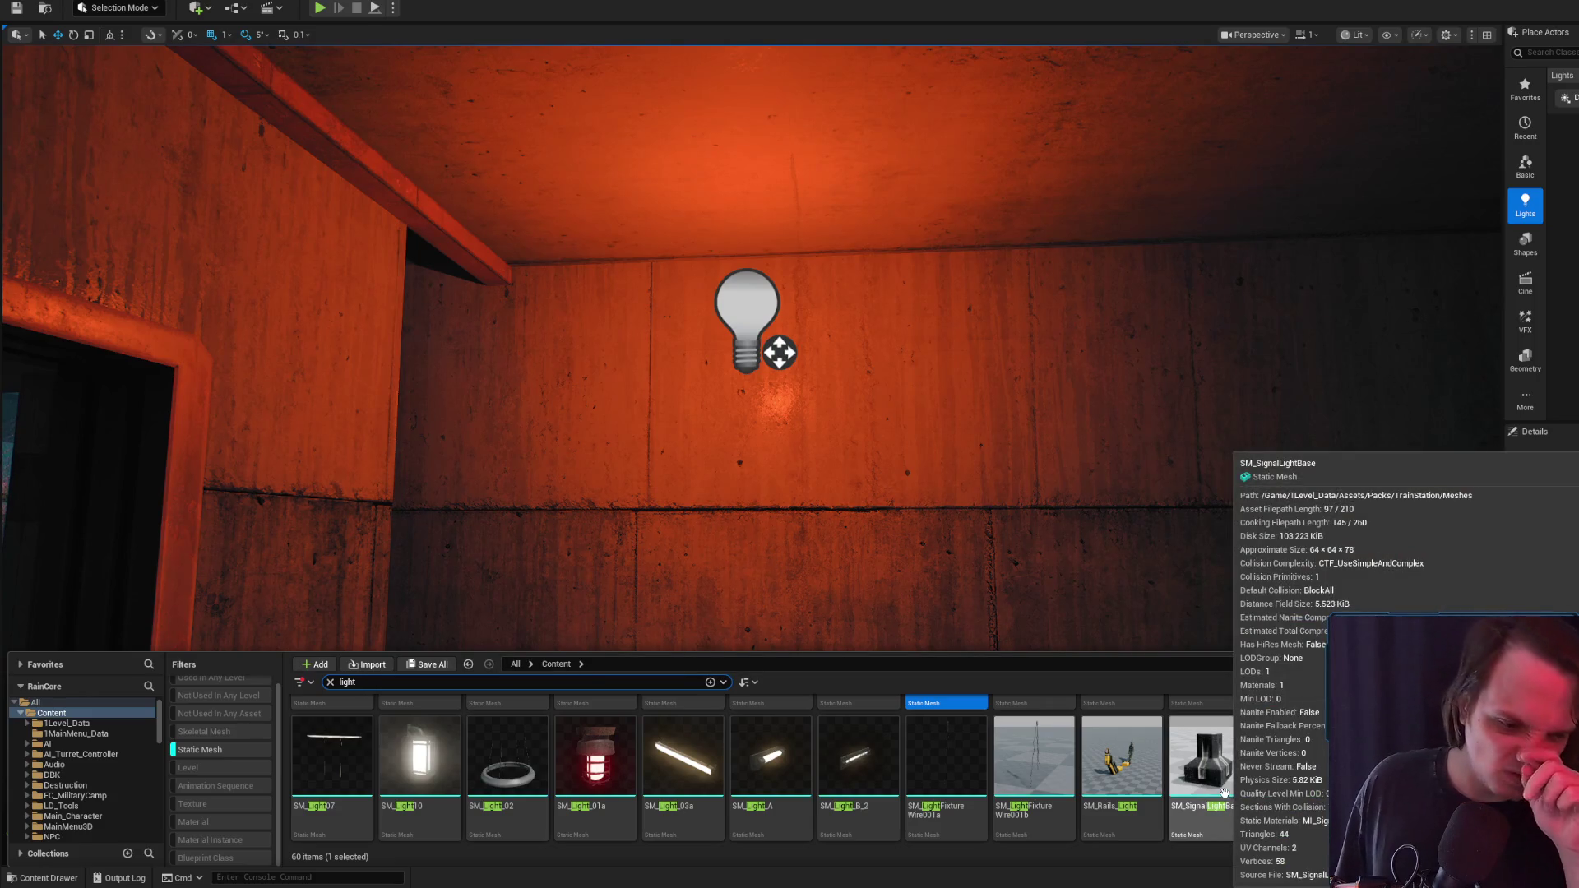
{"action": "scroll", "coordinate": [955, 768], "scroll_direction": "down", "scroll_amount": 5}
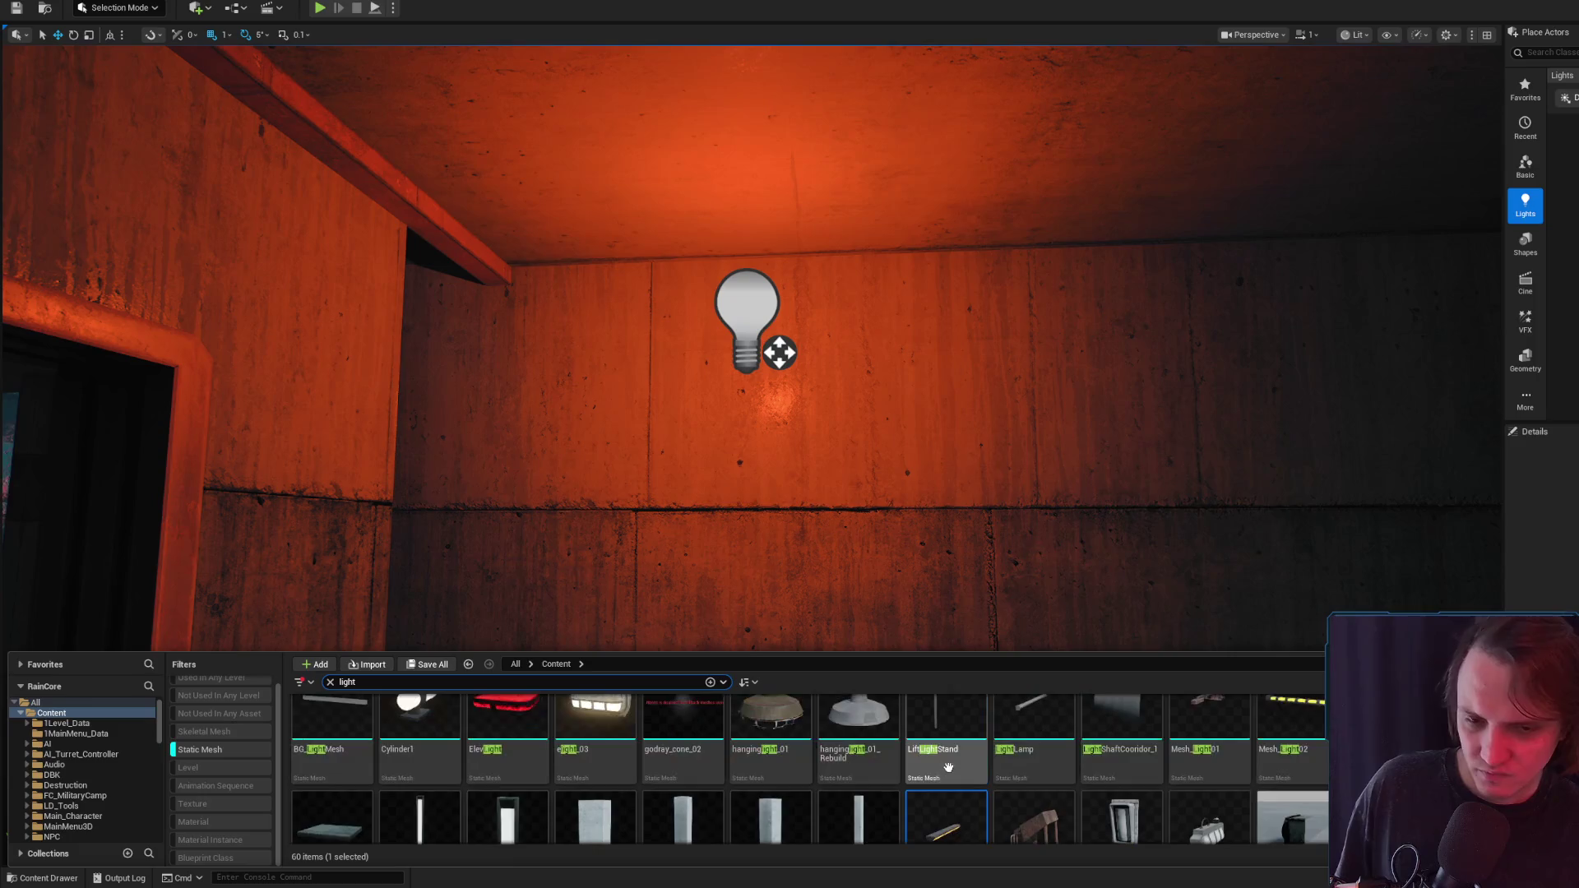
{"action": "mouse_move", "coordinate": [955, 768]}
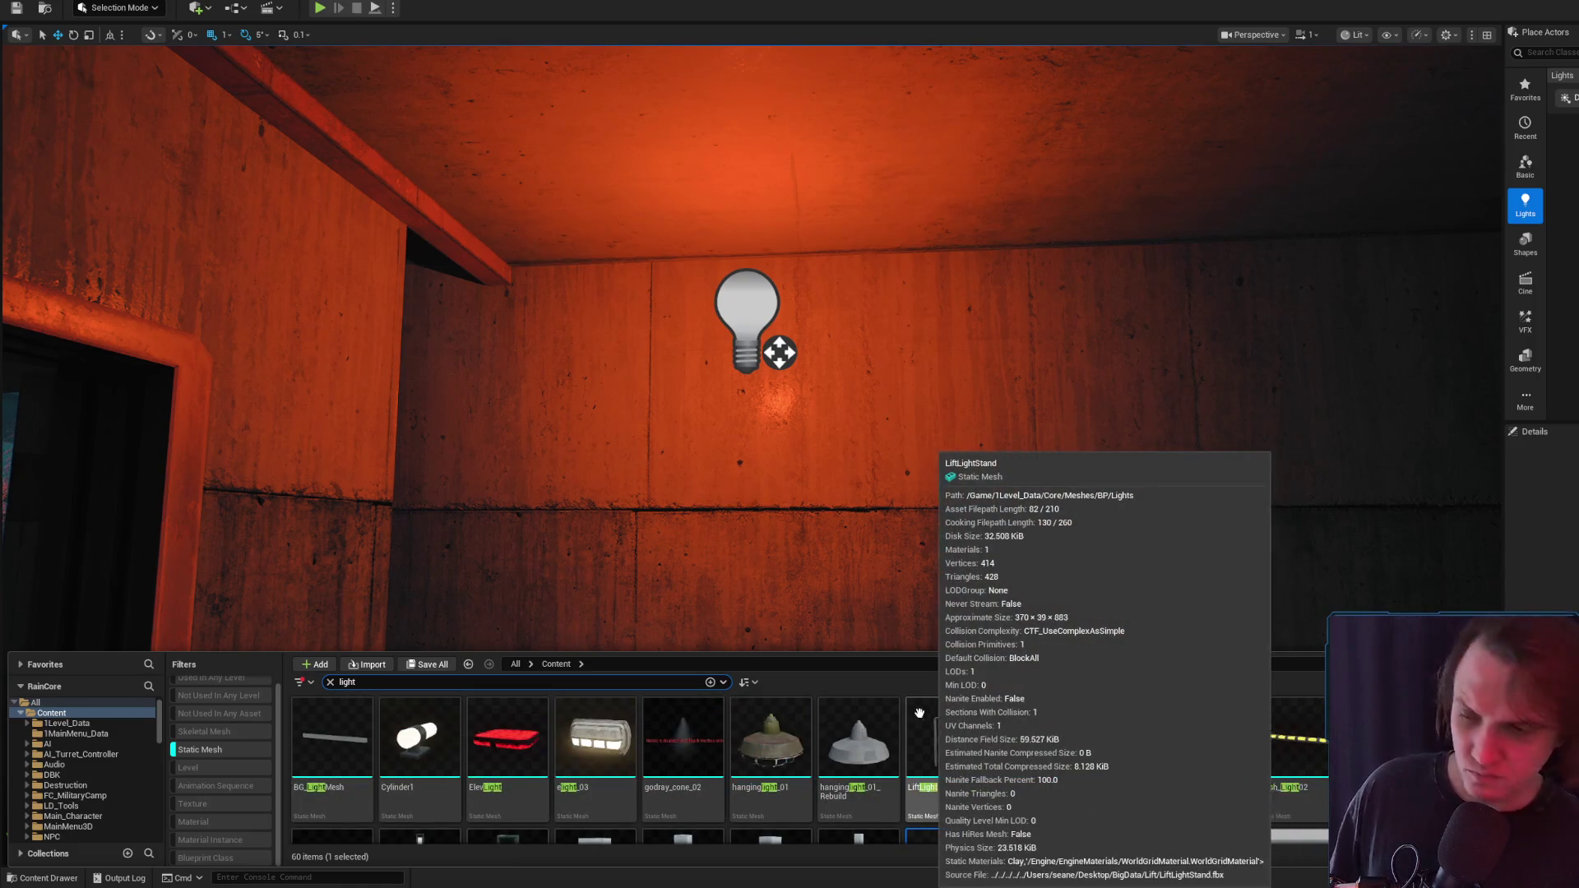
{"action": "left_click", "coordinate": [220, 750]}
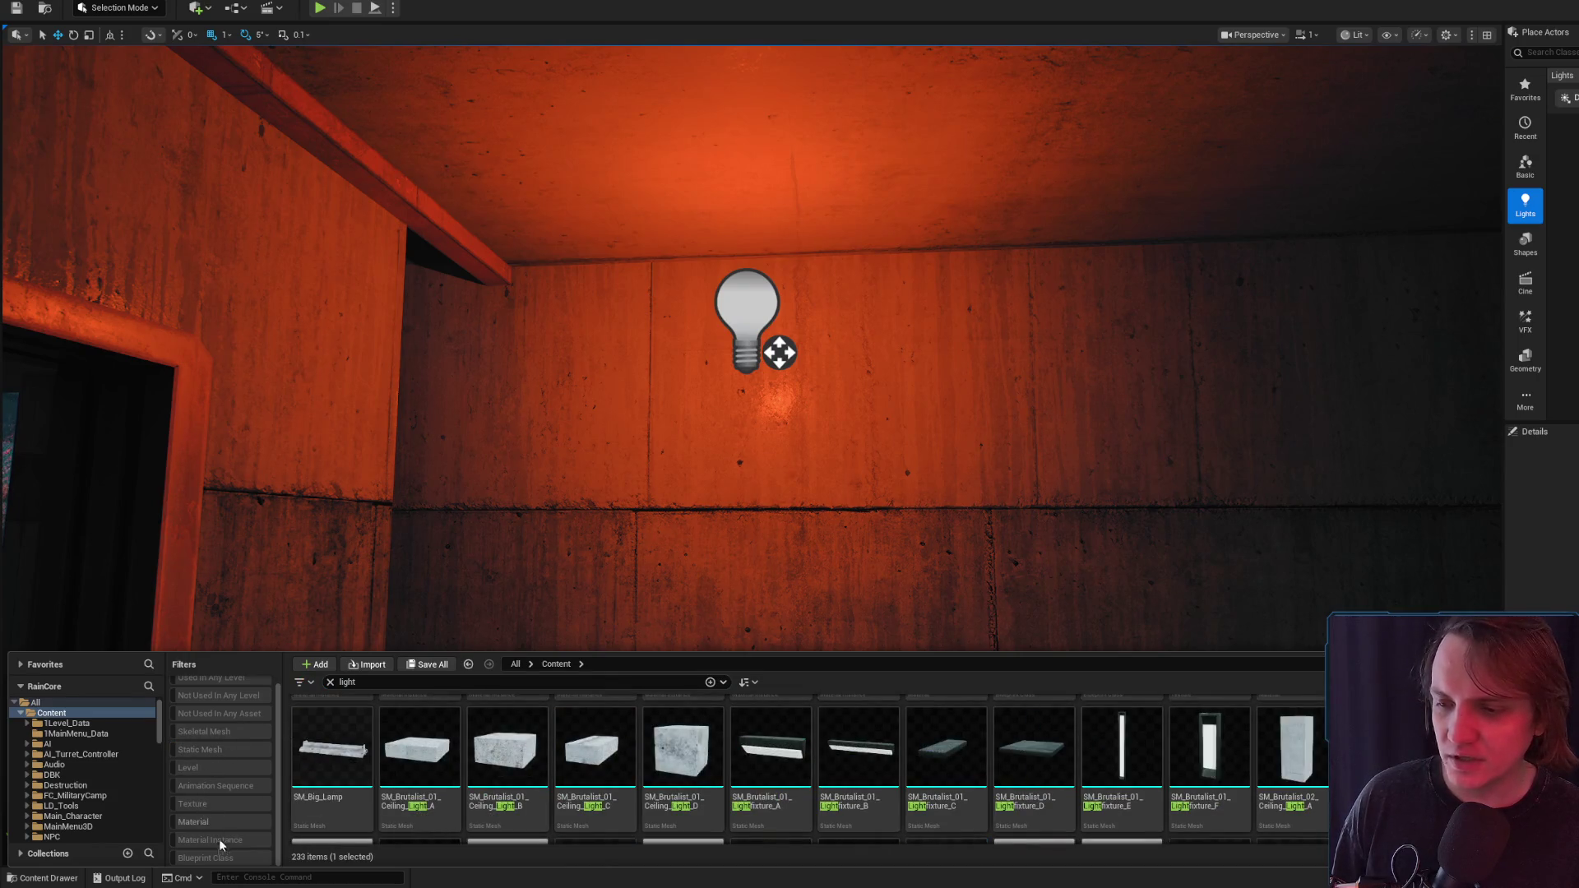
Filter to Blueprint Class light assets and place BP_WallLight_A_01 on the concrete wall beside the bulb
{"action": "left_click", "coordinate": [224, 859]}
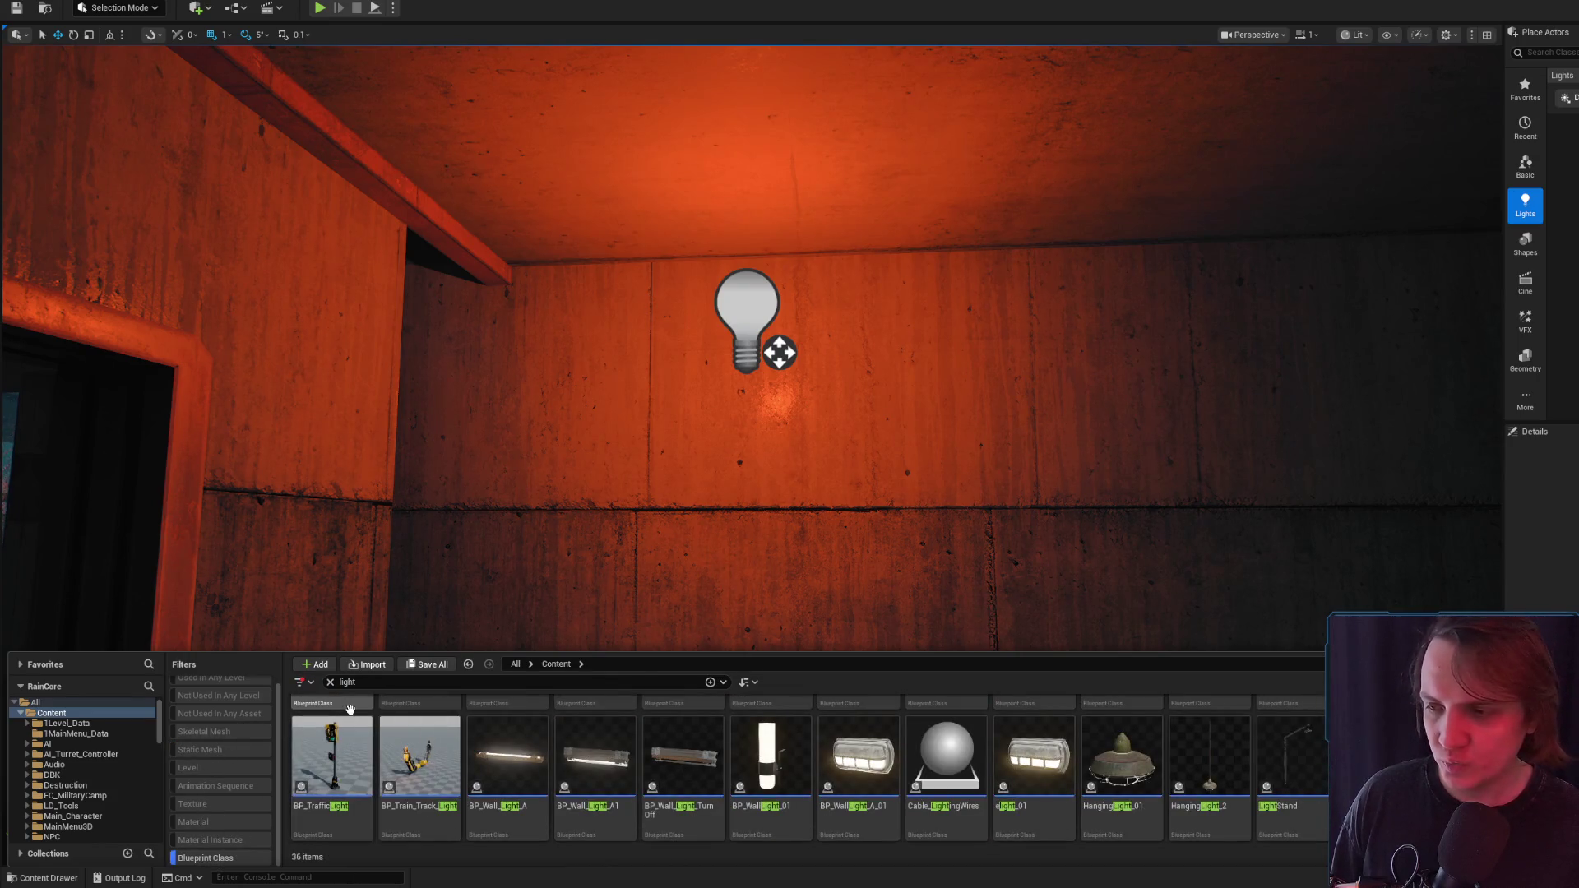
{"action": "mouse_move", "coordinate": [1027, 744]}
{"action": "left_mouse_down"}
{"action": "mouse_move", "coordinate": [1057, 750]}
{"action": "mouse_move", "coordinate": [804, 359]}
{"action": "mouse_move", "coordinate": [828, 363]}
{"action": "left_mouse_up"}
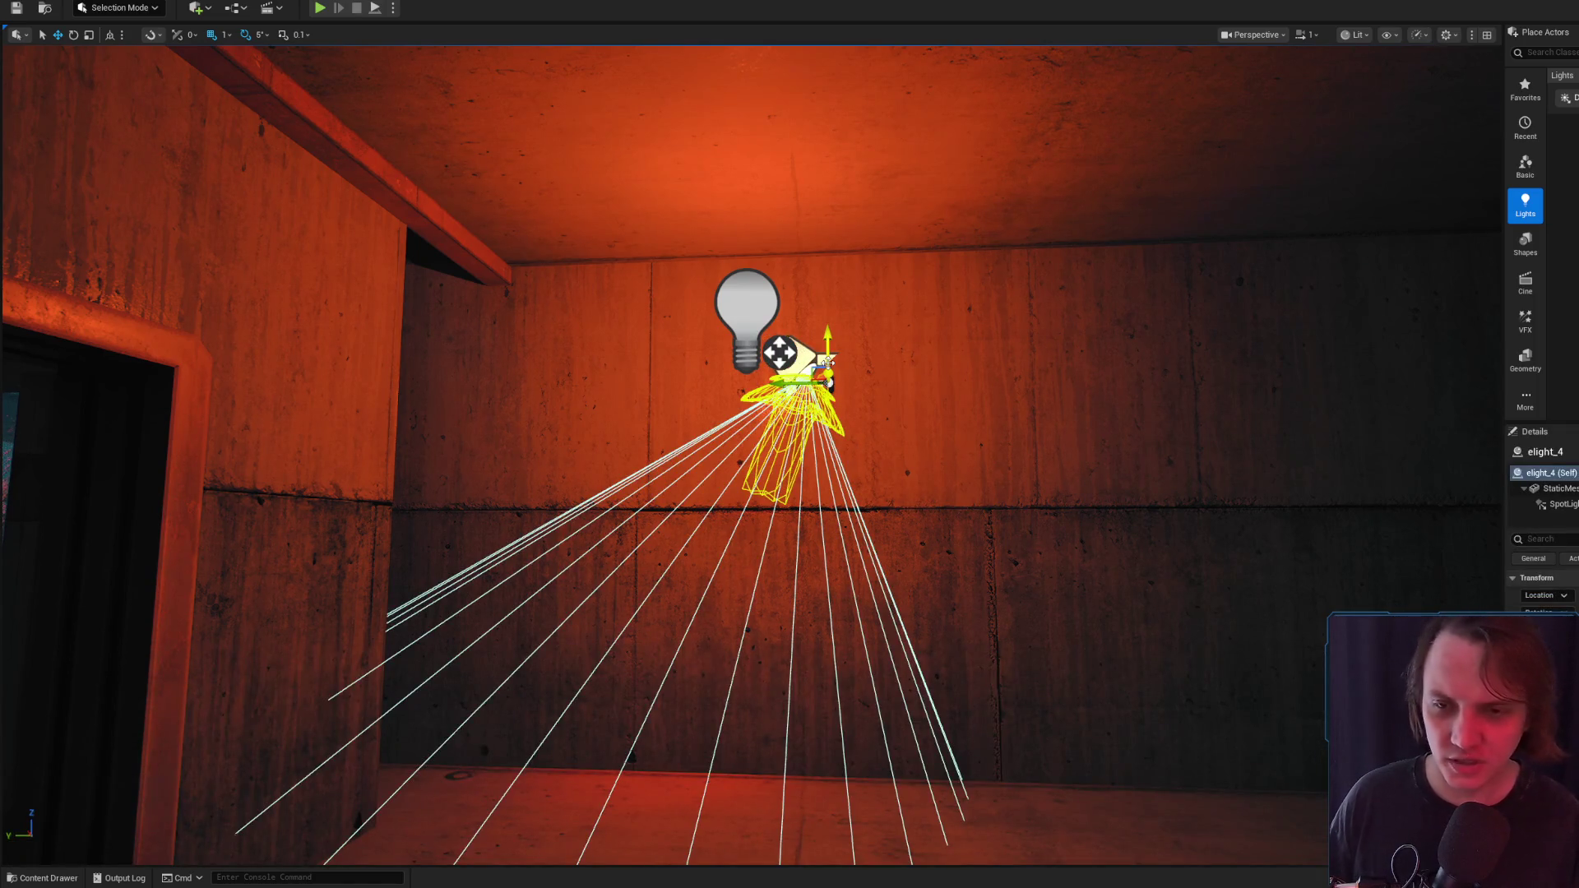
{"action": "key", "text": "ctrl+z"}
{"action": "left_click", "coordinate": [18, 879]}
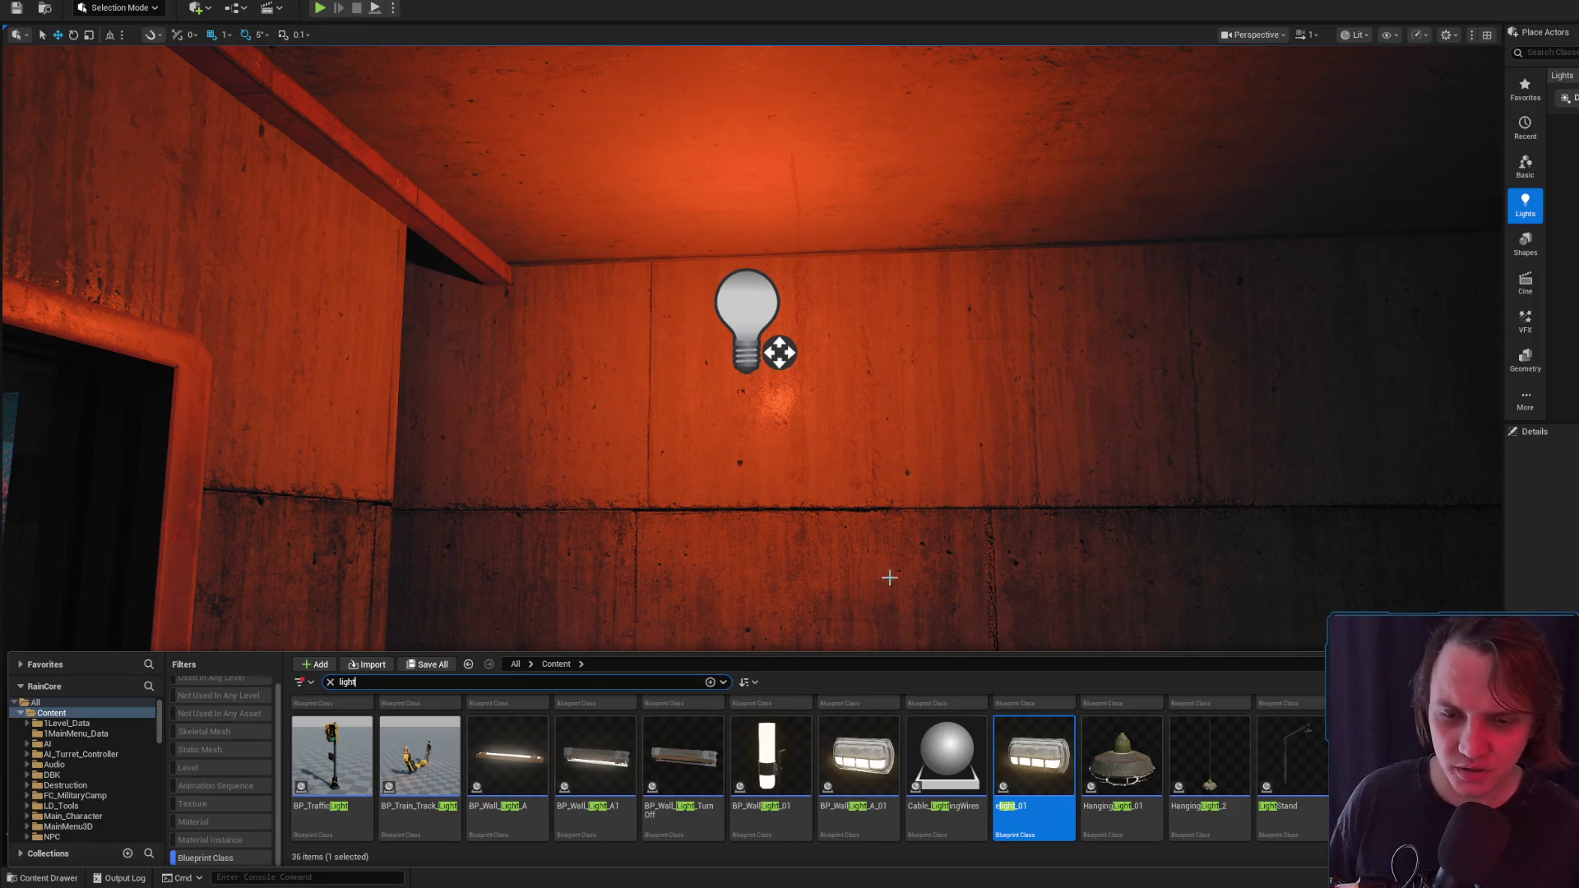
{"action": "mouse_move", "coordinate": [1034, 755]}
{"action": "left_mouse_down"}
{"action": "mouse_move", "coordinate": [946, 700]}
{"action": "mouse_move", "coordinate": [838, 350]}
{"action": "mouse_move", "coordinate": [925, 356]}
{"action": "left_mouse_up"}
{"action": "key", "text": "e"}
{"action": "key", "text": "g"}
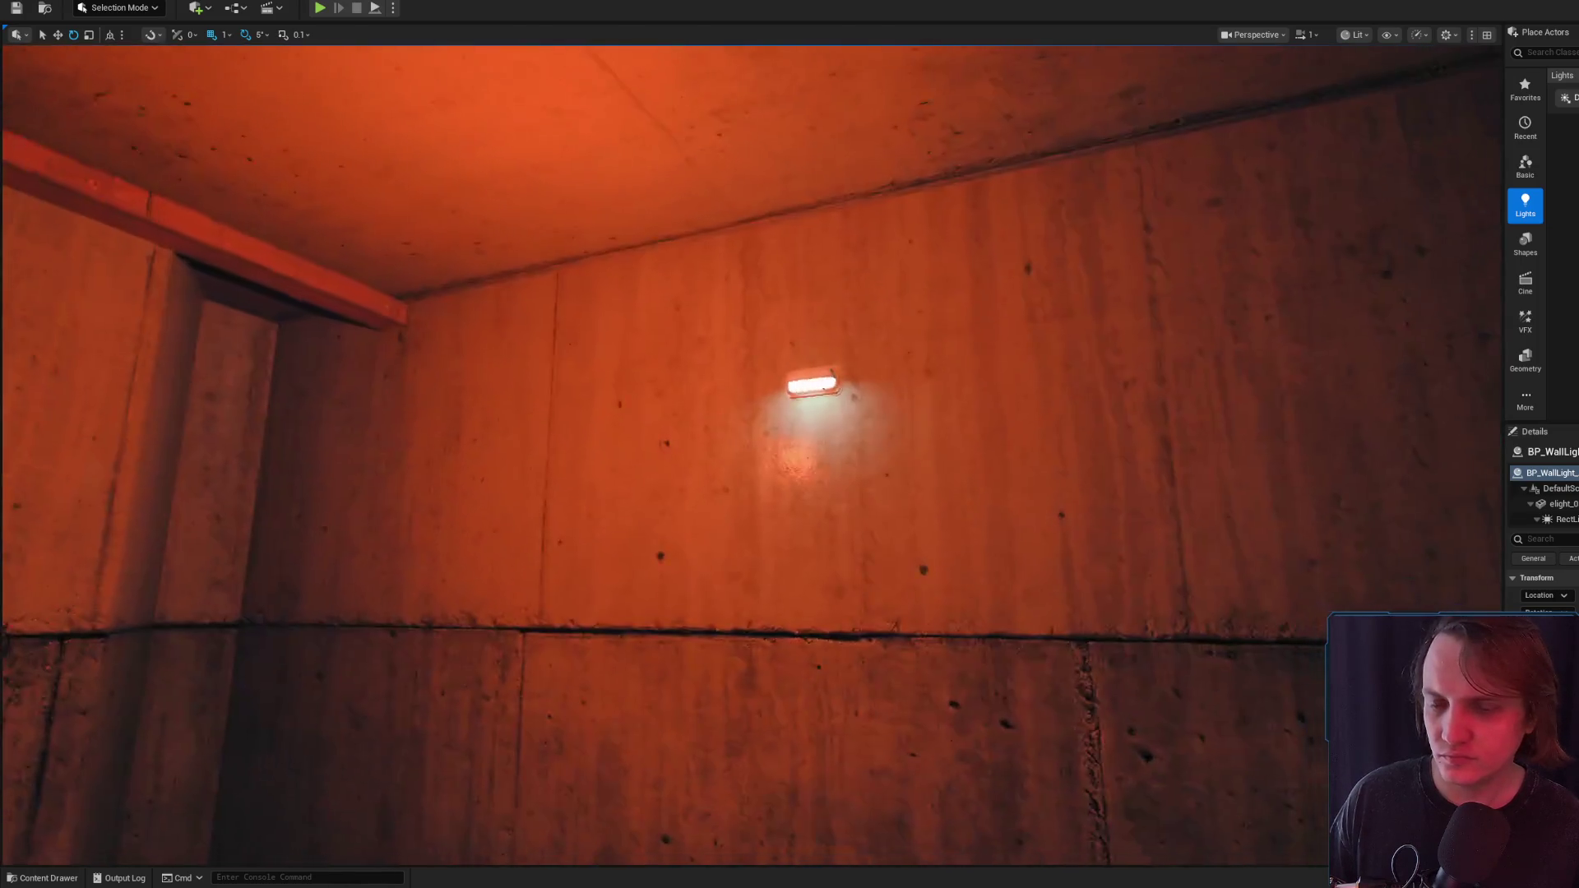
{"action": "key", "text": "g"}
{"action": "key", "text": "Delete"}
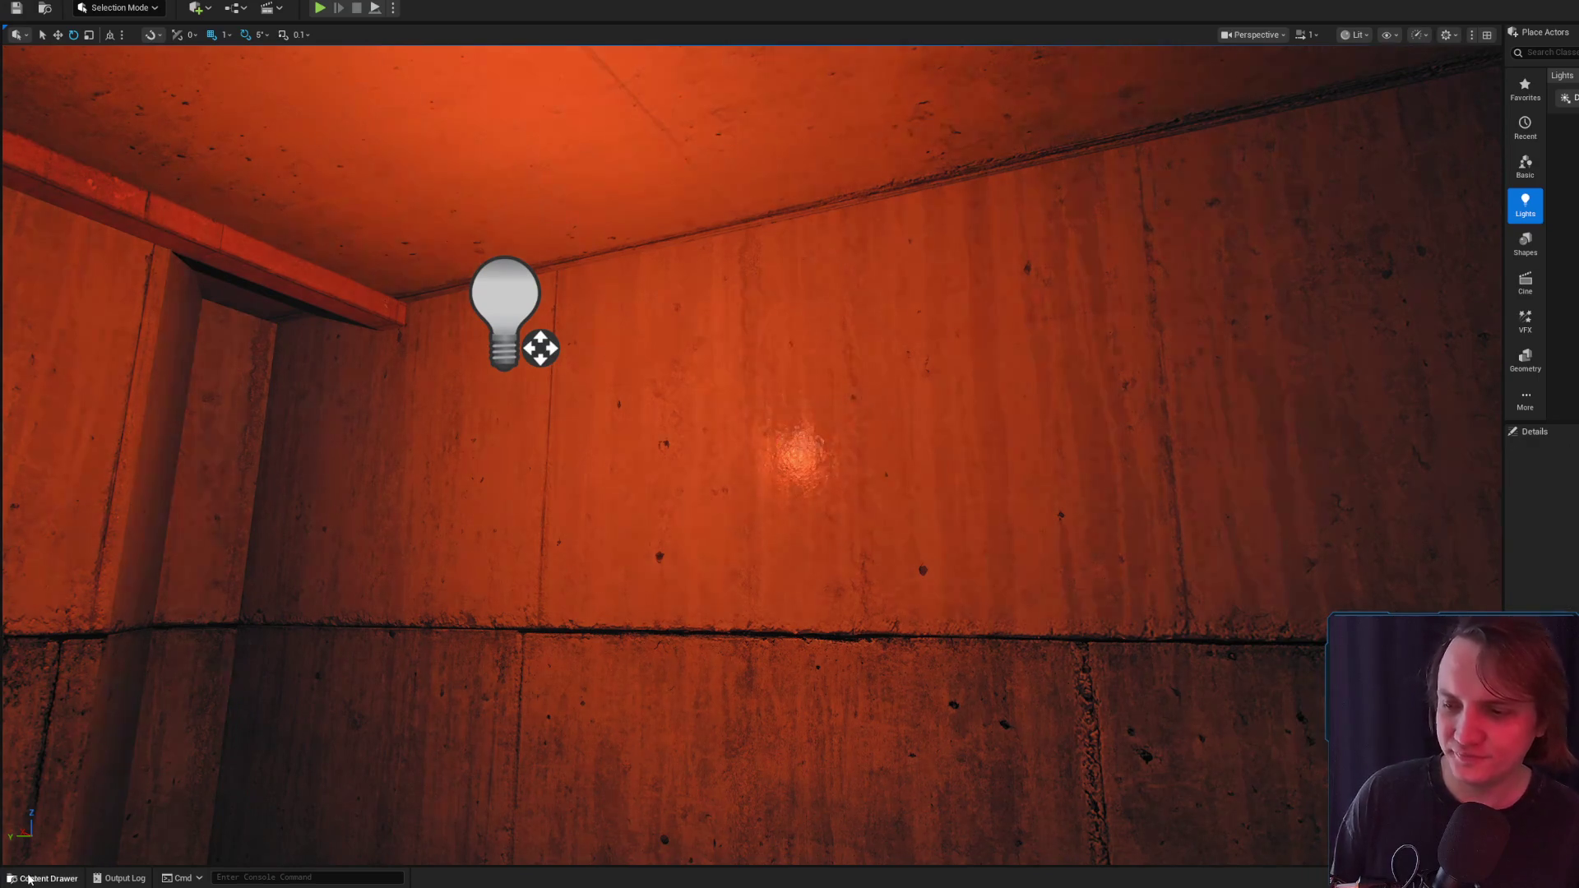
{"action": "left_click", "coordinate": [29, 879]}
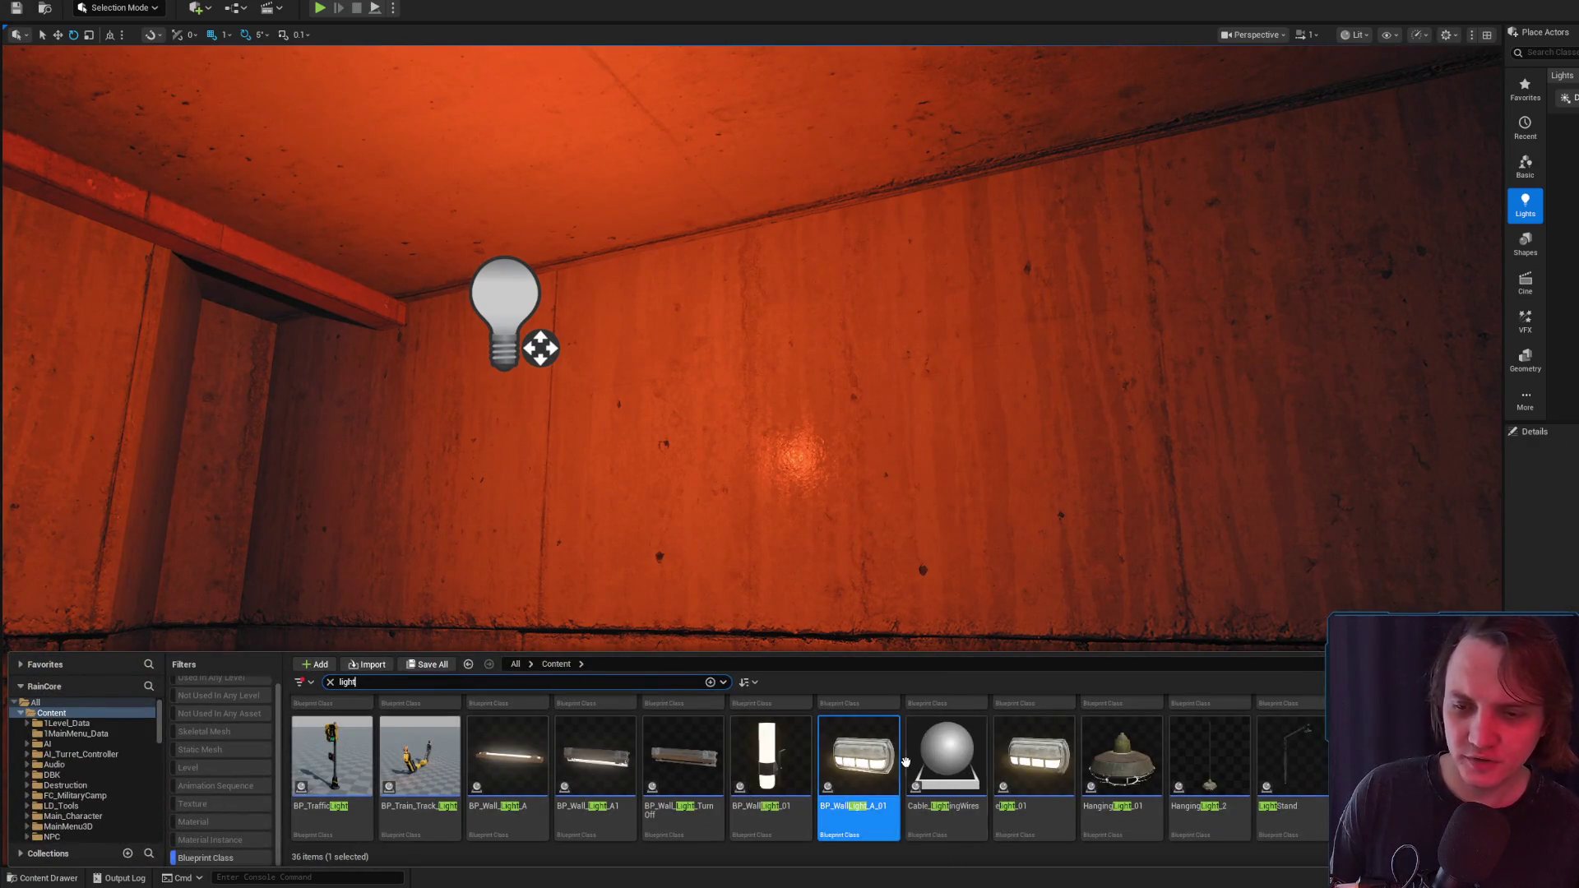
{"action": "scroll", "coordinate": [865, 788], "scroll_direction": "up", "scroll_amount": 1}
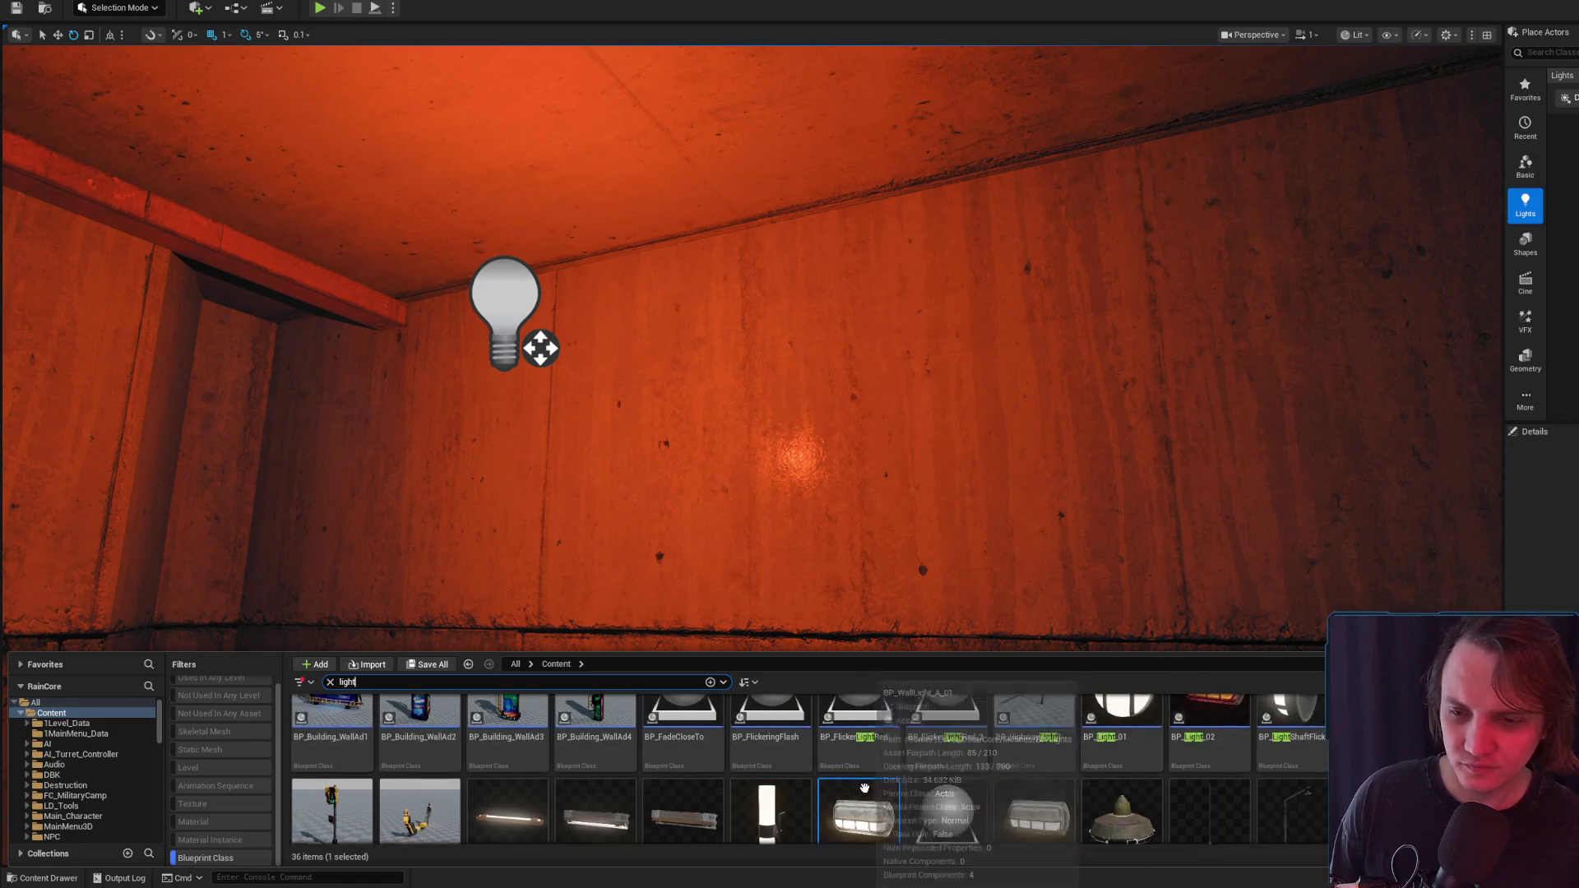
{"action": "scroll", "coordinate": [1122, 781], "scroll_direction": "down", "scroll_amount": 1}
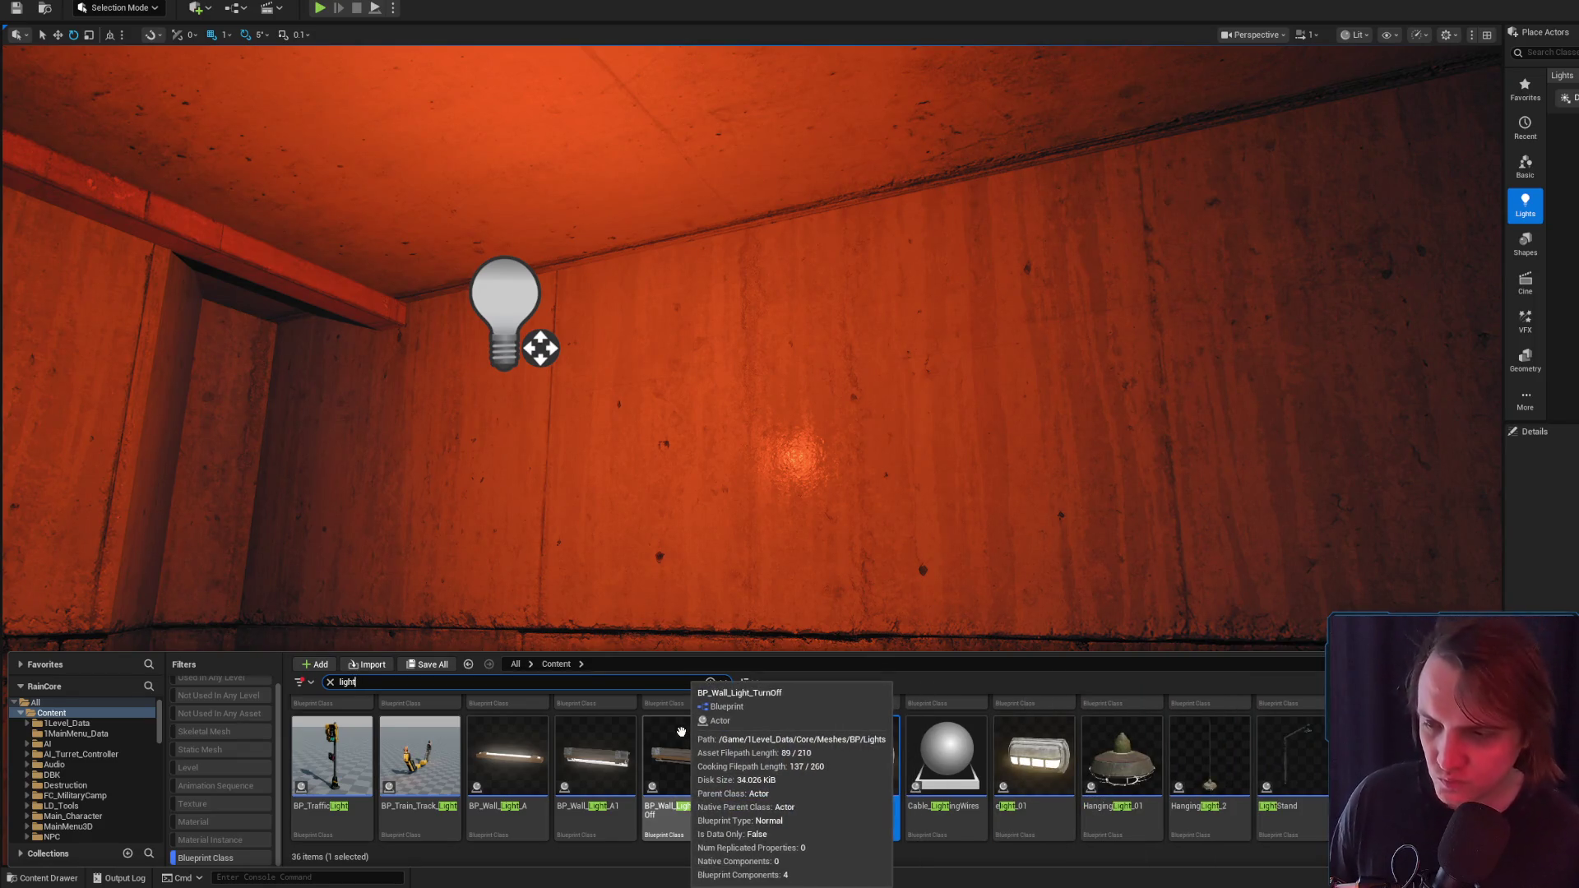
{"action": "left_click_drag", "start_coordinate": [822, 570], "coordinate": [724, 576]}
{"action": "mouse_move", "coordinate": [825, 569]}
{"action": "left_mouse_down"}
{"action": "mouse_move", "coordinate": [790, 566]}
{"action": "mouse_move", "coordinate": [825, 568]}
{"action": "left_mouse_up"}
{"action": "key", "text": "ctrl+space"}
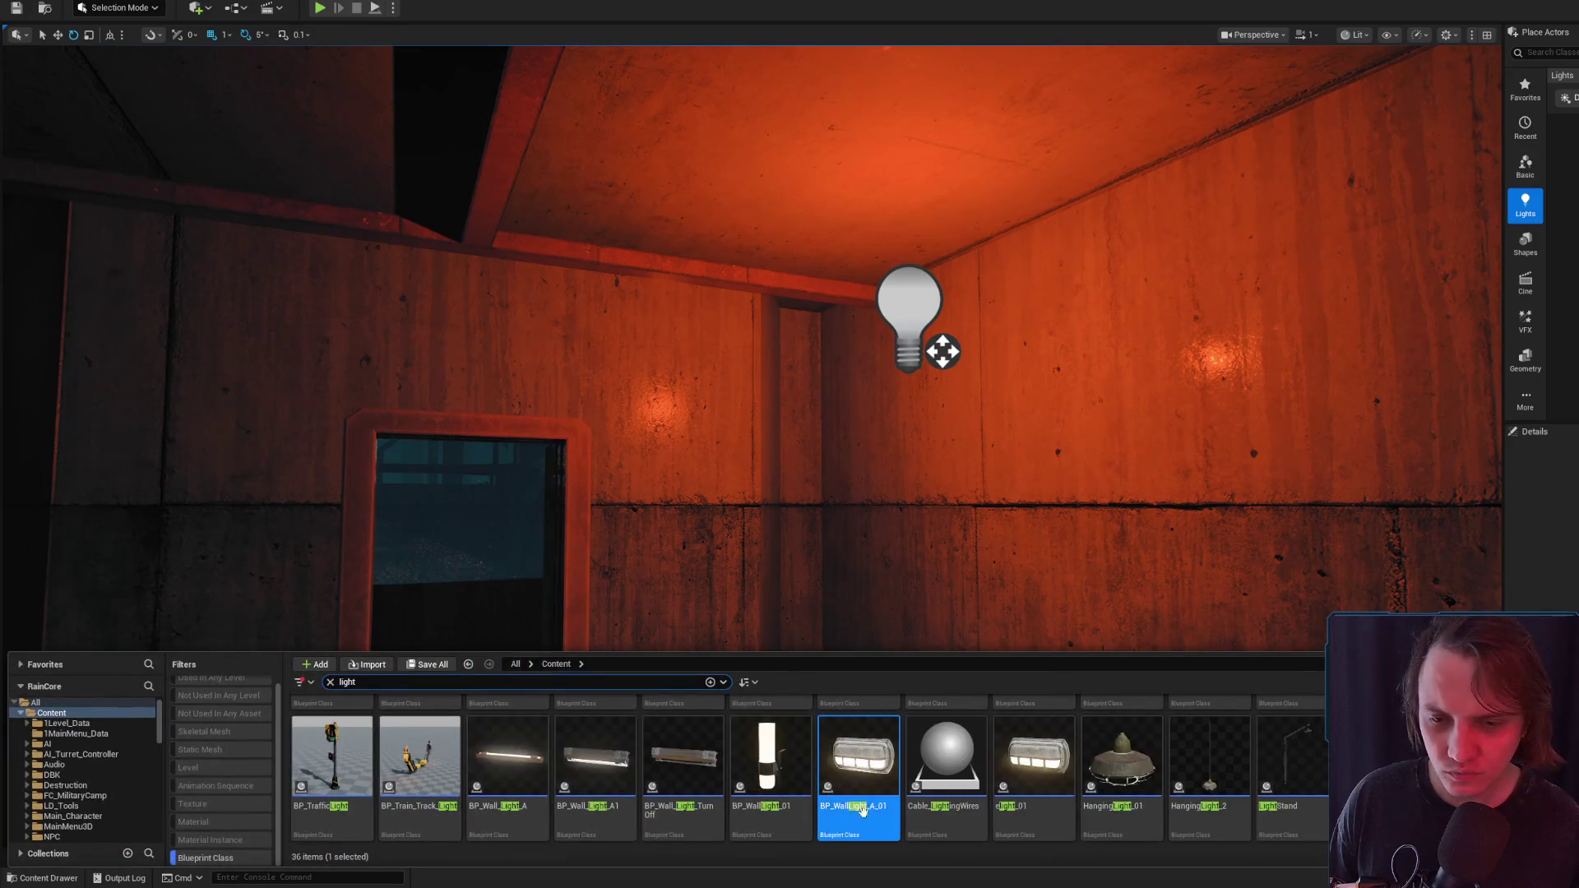
{"action": "scroll", "coordinate": [1028, 765], "scroll_direction": "up", "scroll_amount": 2}
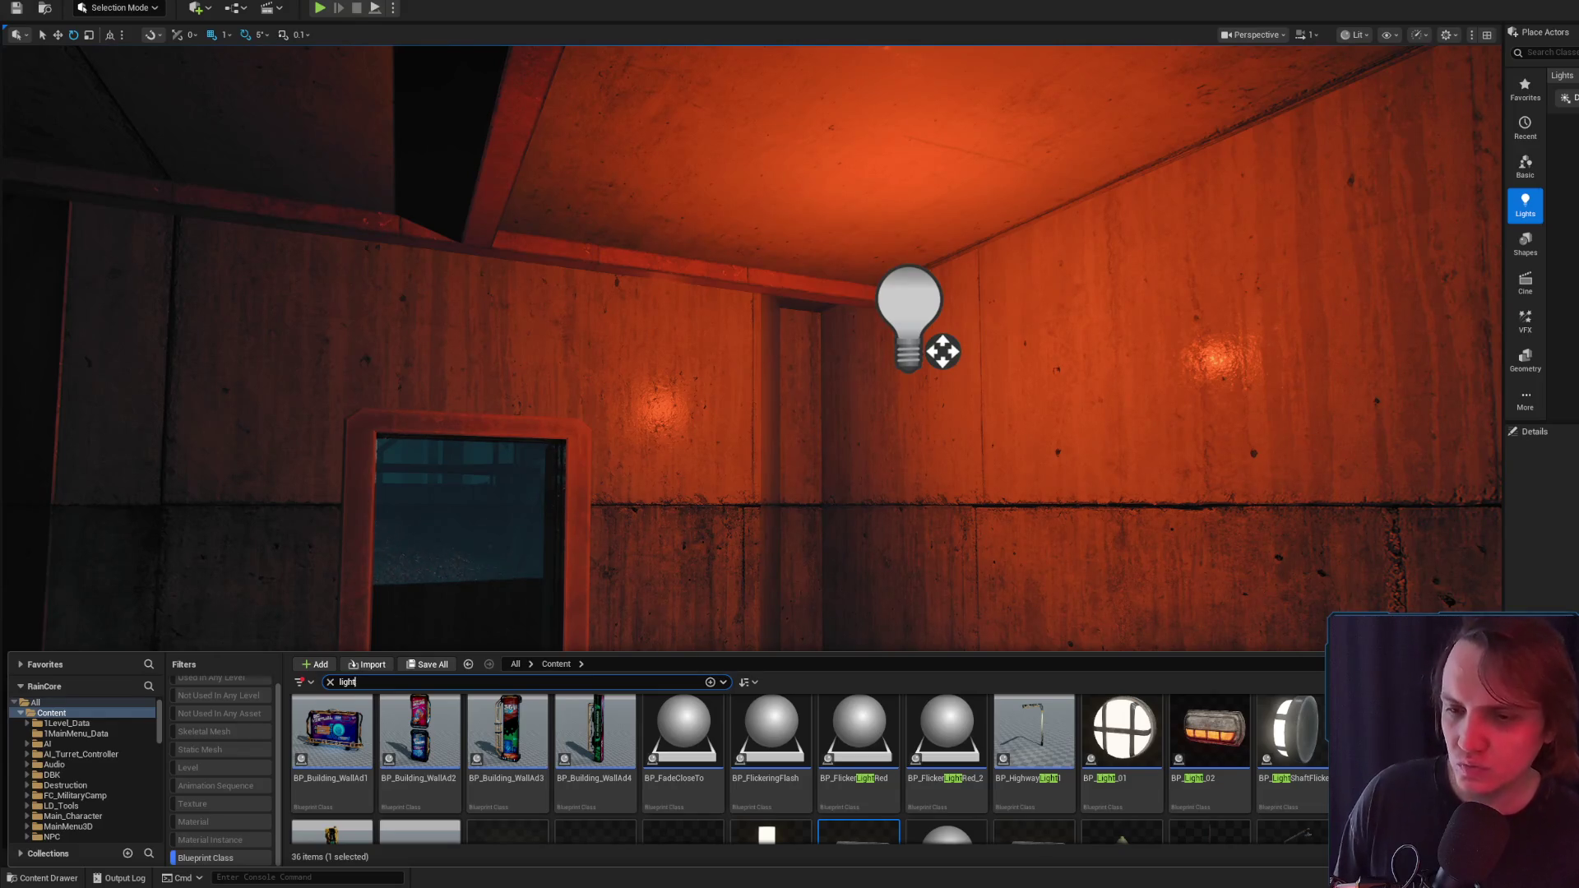
{"action": "scroll", "coordinate": [1125, 751], "scroll_direction": "down", "scroll_amount": 2}
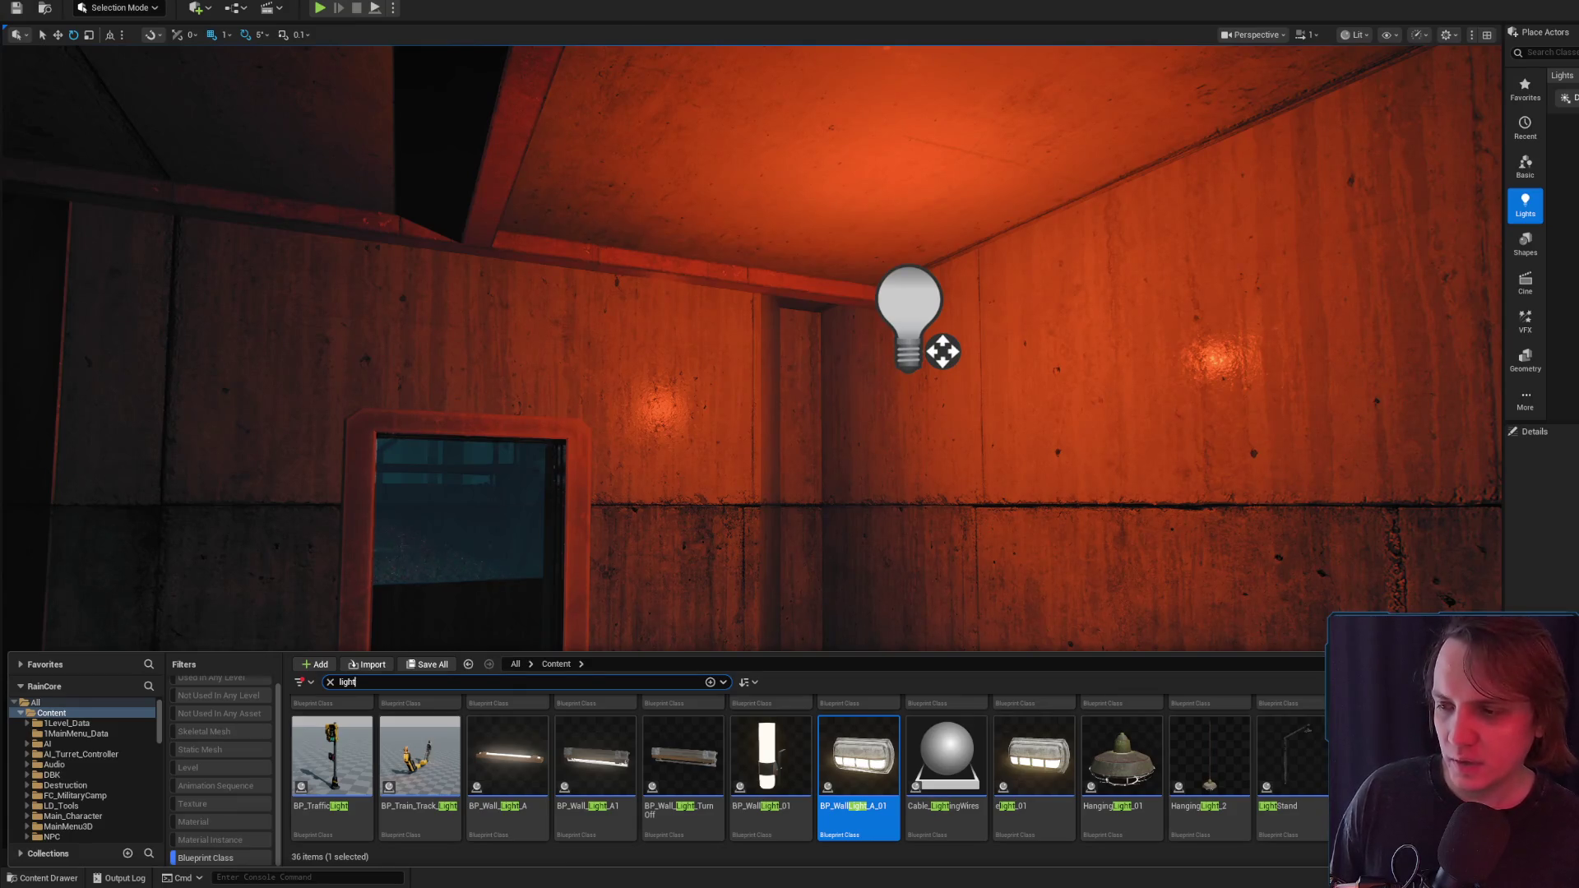
{"action": "mouse_move", "coordinate": [515, 785]}
{"action": "left_mouse_down"}
{"action": "mouse_move", "coordinate": [829, 490]}
{"action": "mouse_move", "coordinate": [1015, 405]}
{"action": "mouse_move", "coordinate": [976, 387]}
{"action": "mouse_move", "coordinate": [979, 403]}
{"action": "left_mouse_up"}
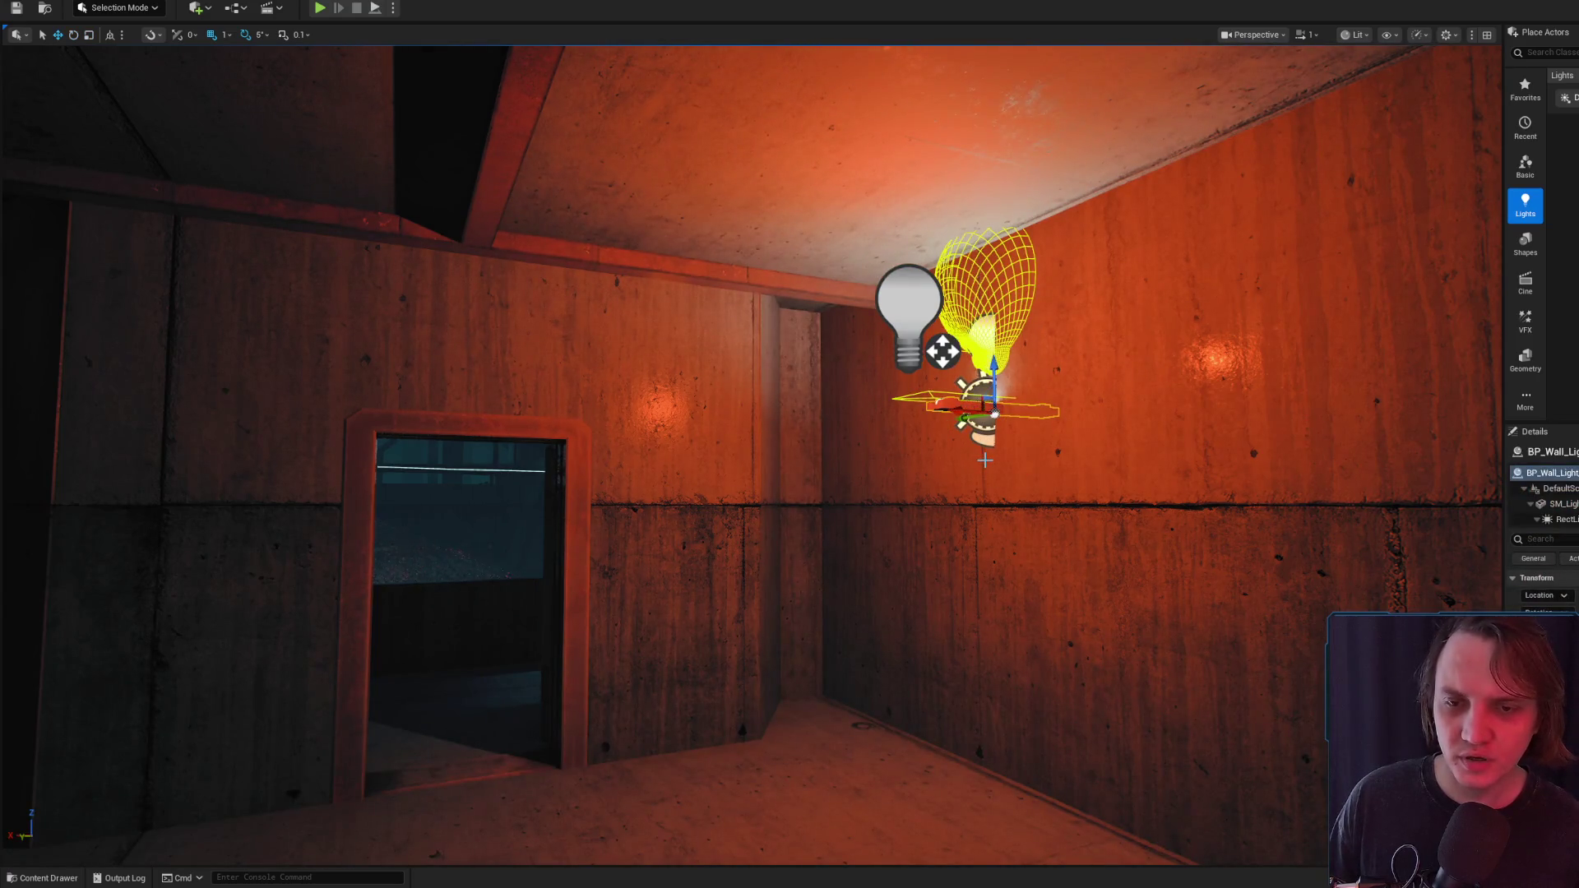
Rotate BP_Wall_Light_A flat against the wall and raise it high up the wall, checking it in Game View
{"action": "mouse_move", "coordinate": [954, 461]}
{"action": "left_mouse_down"}
{"action": "mouse_move", "coordinate": [996, 493]}
{"action": "mouse_move", "coordinate": [1058, 451]}
{"action": "mouse_move", "coordinate": [1036, 408]}
{"action": "left_mouse_up"}
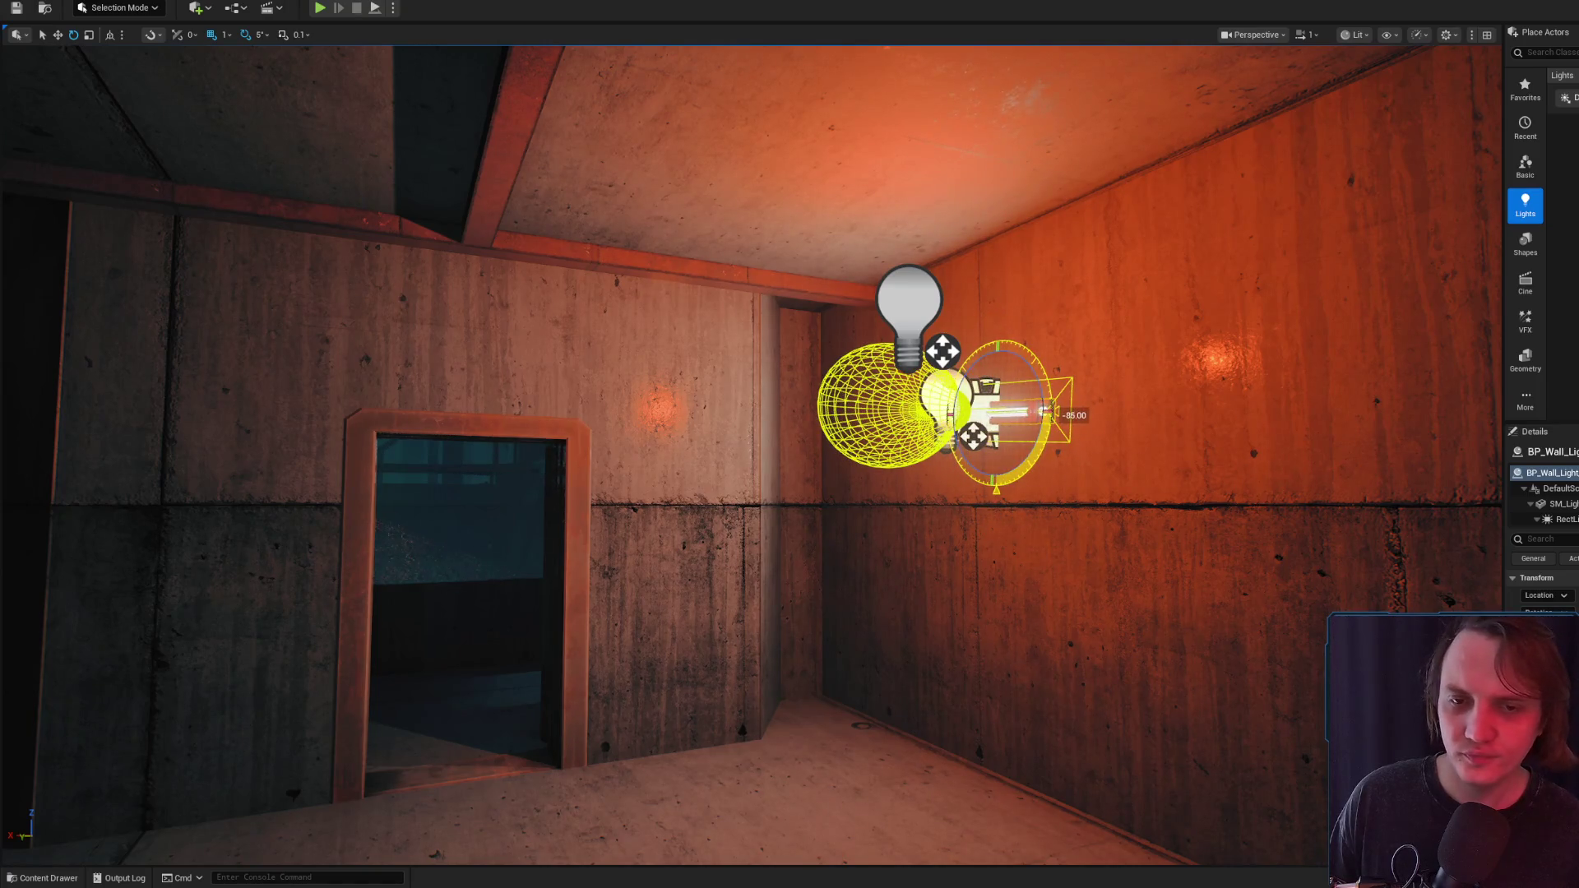
{"action": "key", "text": "g"}
{"action": "key", "text": "g"}
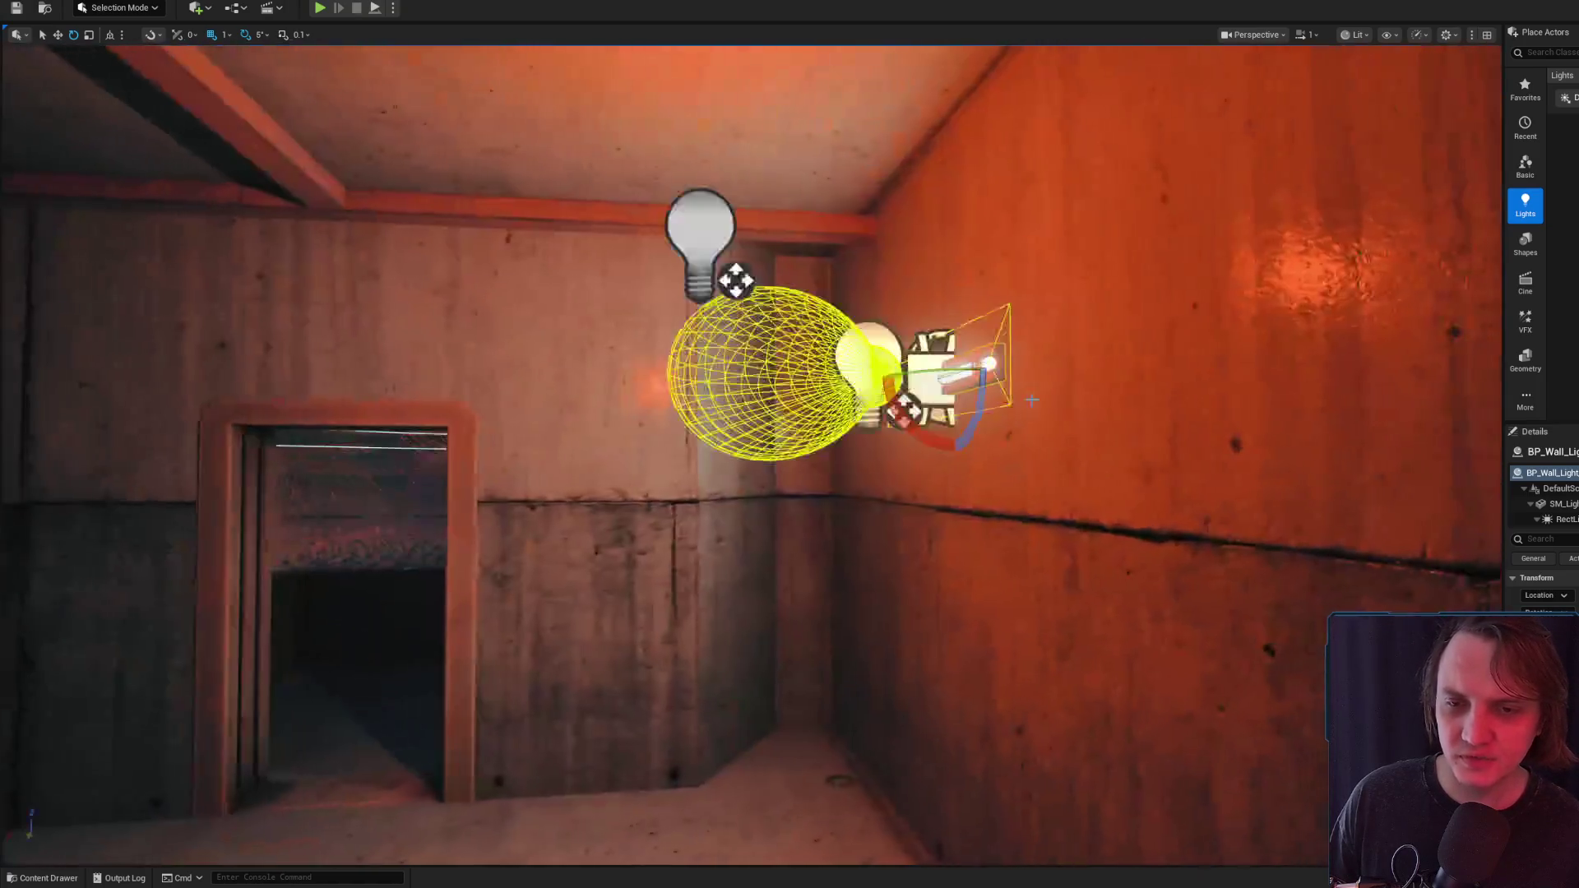
{"action": "key", "text": "w"}
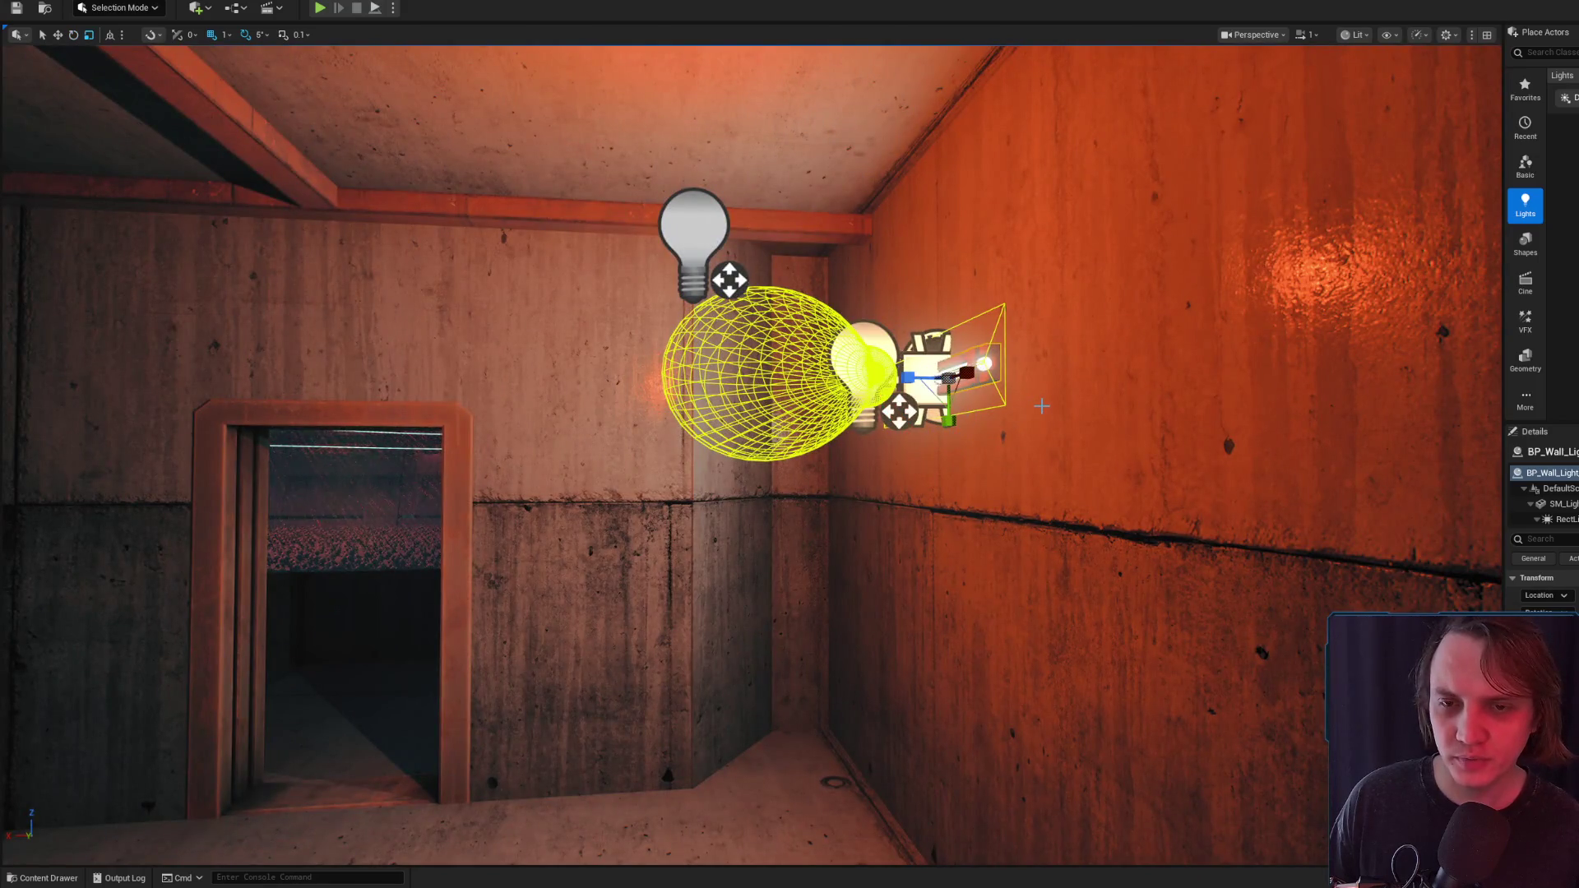
{"action": "left_click_drag", "start_coordinate": [950, 423], "coordinate": [964, 304]}
{"action": "key", "text": "g"}
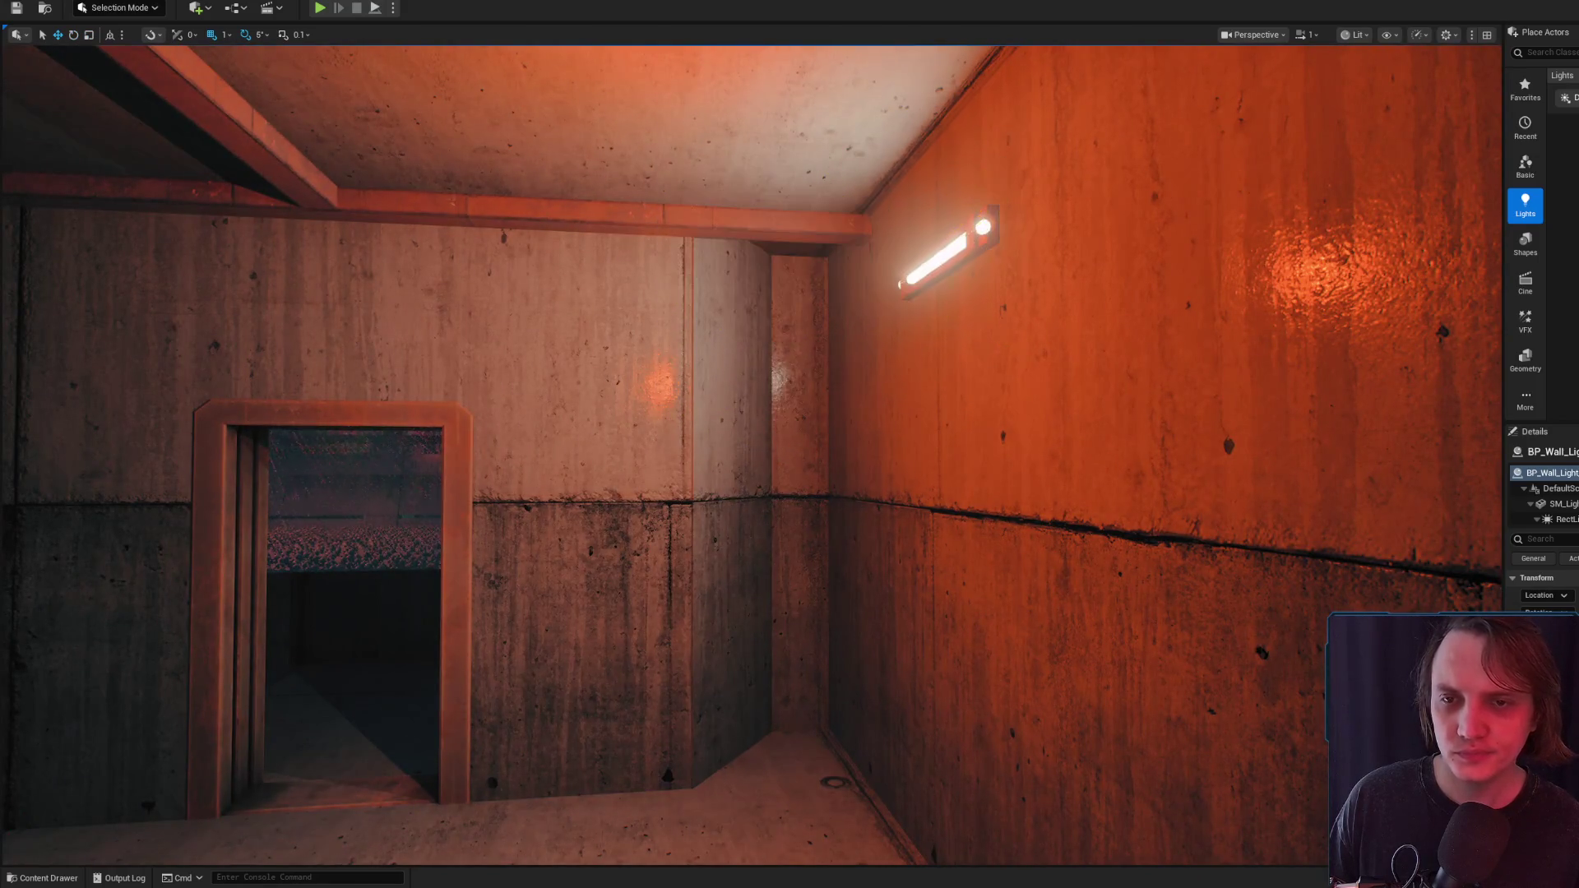
{"action": "key", "text": "g"}
{"action": "key", "text": "g"}
{"action": "key", "text": "g"}
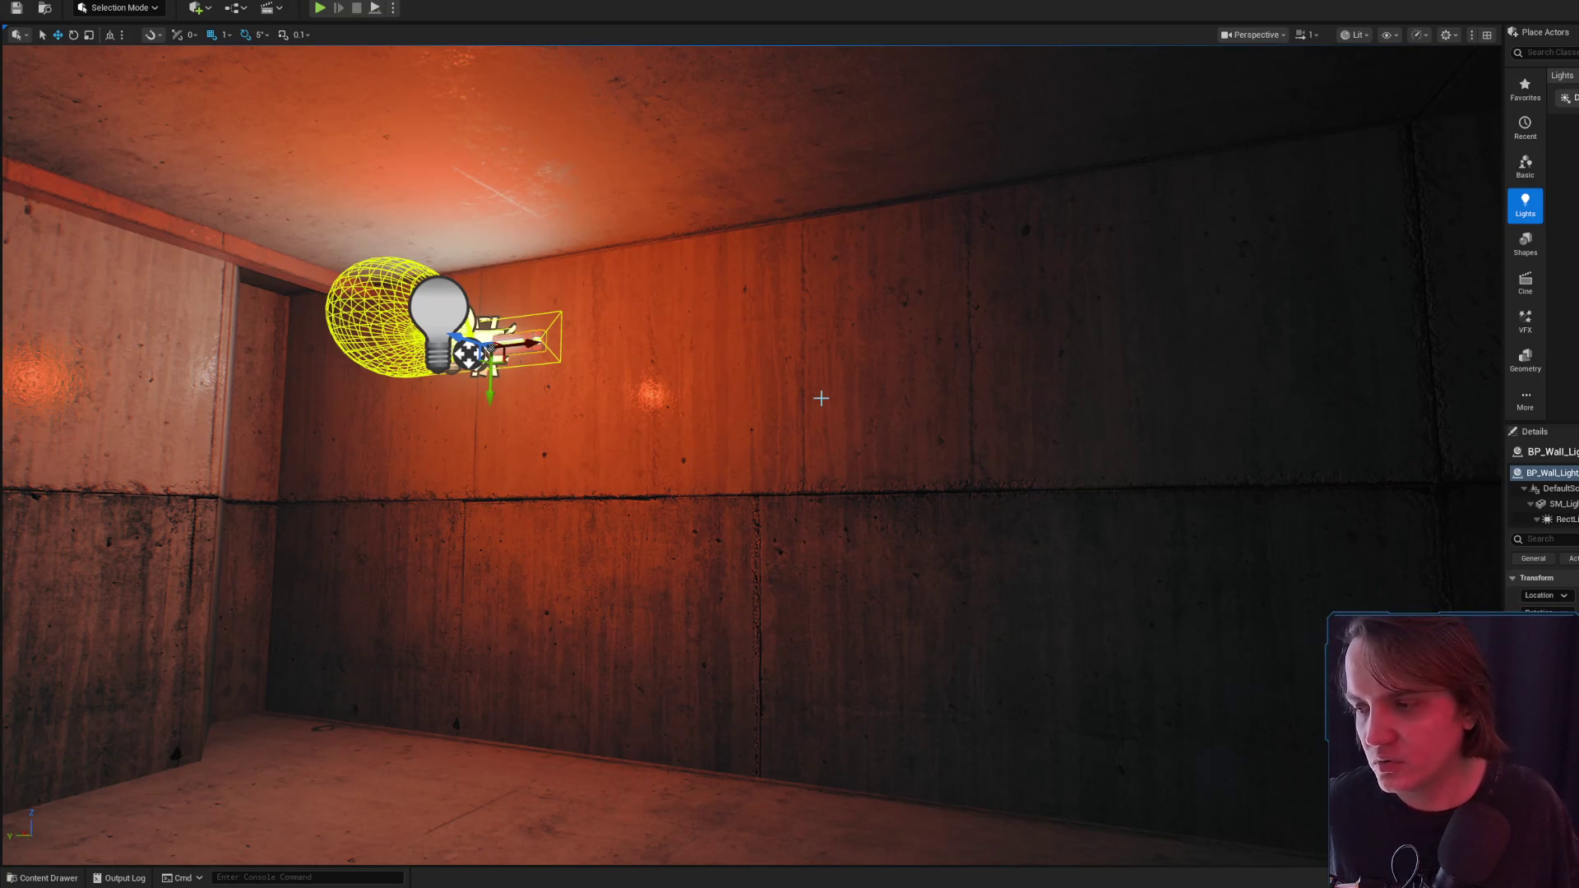
Slide the wall light left into place near the corner, check PointLight78, then reselect the wall light
{"action": "left_click_drag", "start_coordinate": [537, 342], "coordinate": [527, 346]}
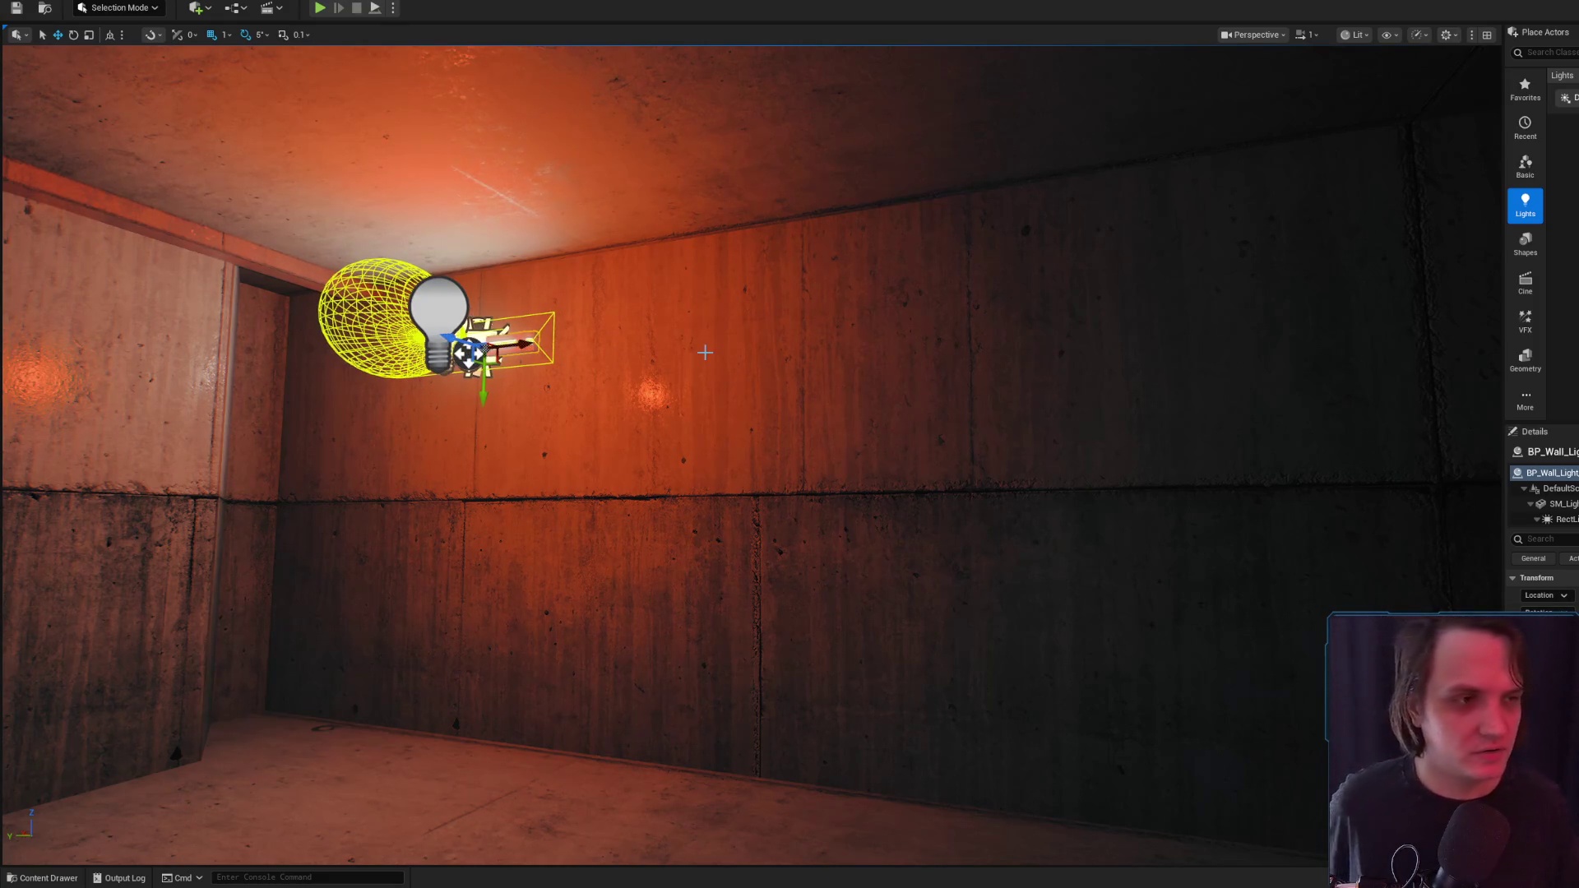
{"action": "left_click_drag", "start_coordinate": [761, 352], "coordinate": [724, 356]}
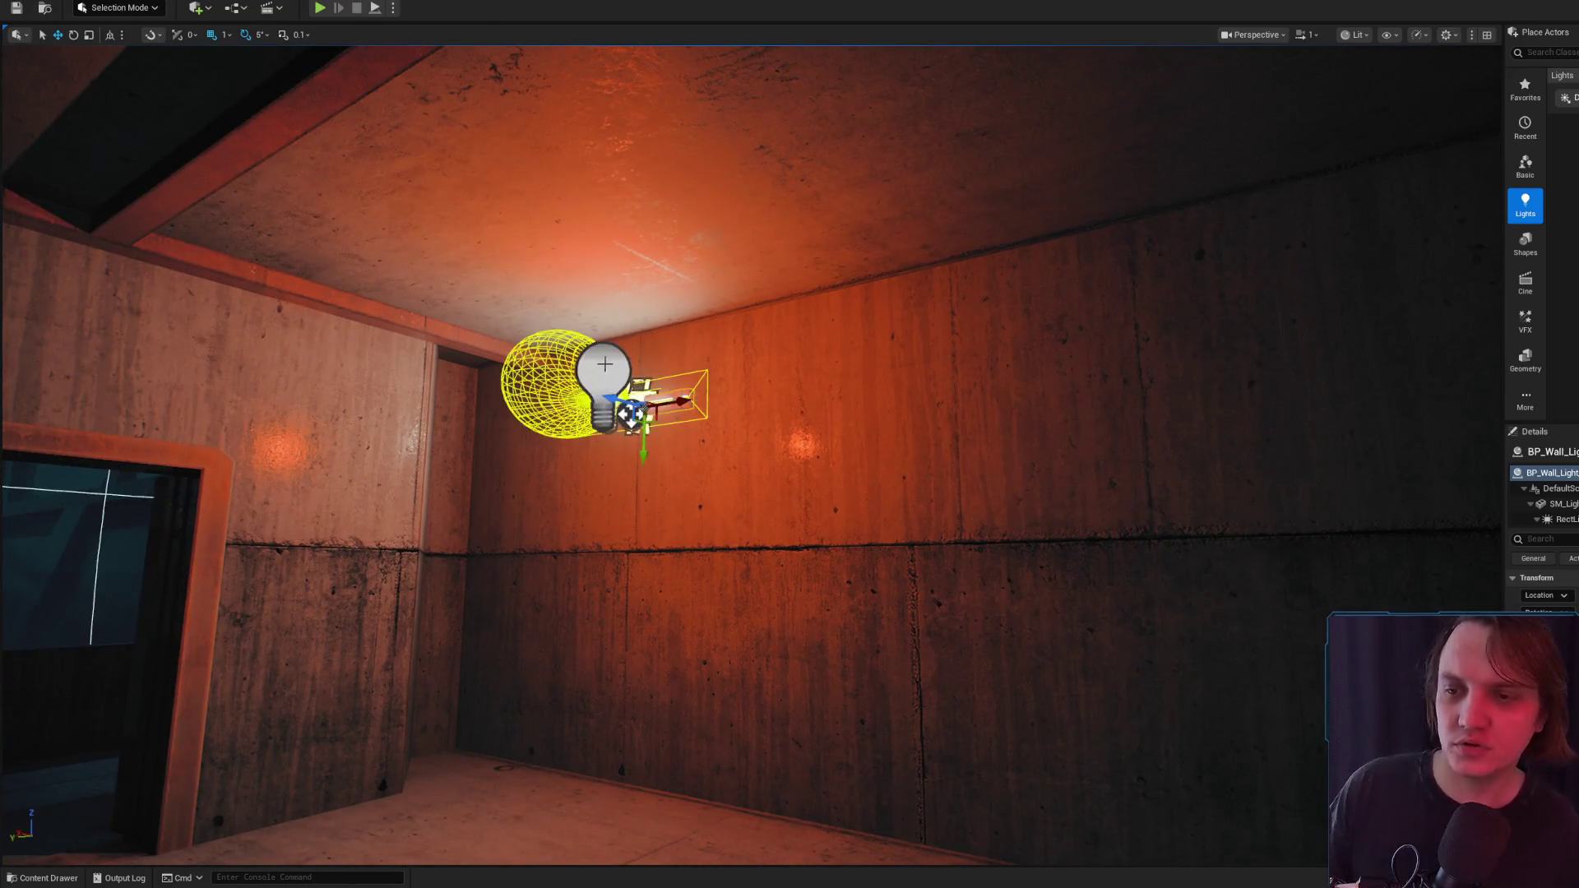
{"action": "left_click", "coordinate": [600, 381]}
{"action": "scroll", "coordinate": [751, 454], "scroll_direction": "down", "scroll_amount": 3}
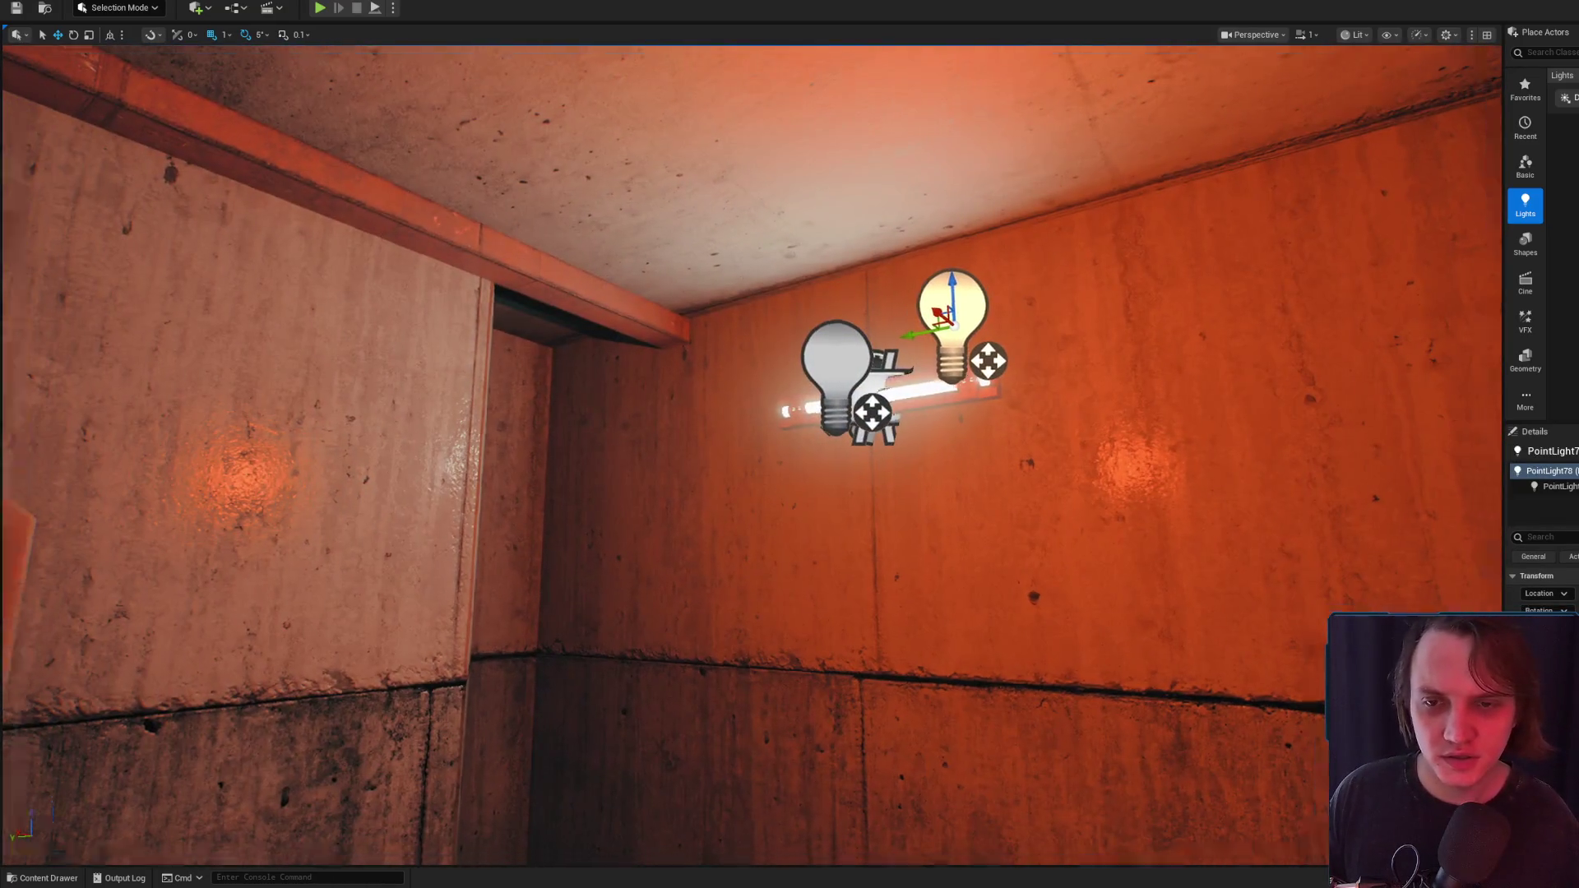
{"action": "scroll", "coordinate": [751, 455], "scroll_direction": "down", "scroll_amount": 3}
{"action": "left_click", "coordinate": [825, 409]}
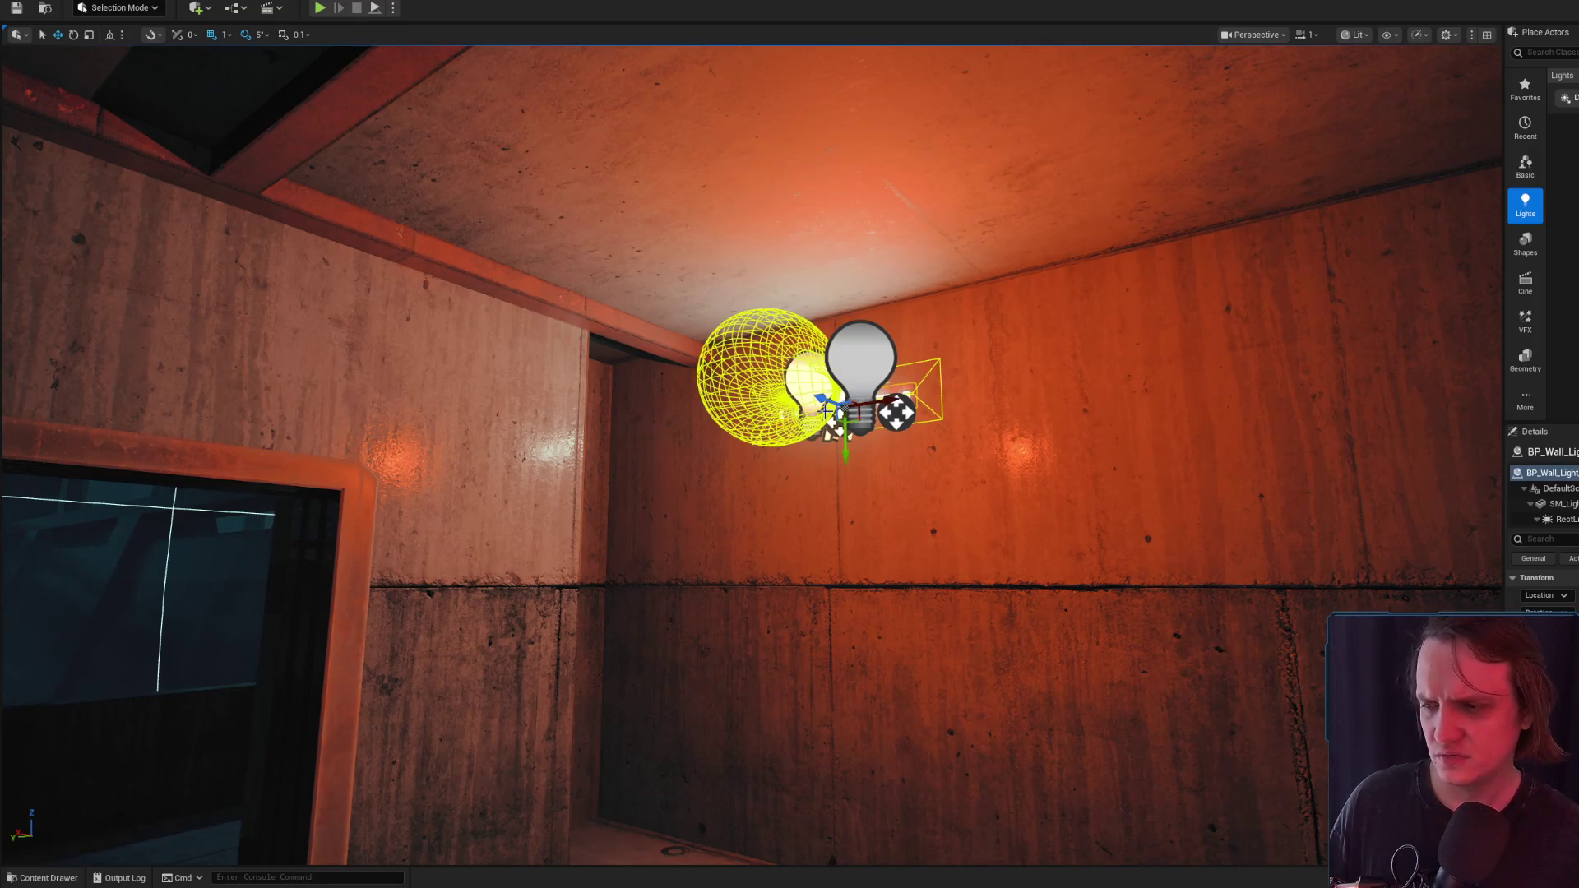
{"action": "key", "text": "alt+Tab"}
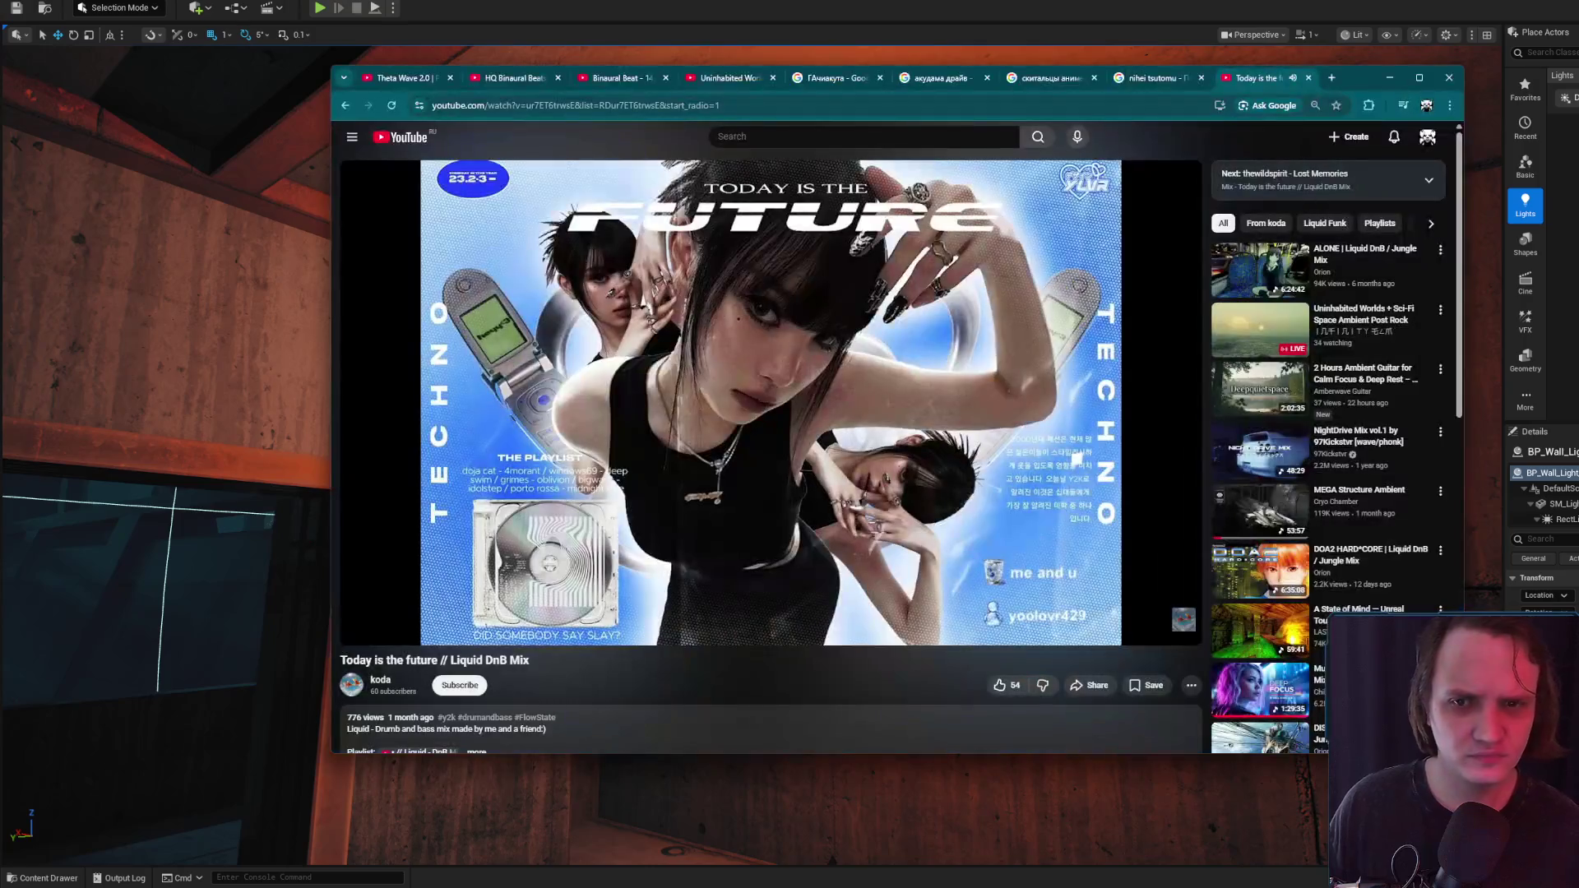
Search Google for 'Edit finch' in a new tab and accept the 'Edith finch' correction
{"action": "left_click", "coordinate": [1332, 77]}
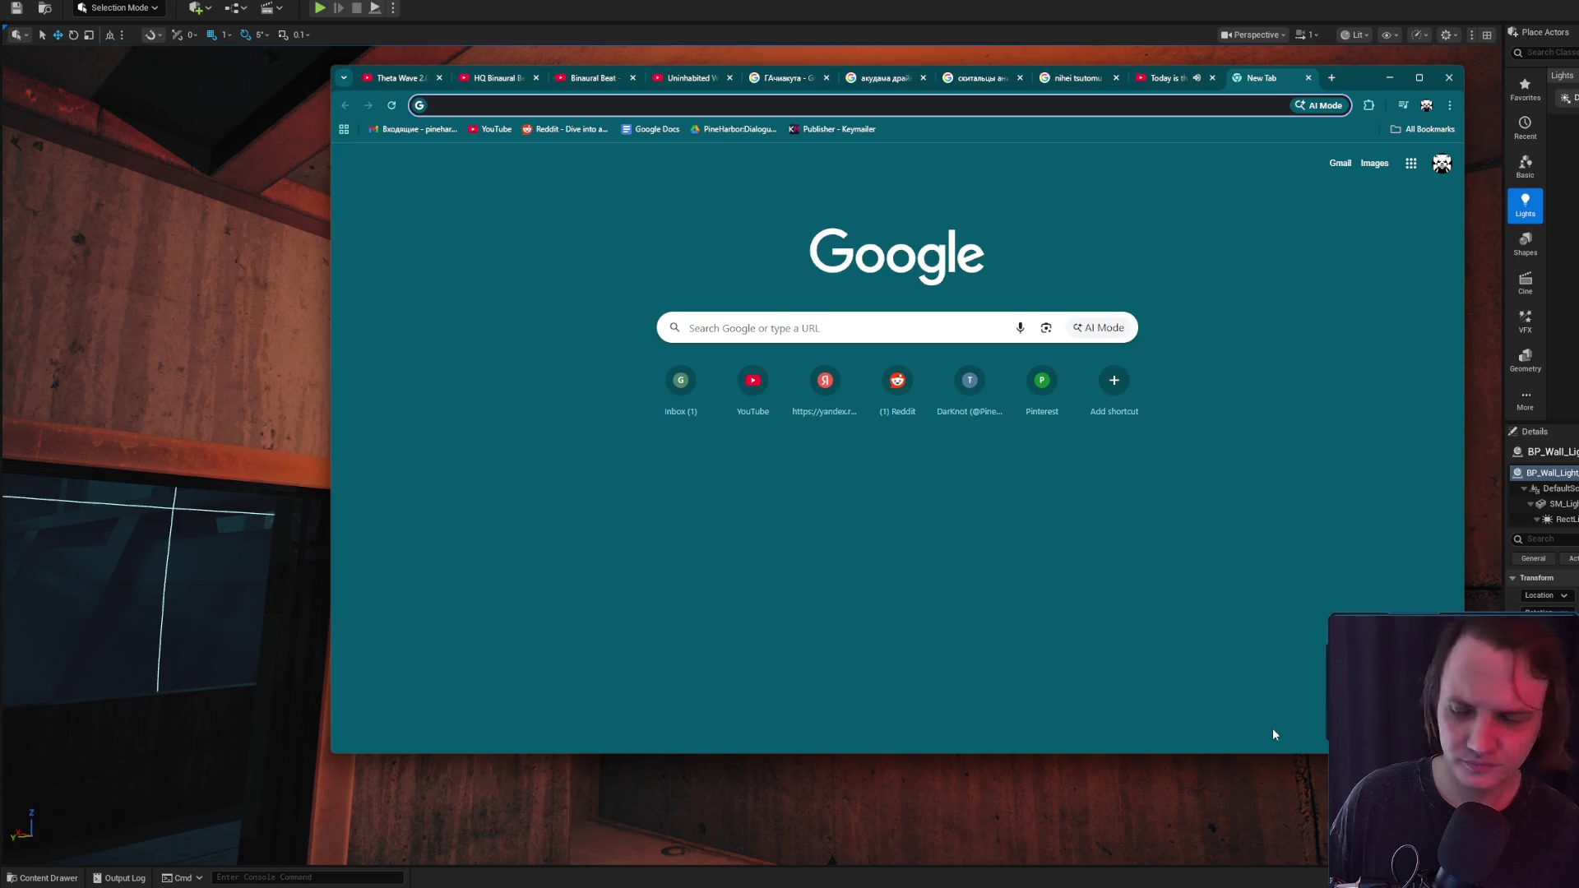
{"action": "type", "text": "Edit finch"}
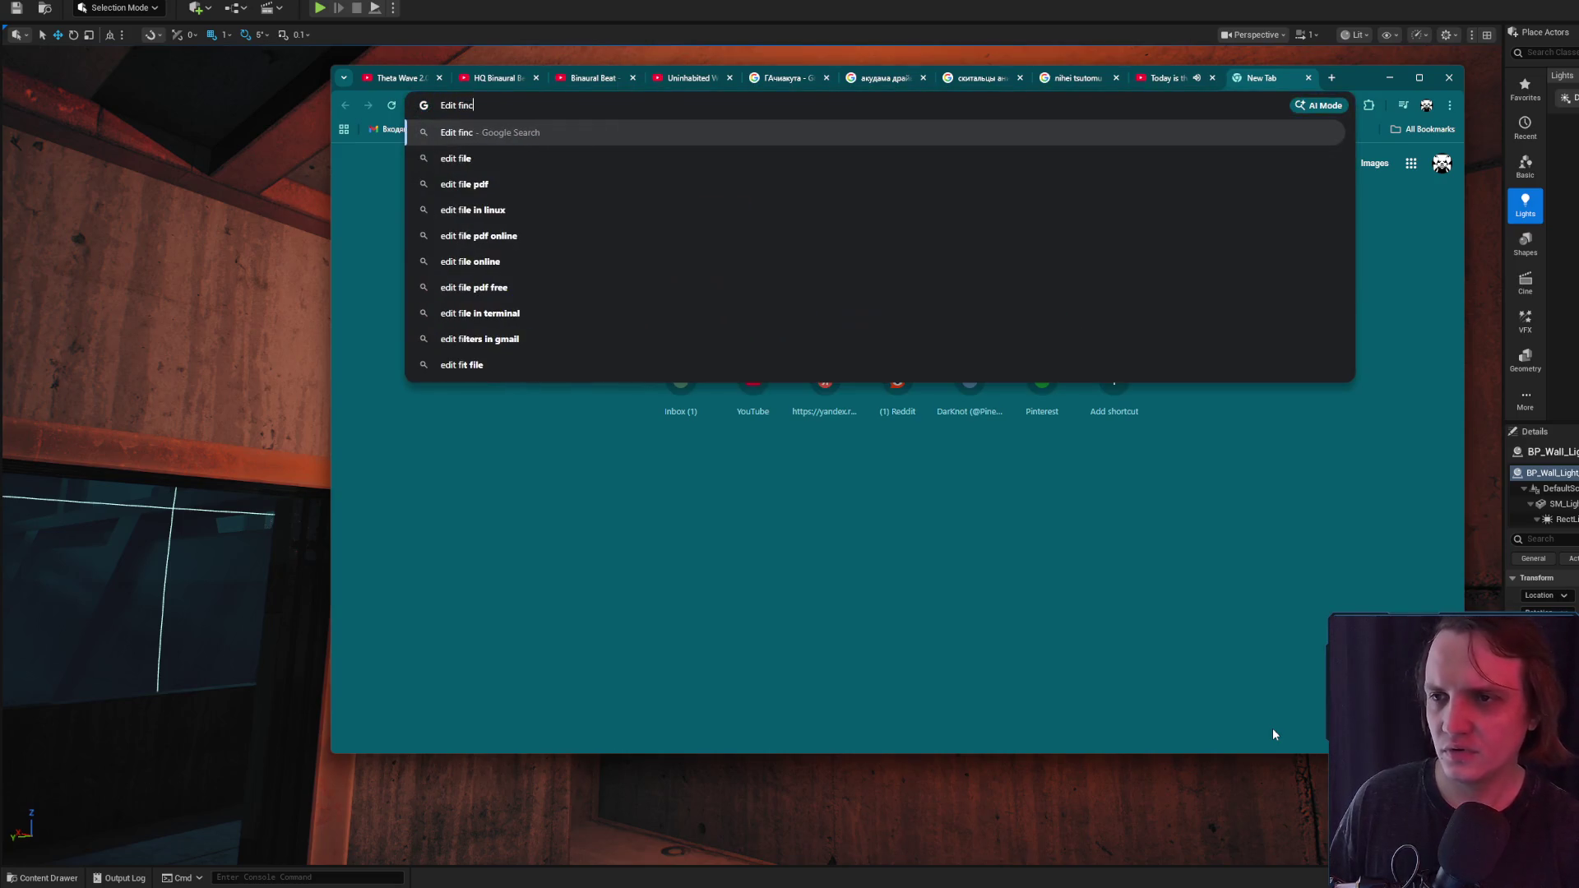
{"action": "key", "text": "Return"}
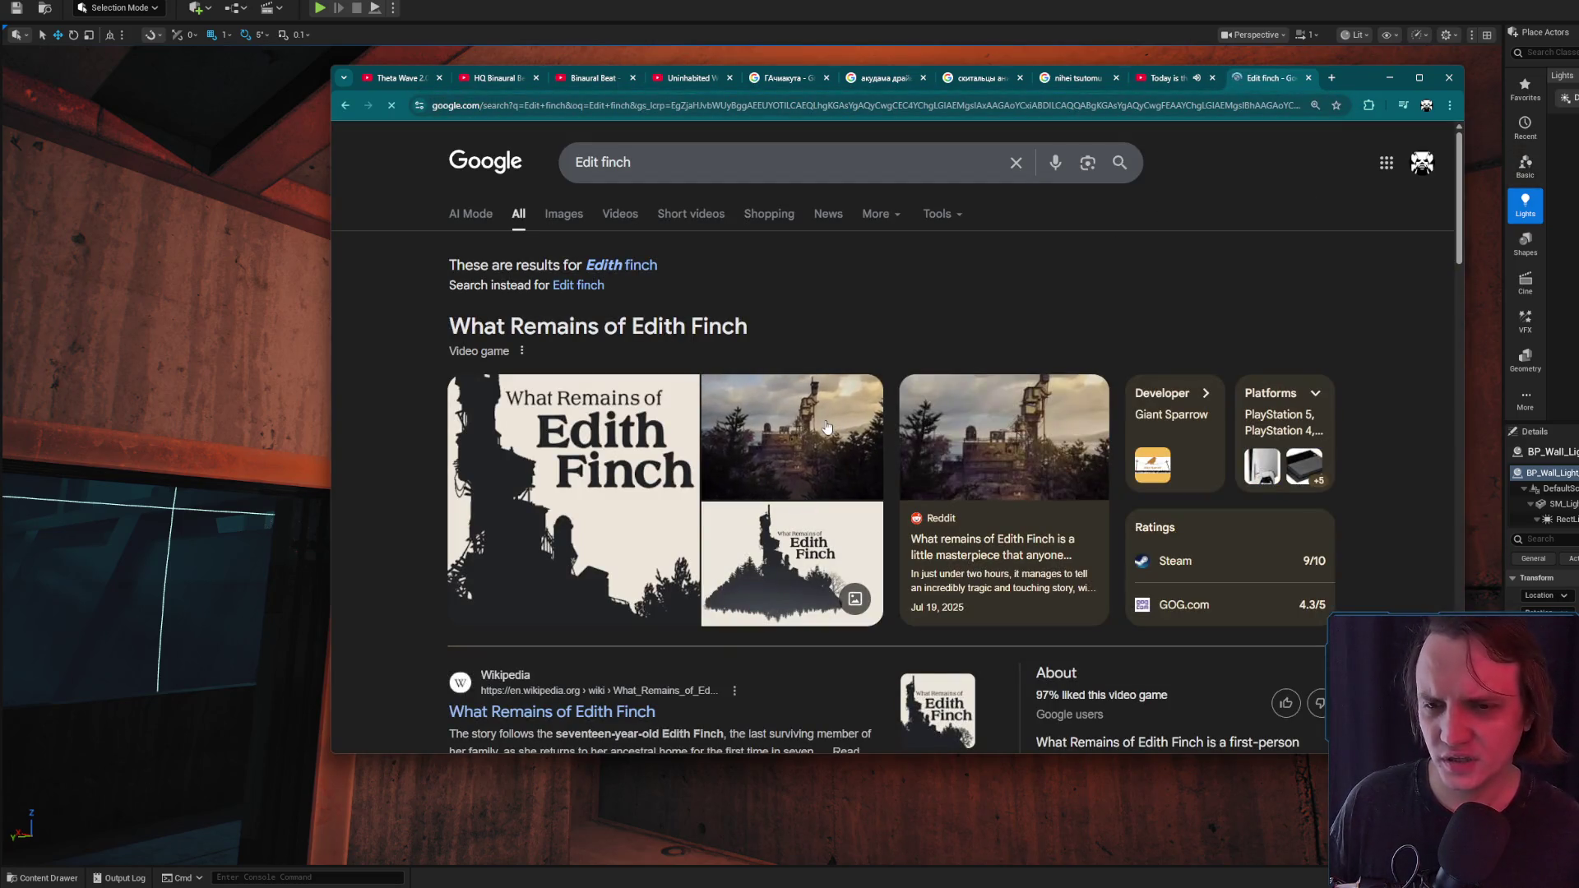
{"action": "left_click", "coordinate": [623, 271]}
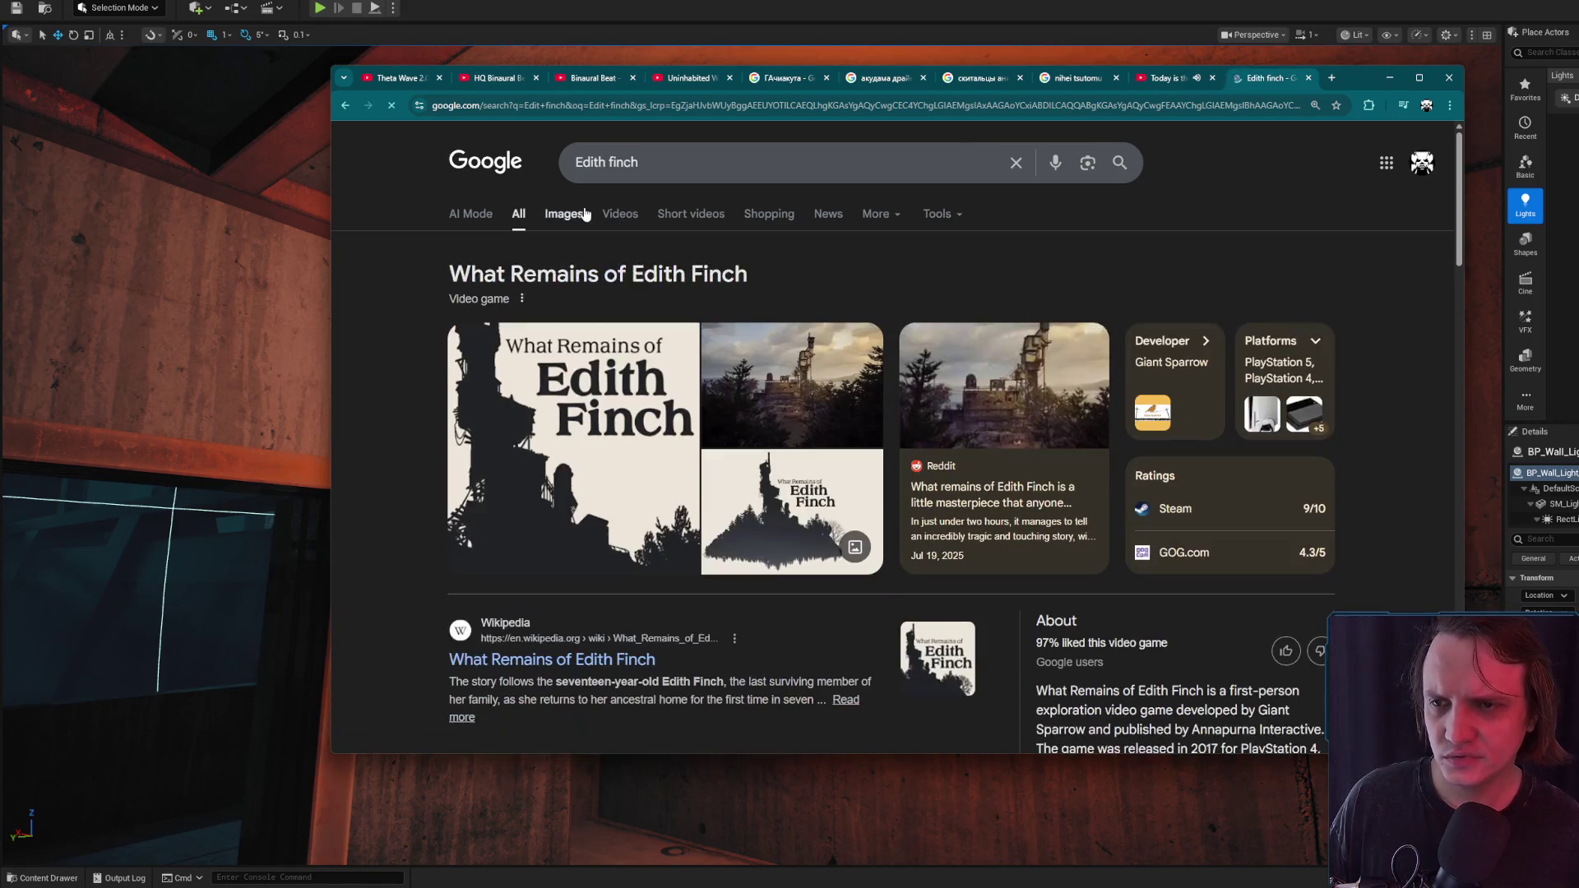
Browse the Edith Finch image results and Wikipedia article, then open the game's Steam page
{"action": "left_click", "coordinate": [564, 213]}
{"action": "scroll", "coordinate": [954, 338], "scroll_direction": "down", "scroll_amount": 5}
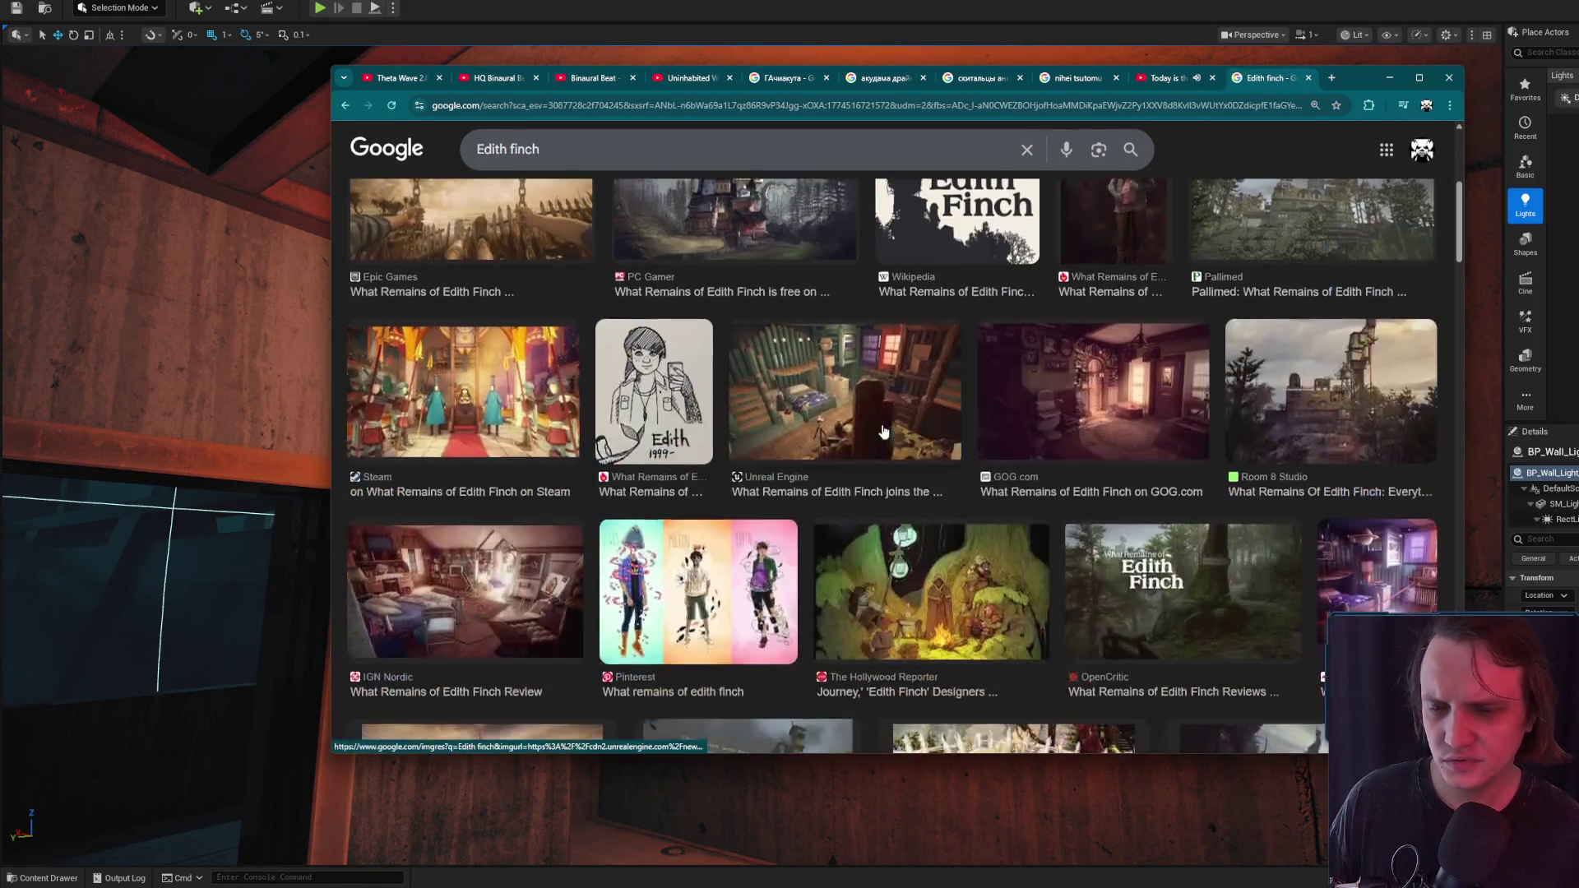
{"action": "scroll", "coordinate": [885, 432], "scroll_direction": "up", "scroll_amount": 3}
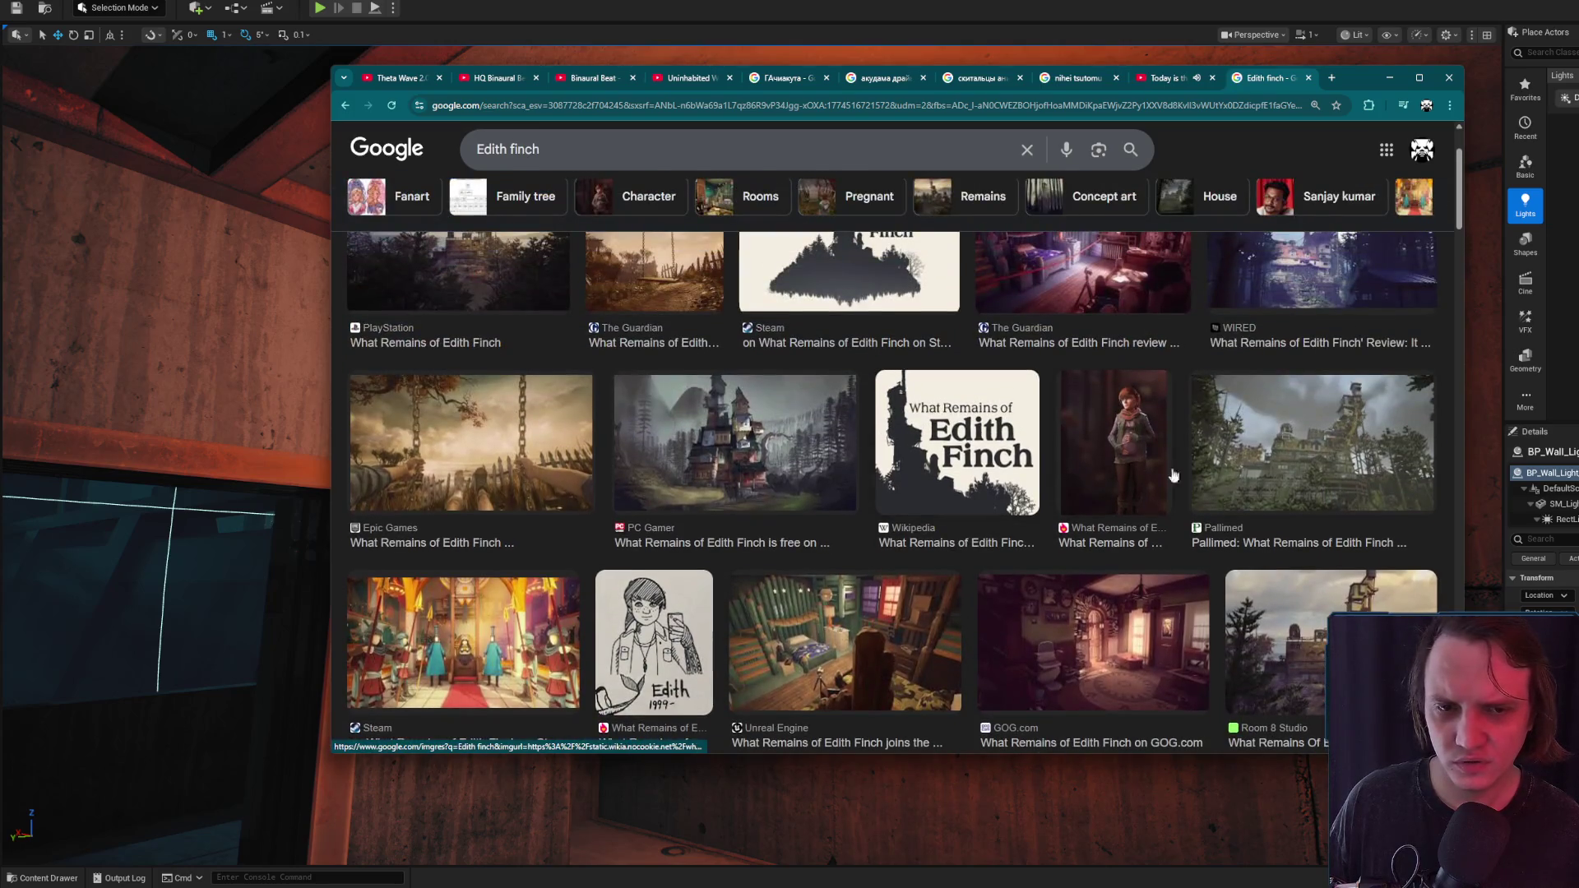
{"action": "scroll", "coordinate": [886, 431], "scroll_direction": "up", "scroll_amount": 2}
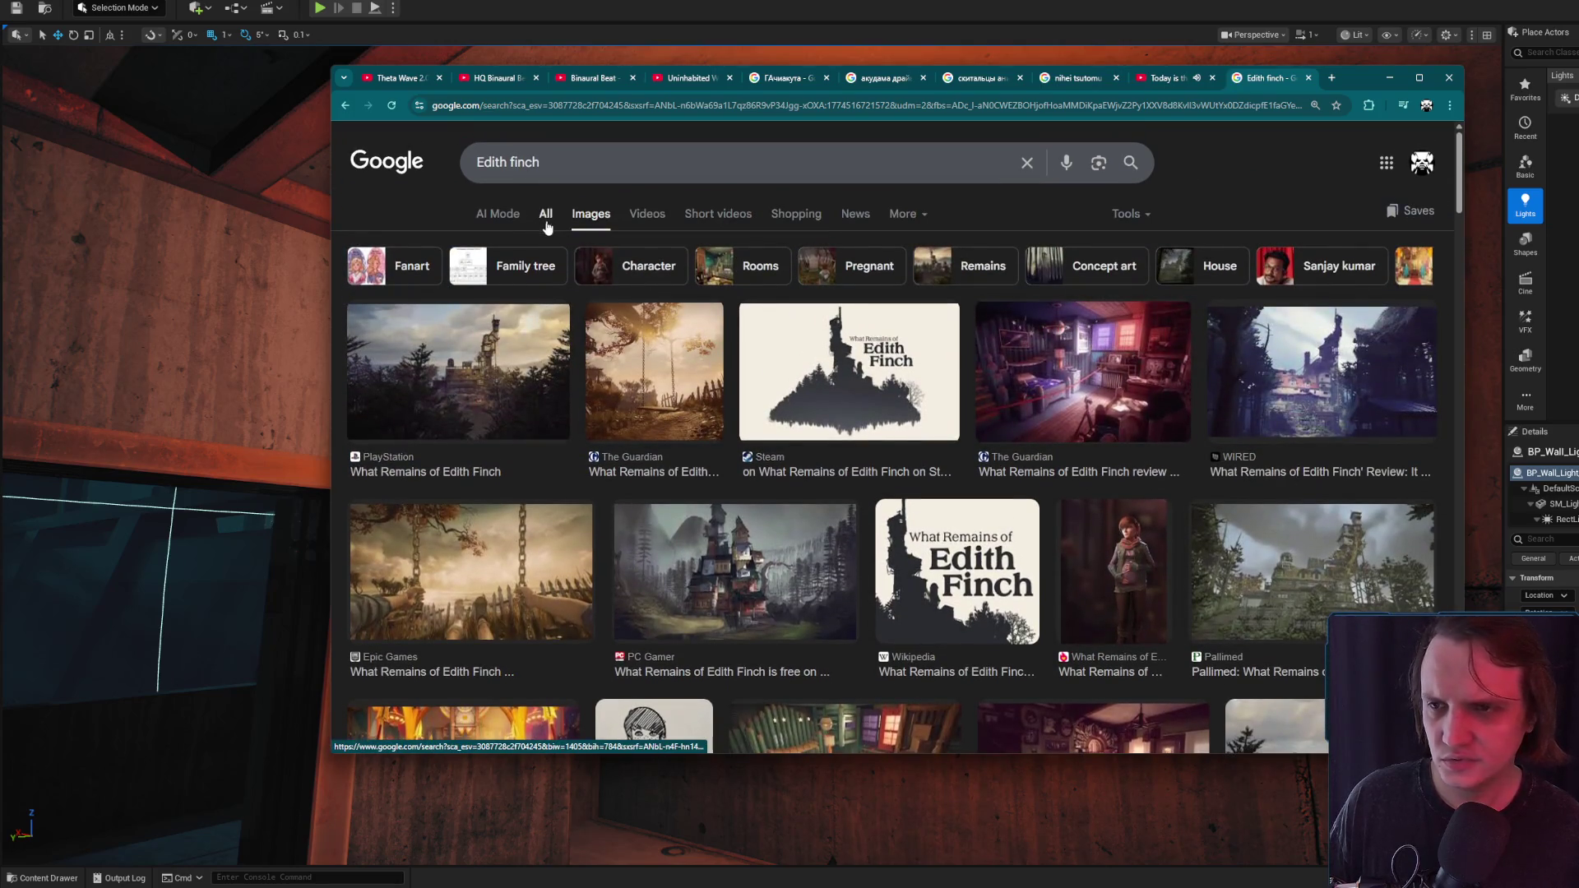
{"action": "left_click", "coordinate": [546, 216]}
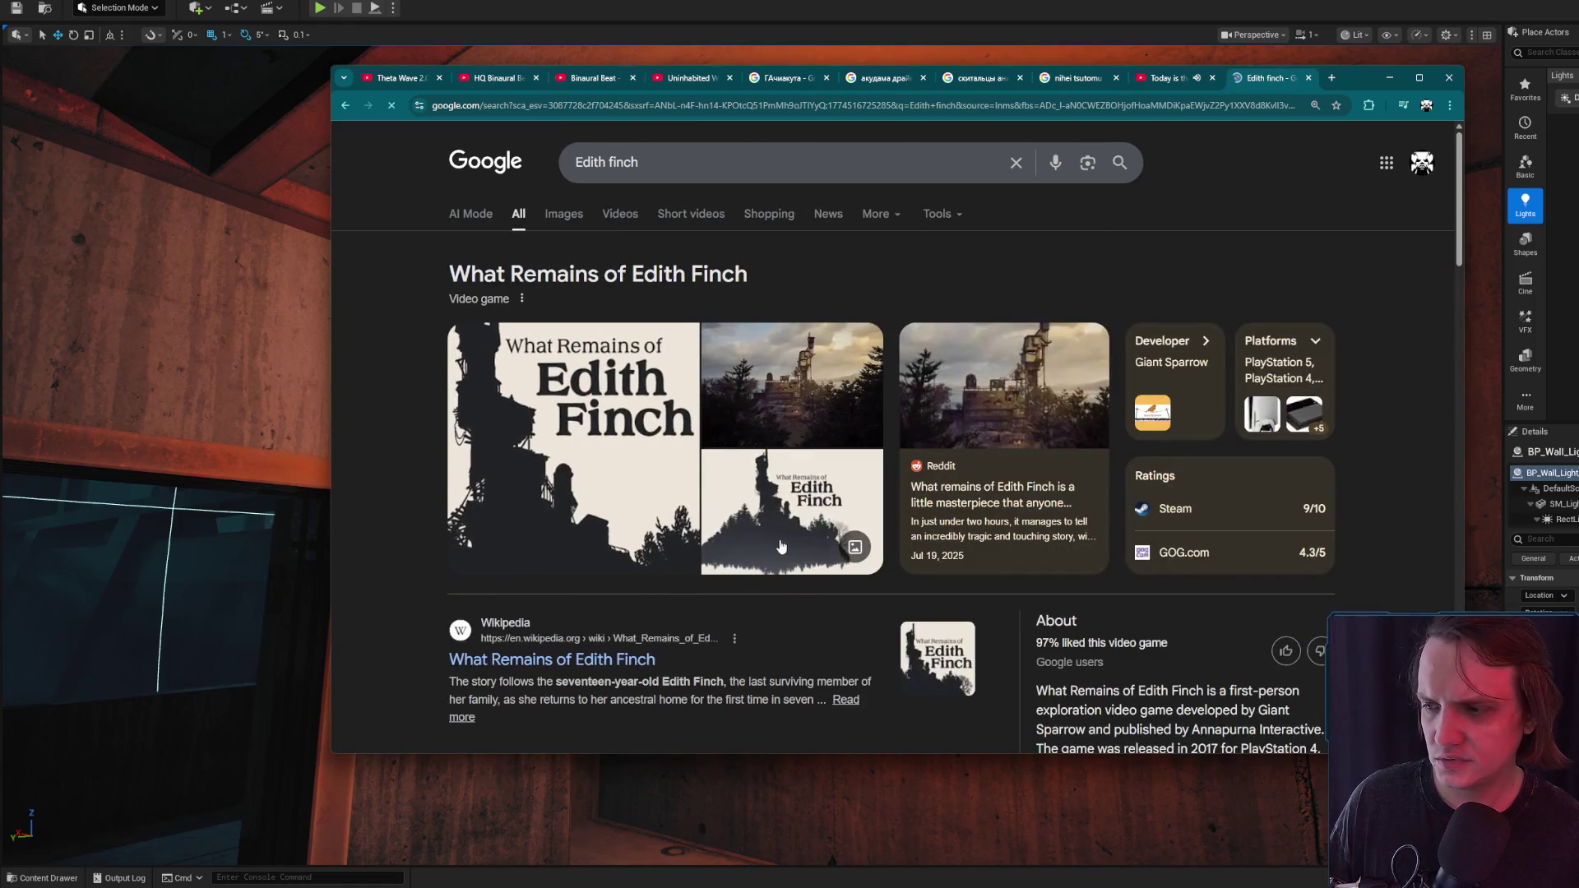
{"action": "left_click", "coordinate": [562, 673]}
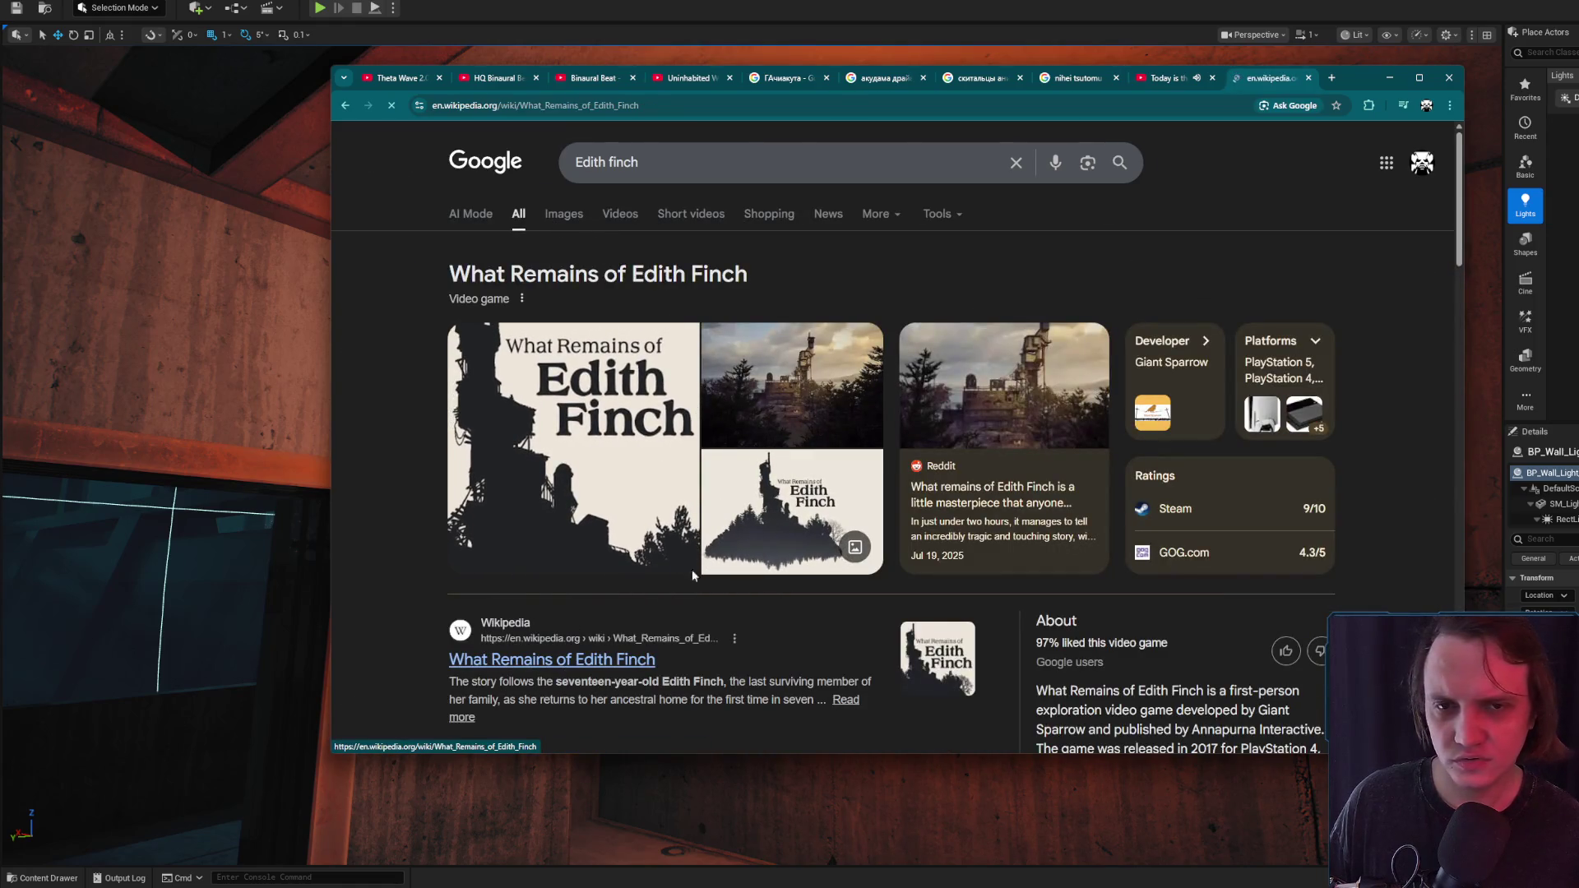
{"action": "key", "text": "alt+Left"}
{"action": "scroll", "coordinate": [676, 419], "scroll_direction": "down", "scroll_amount": 5}
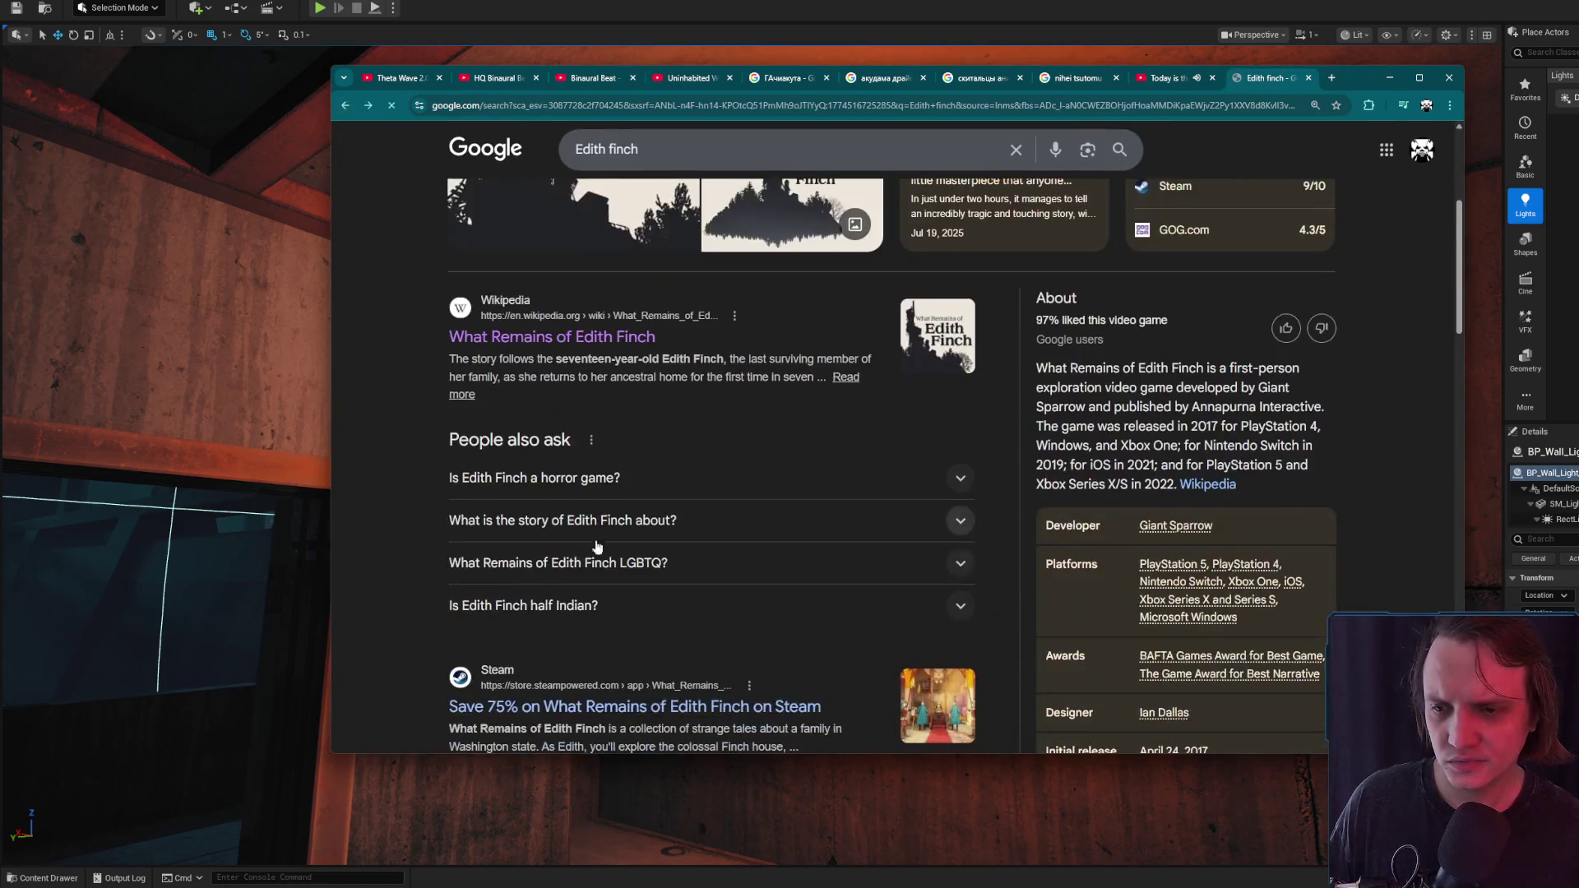
{"action": "left_click", "coordinate": [592, 580]}
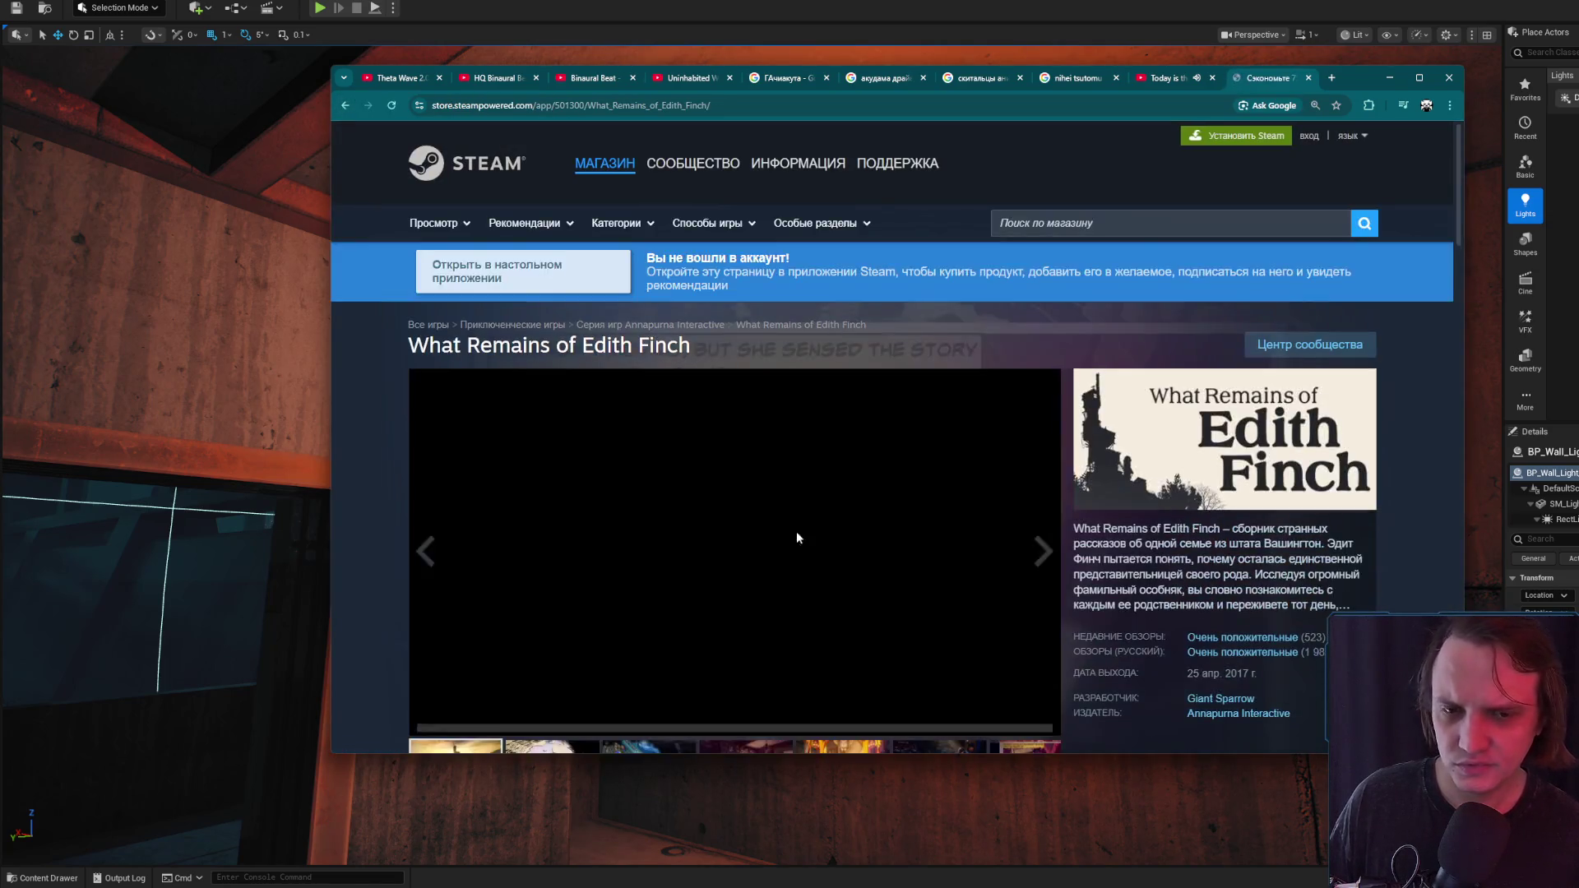
Look through the Steam screenshots, including the cosy room, red hall and fish-table scenes
{"action": "scroll", "coordinate": [821, 522], "scroll_direction": "down", "scroll_amount": 2}
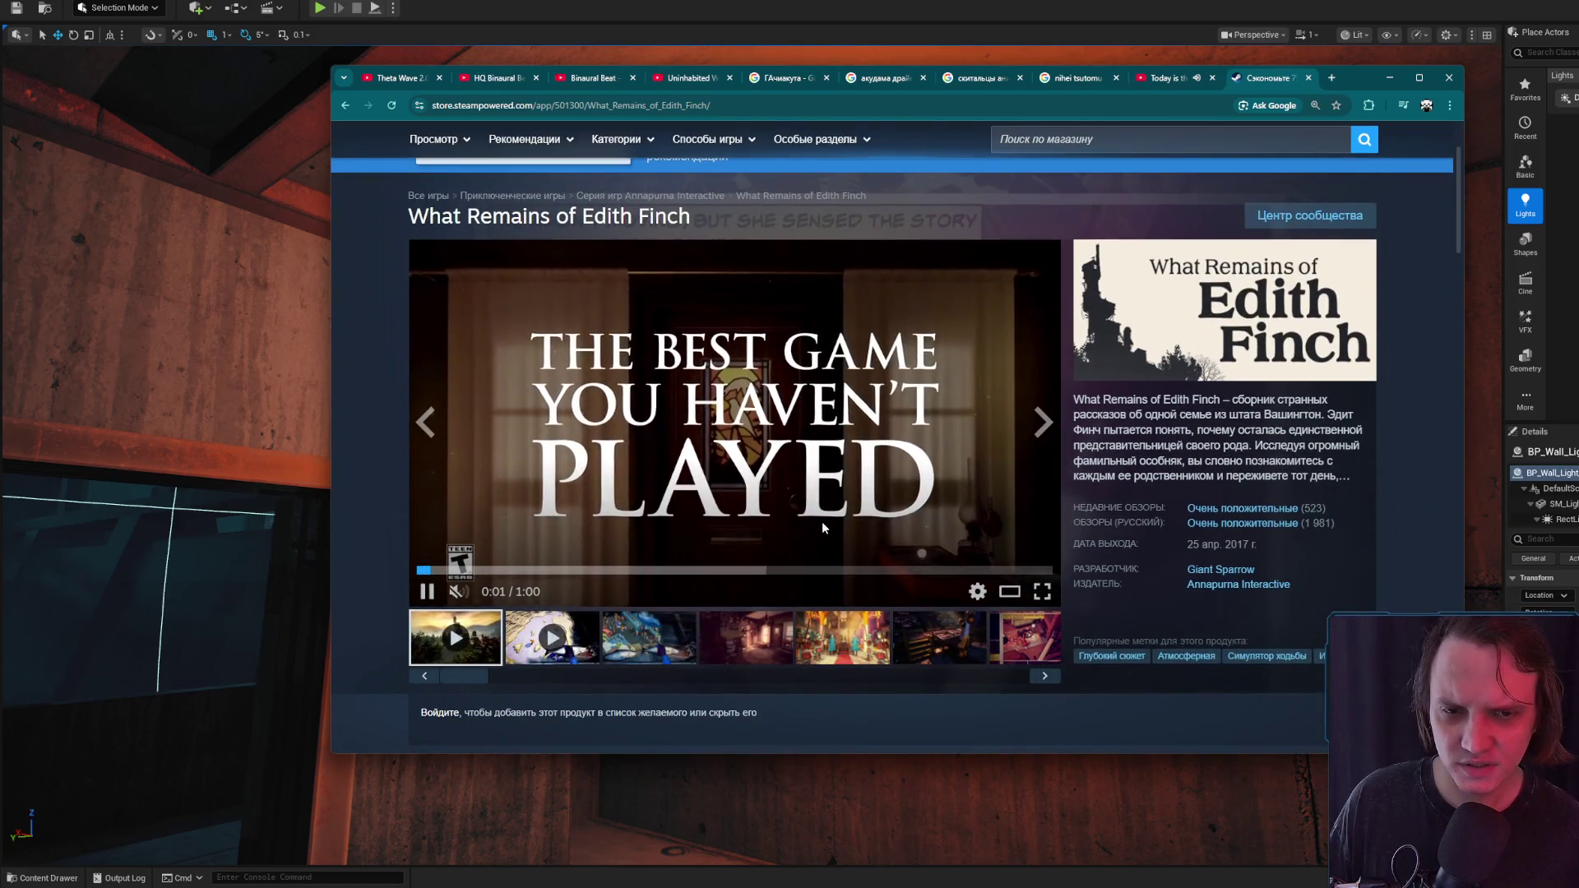
{"action": "left_click_drag", "start_coordinate": [1091, 415], "coordinate": [1231, 418]}
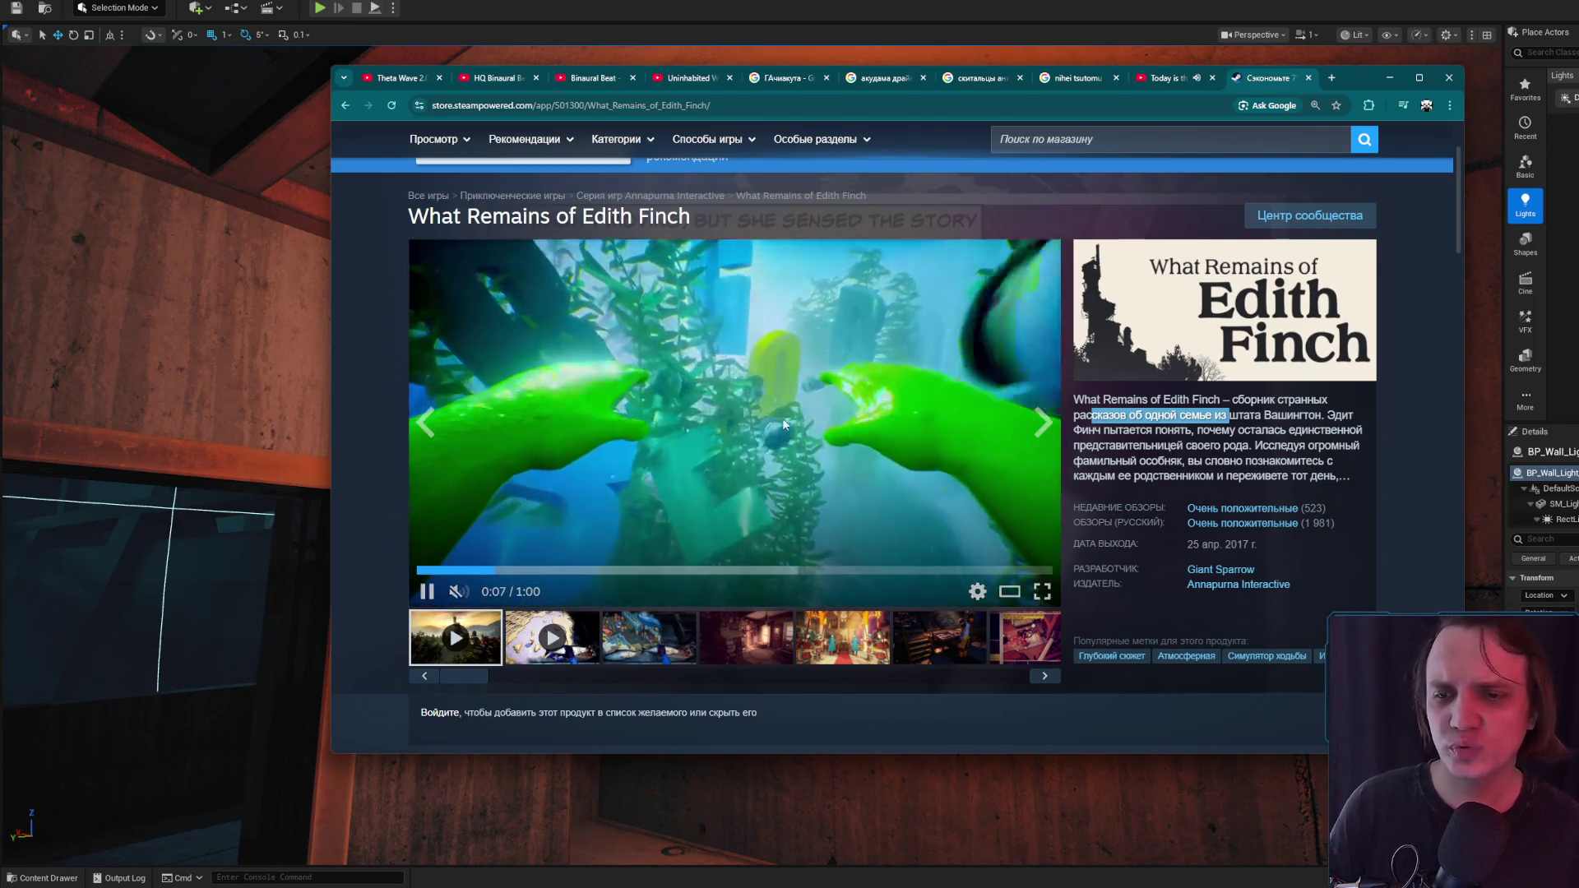
{"action": "left_click", "coordinate": [644, 638]}
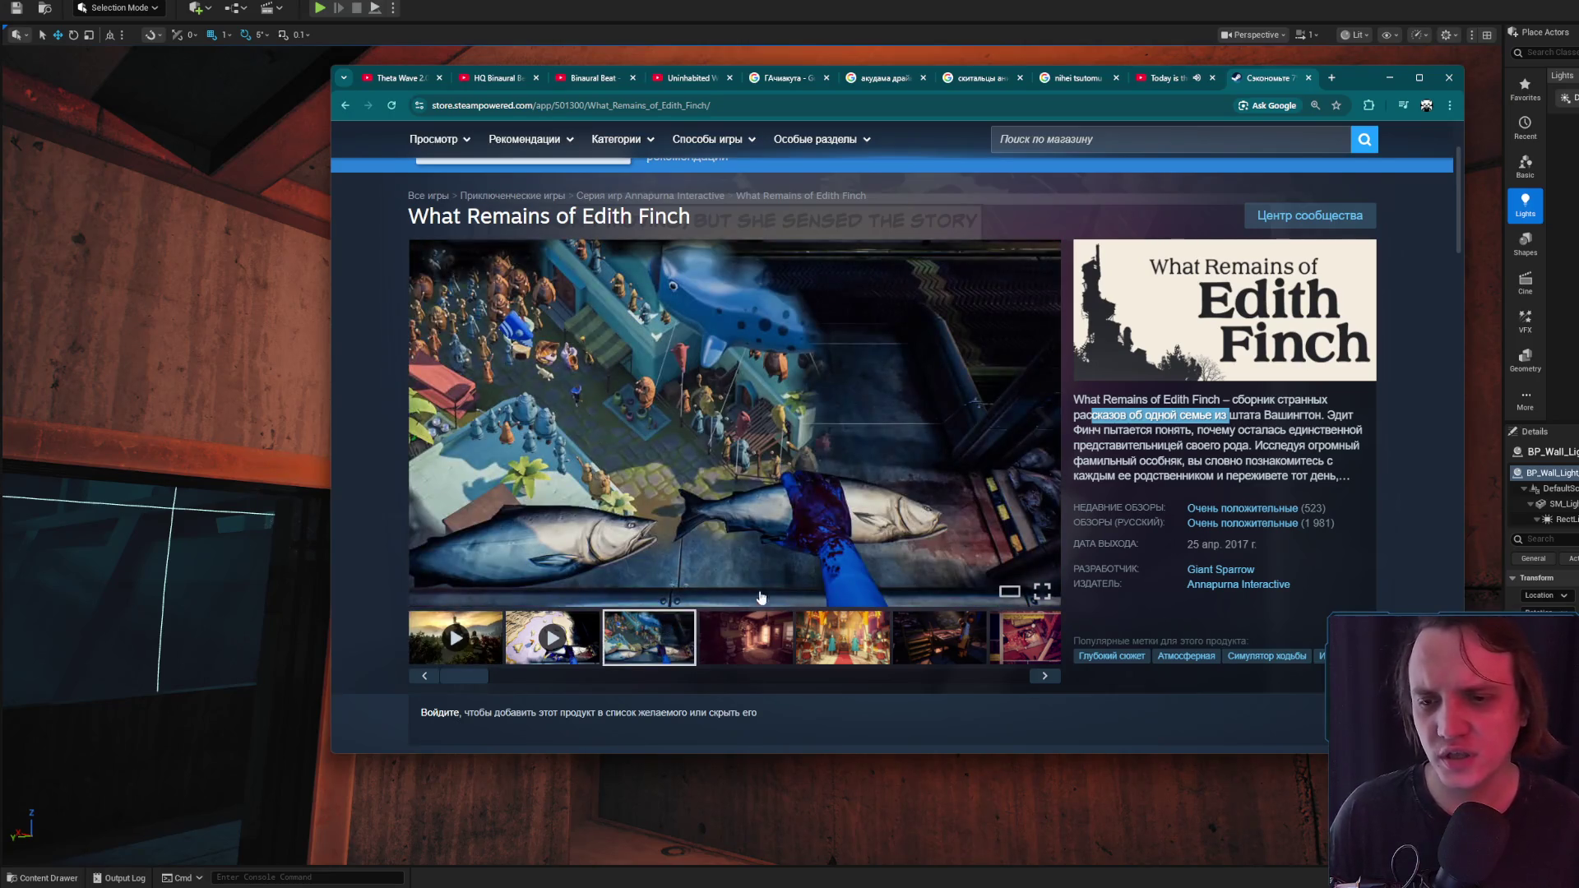
{"action": "left_click", "coordinate": [777, 634]}
{"action": "left_click", "coordinate": [815, 630]}
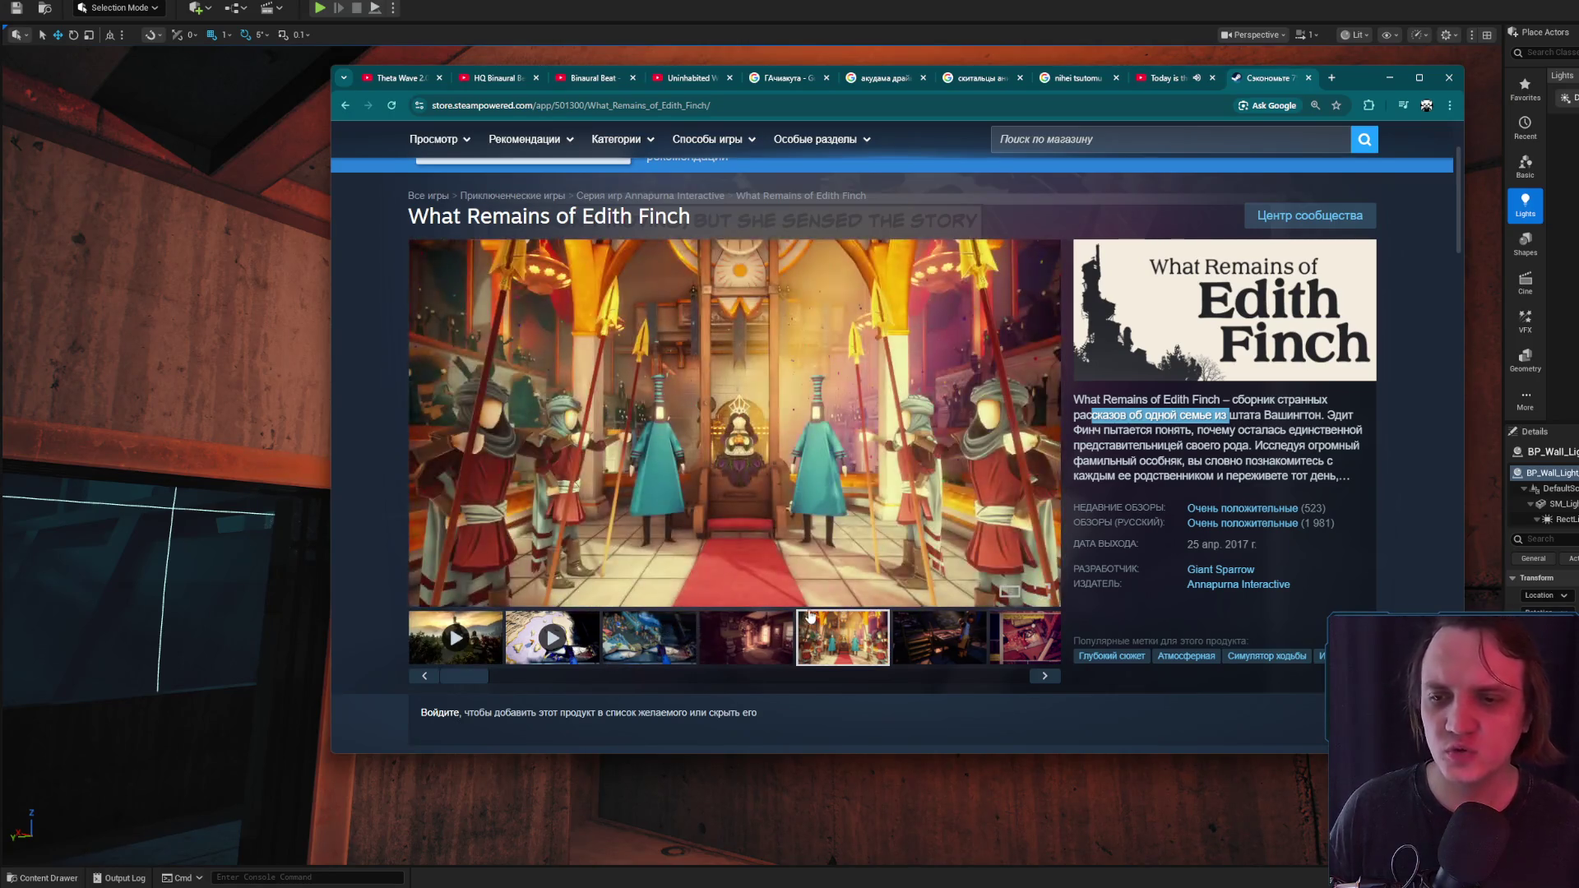
{"action": "left_click", "coordinate": [936, 638]}
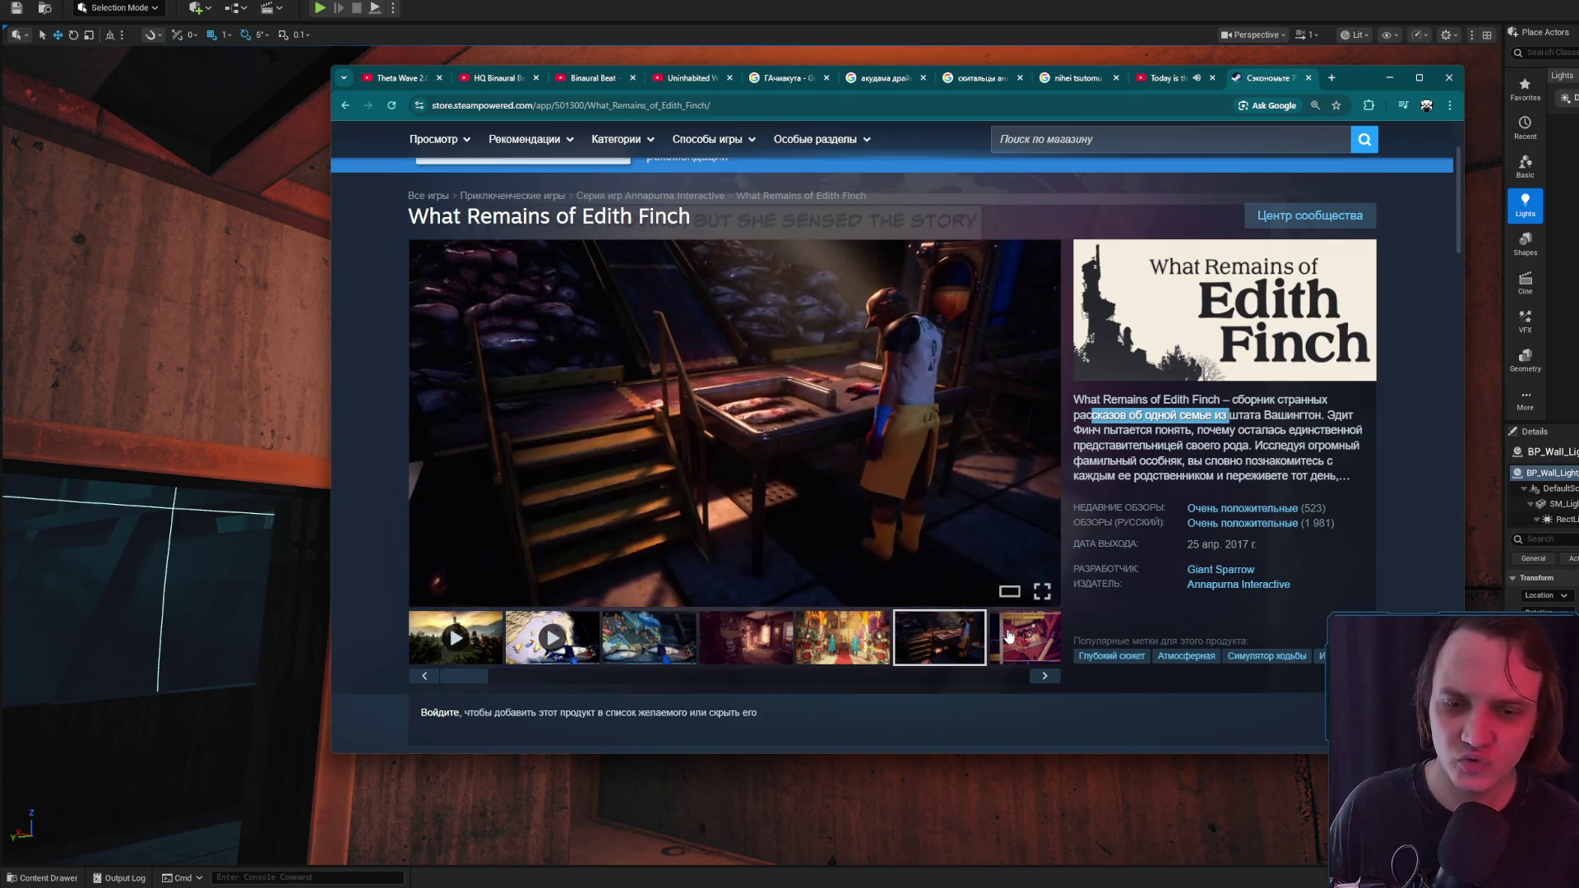
{"action": "left_click", "coordinate": [1005, 633]}
{"action": "left_click_drag", "start_coordinate": [1005, 676], "coordinate": [464, 677]}
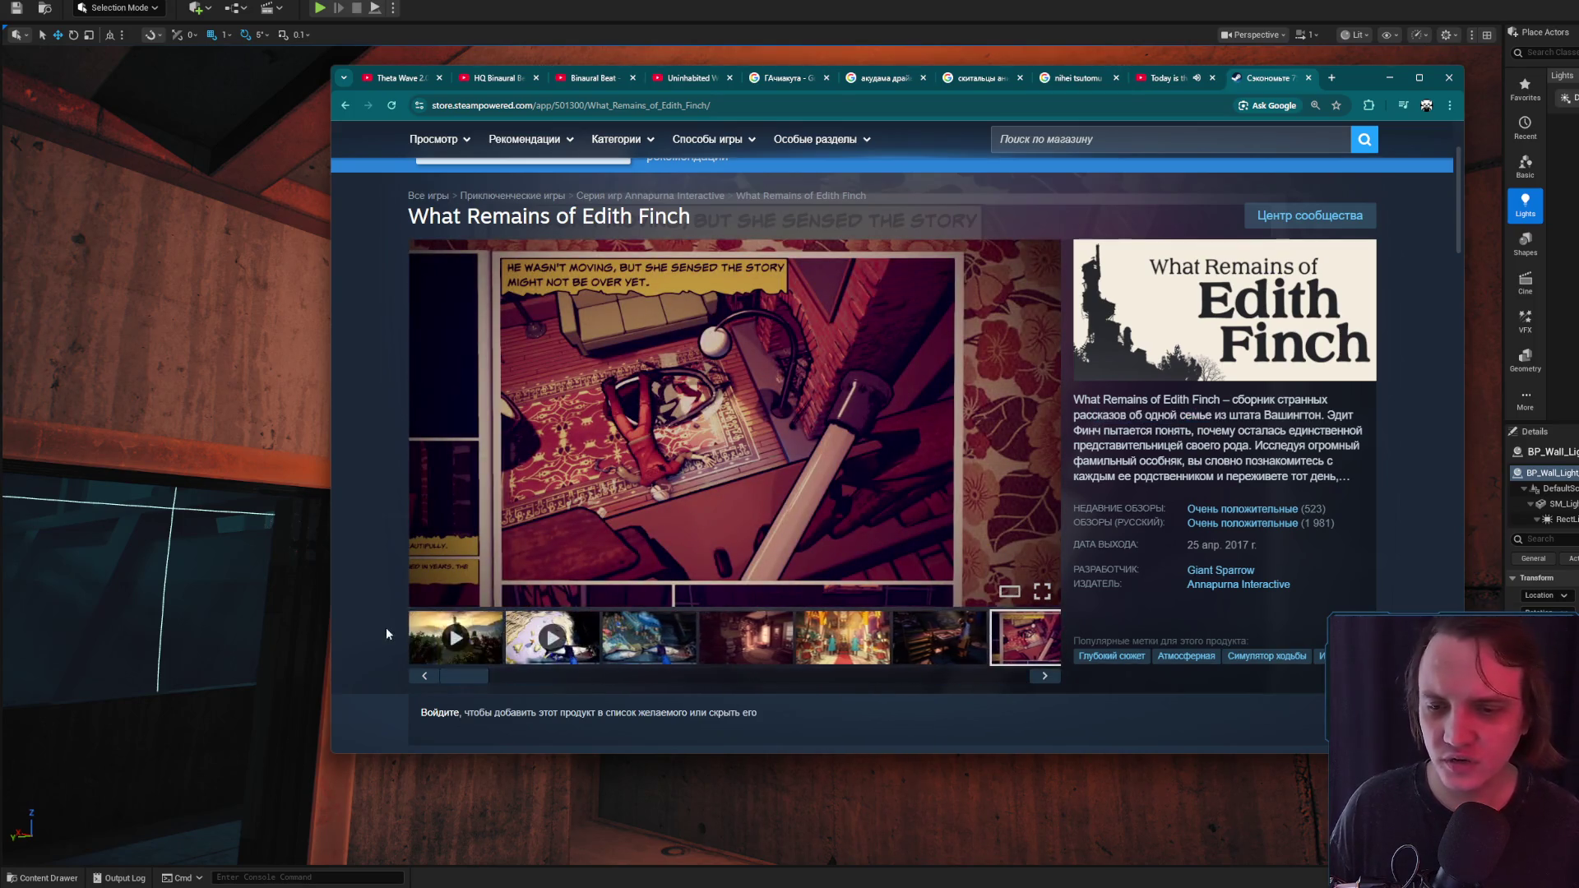
{"action": "left_click", "coordinate": [753, 642]}
{"action": "left_click", "coordinate": [762, 656]}
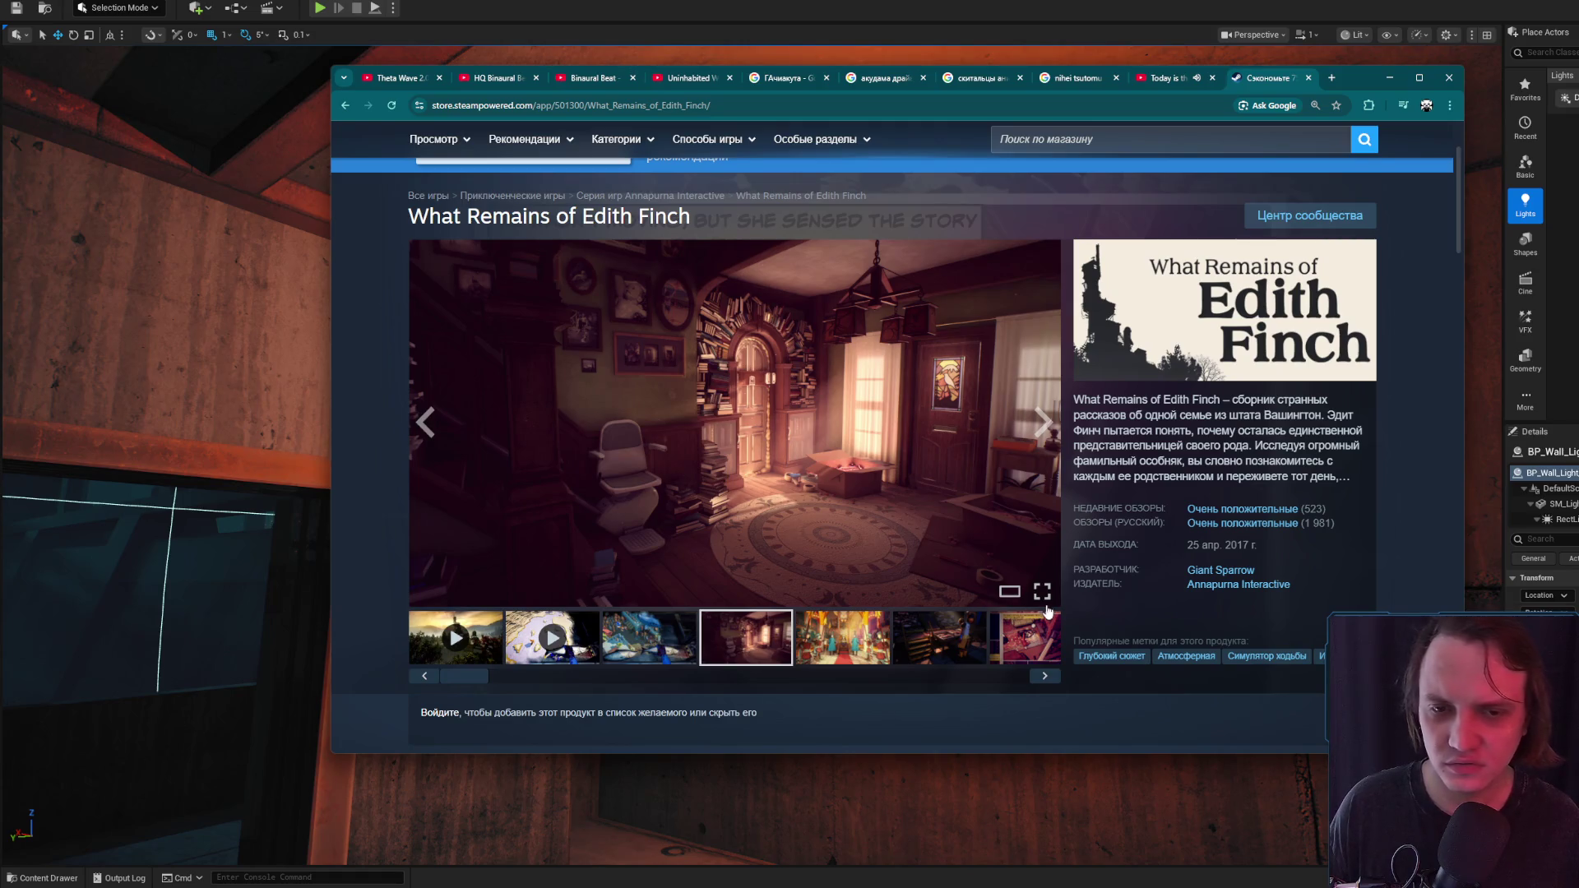
{"action": "left_click", "coordinate": [829, 638]}
{"action": "left_click", "coordinate": [910, 640]}
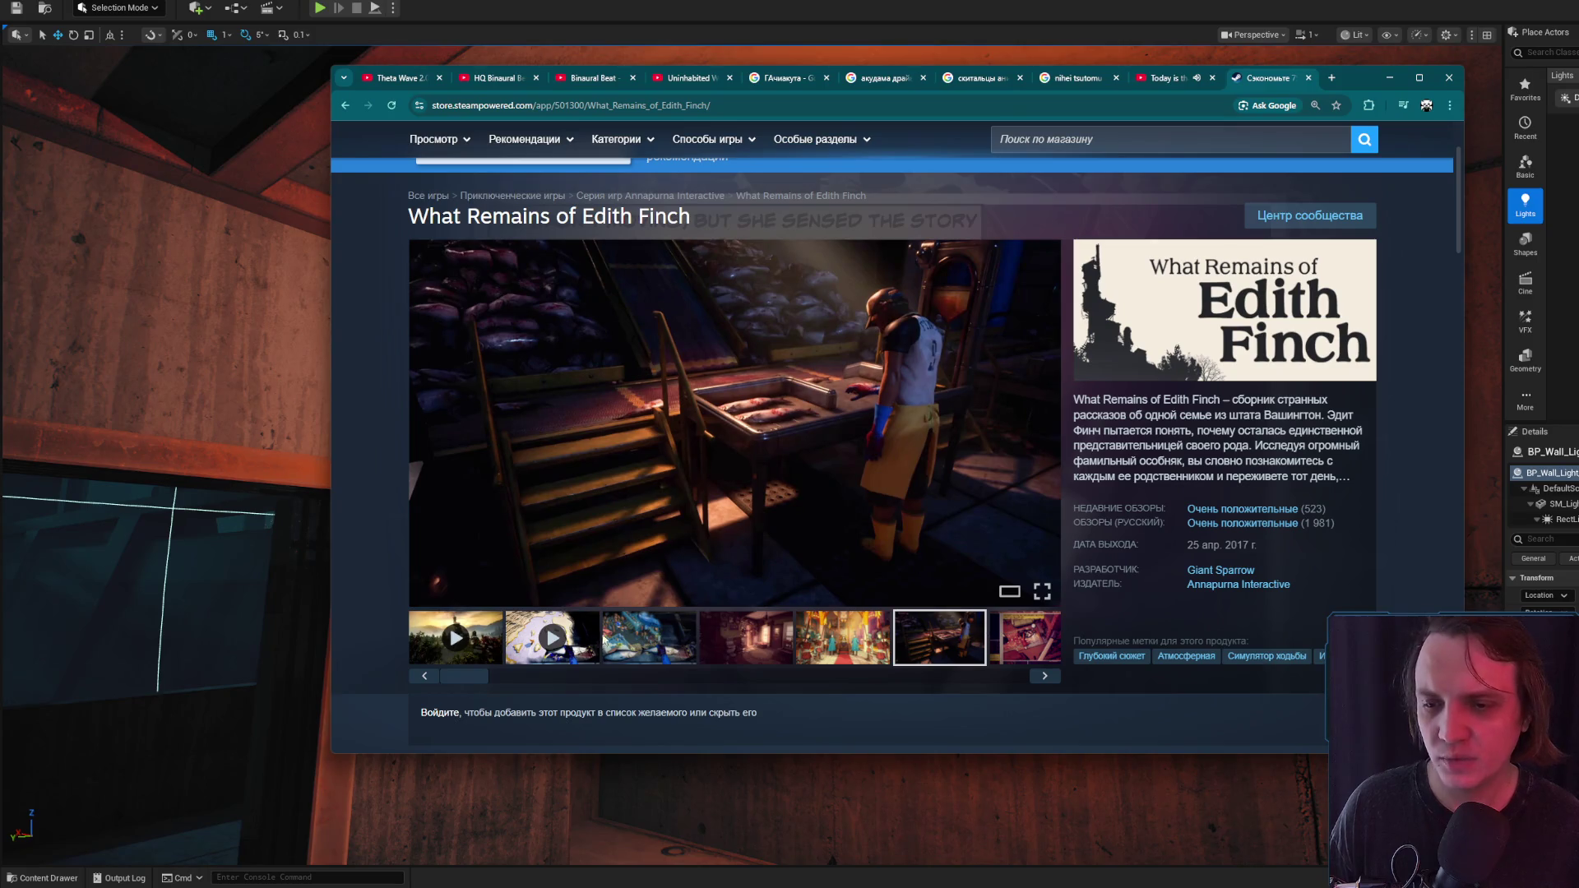
Play the second trailer, scrubbing to 0:07, the tree-swing scene, the ending, and back to 0:10
{"action": "left_click", "coordinate": [576, 641]}
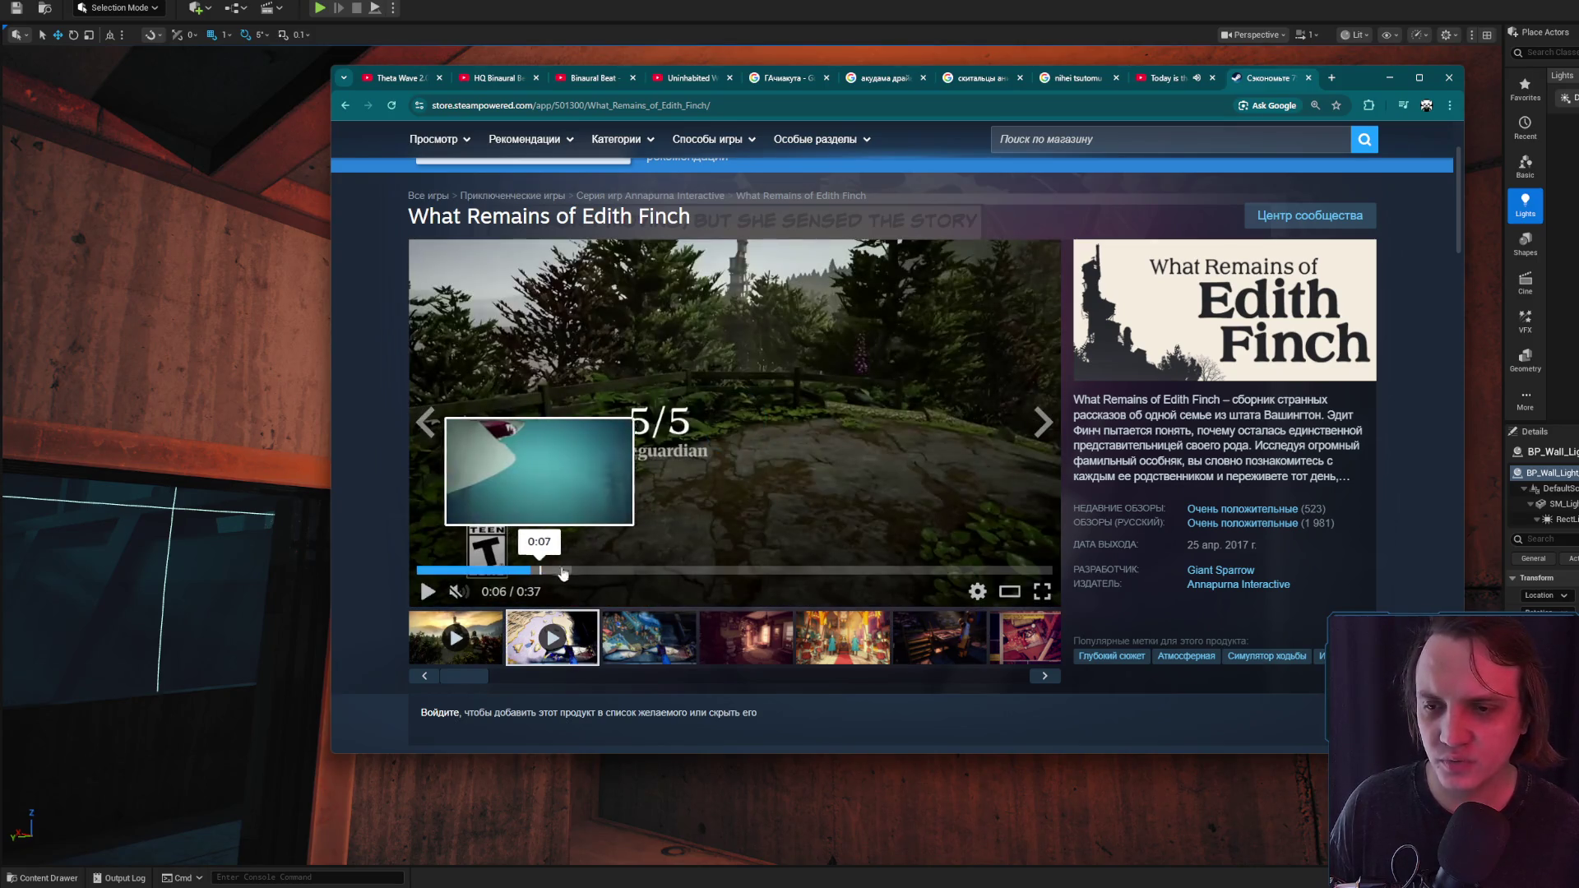
{"action": "left_click", "coordinate": [539, 570]}
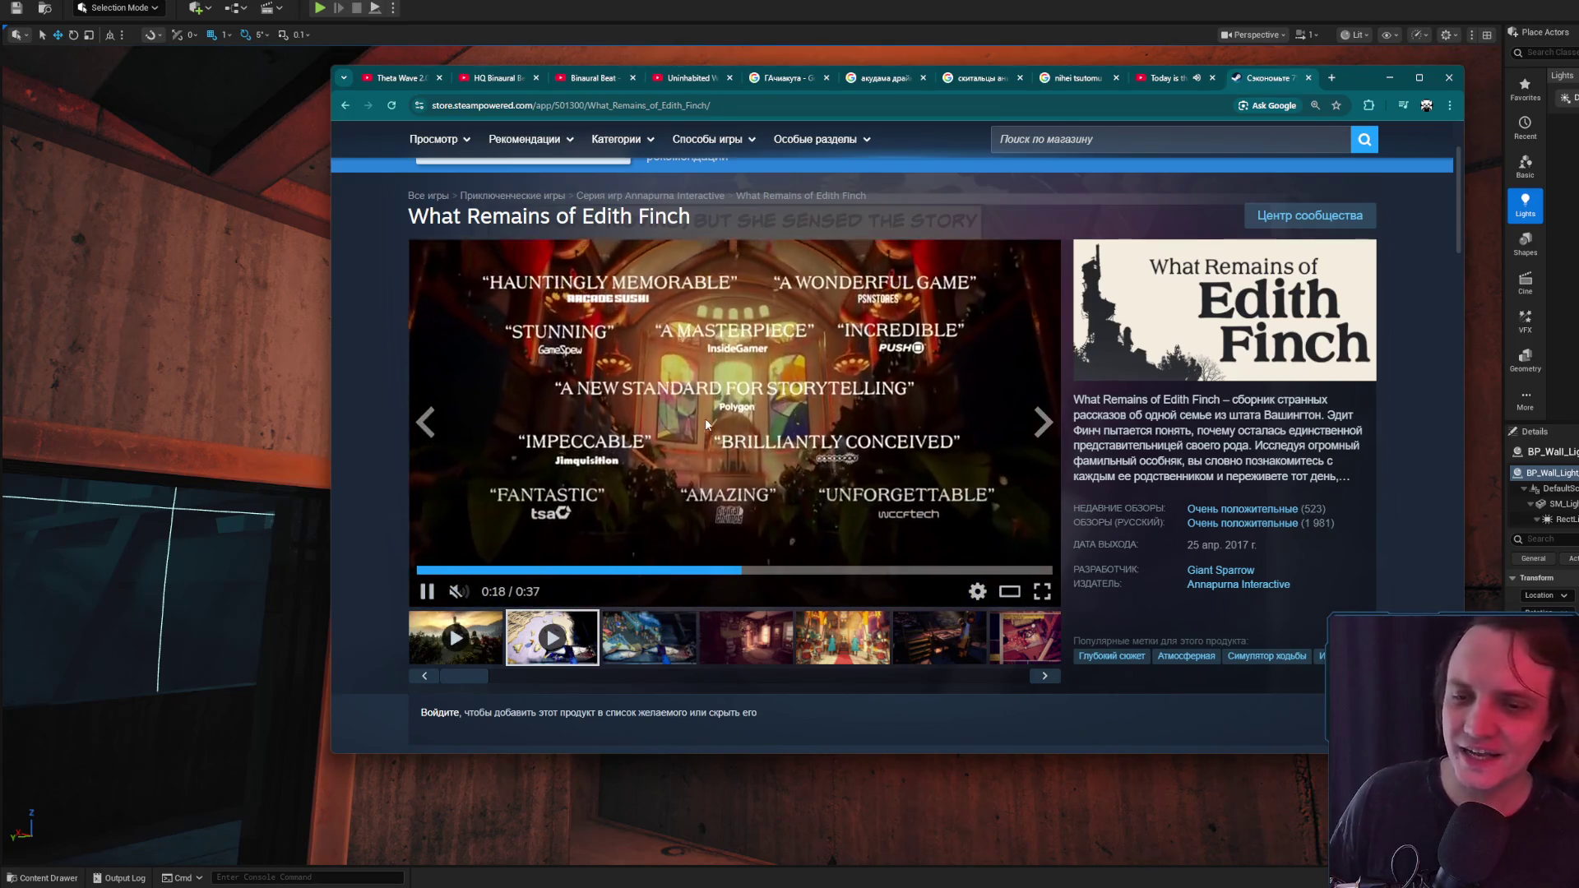
{"action": "left_click", "coordinate": [827, 570]}
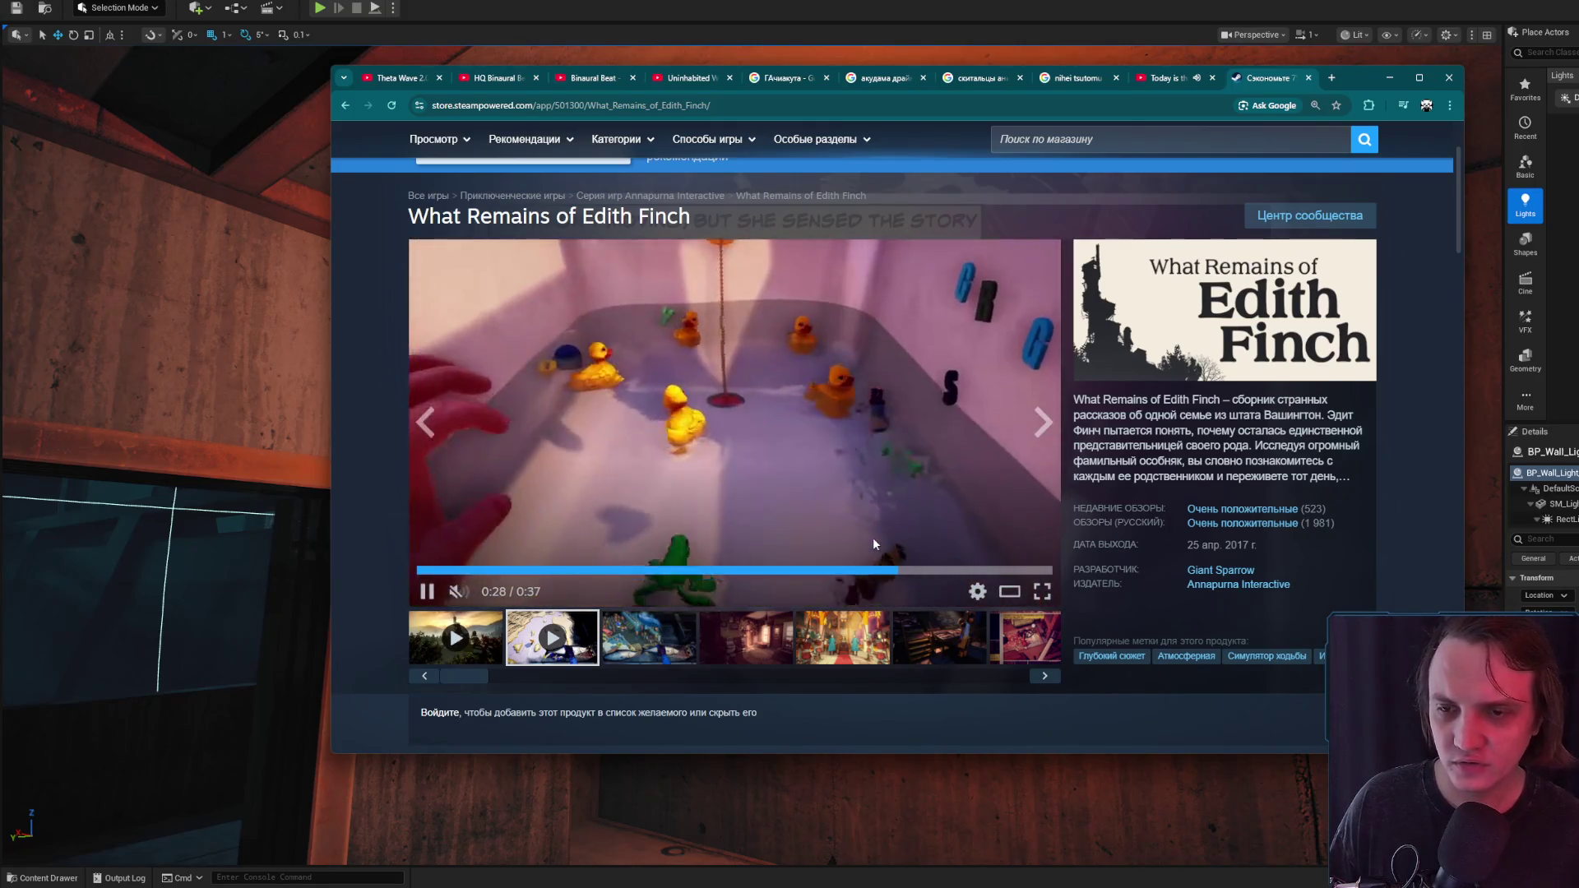
{"action": "left_click", "coordinate": [954, 570]}
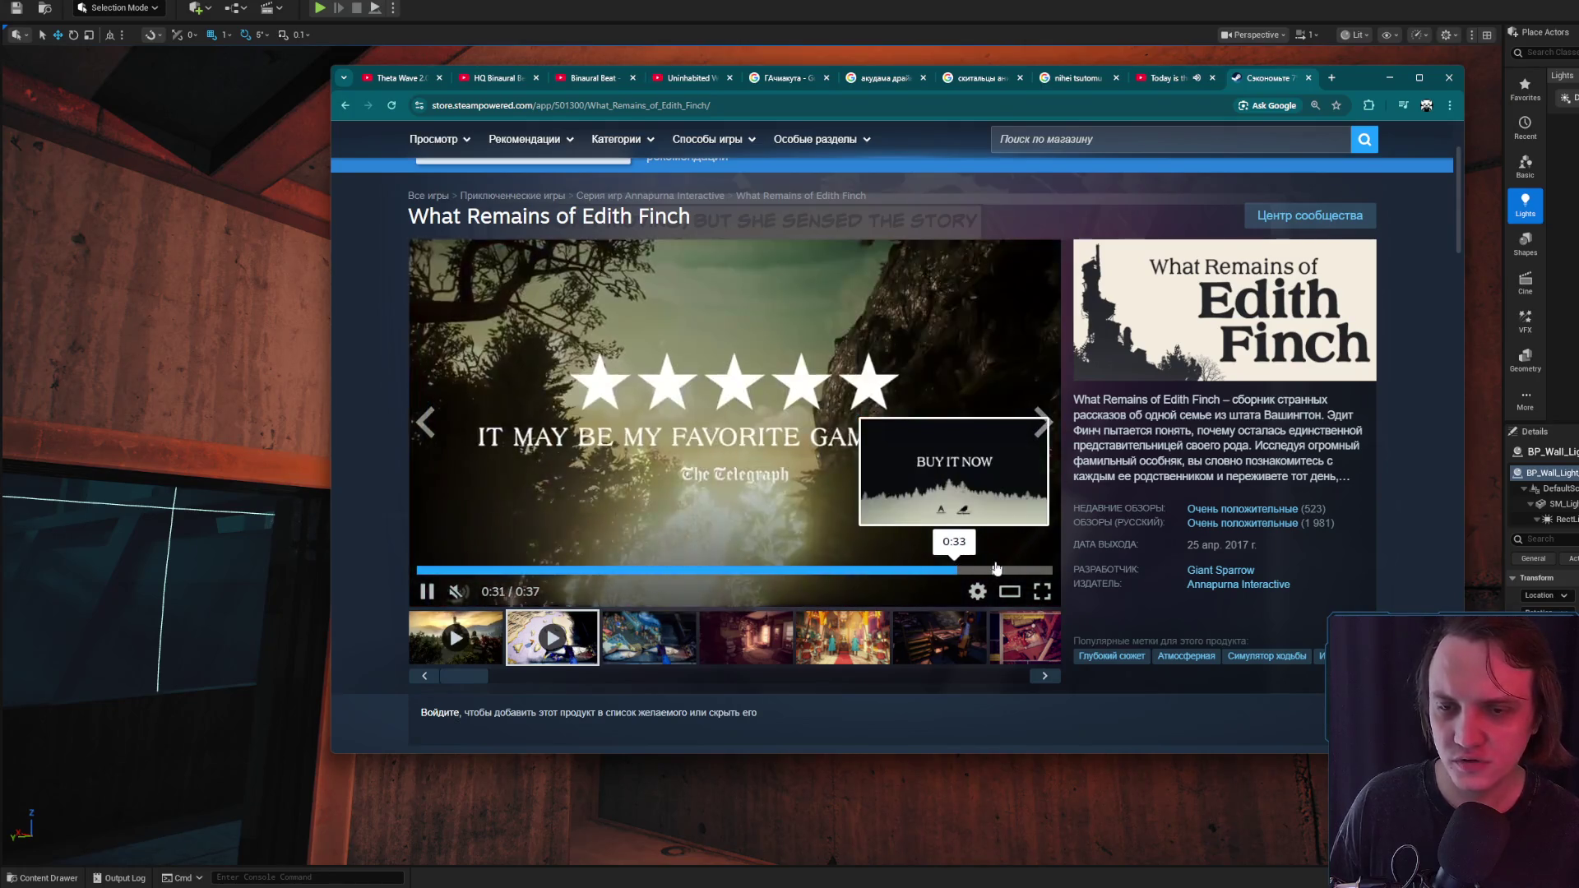
{"action": "left_click", "coordinate": [598, 570]}
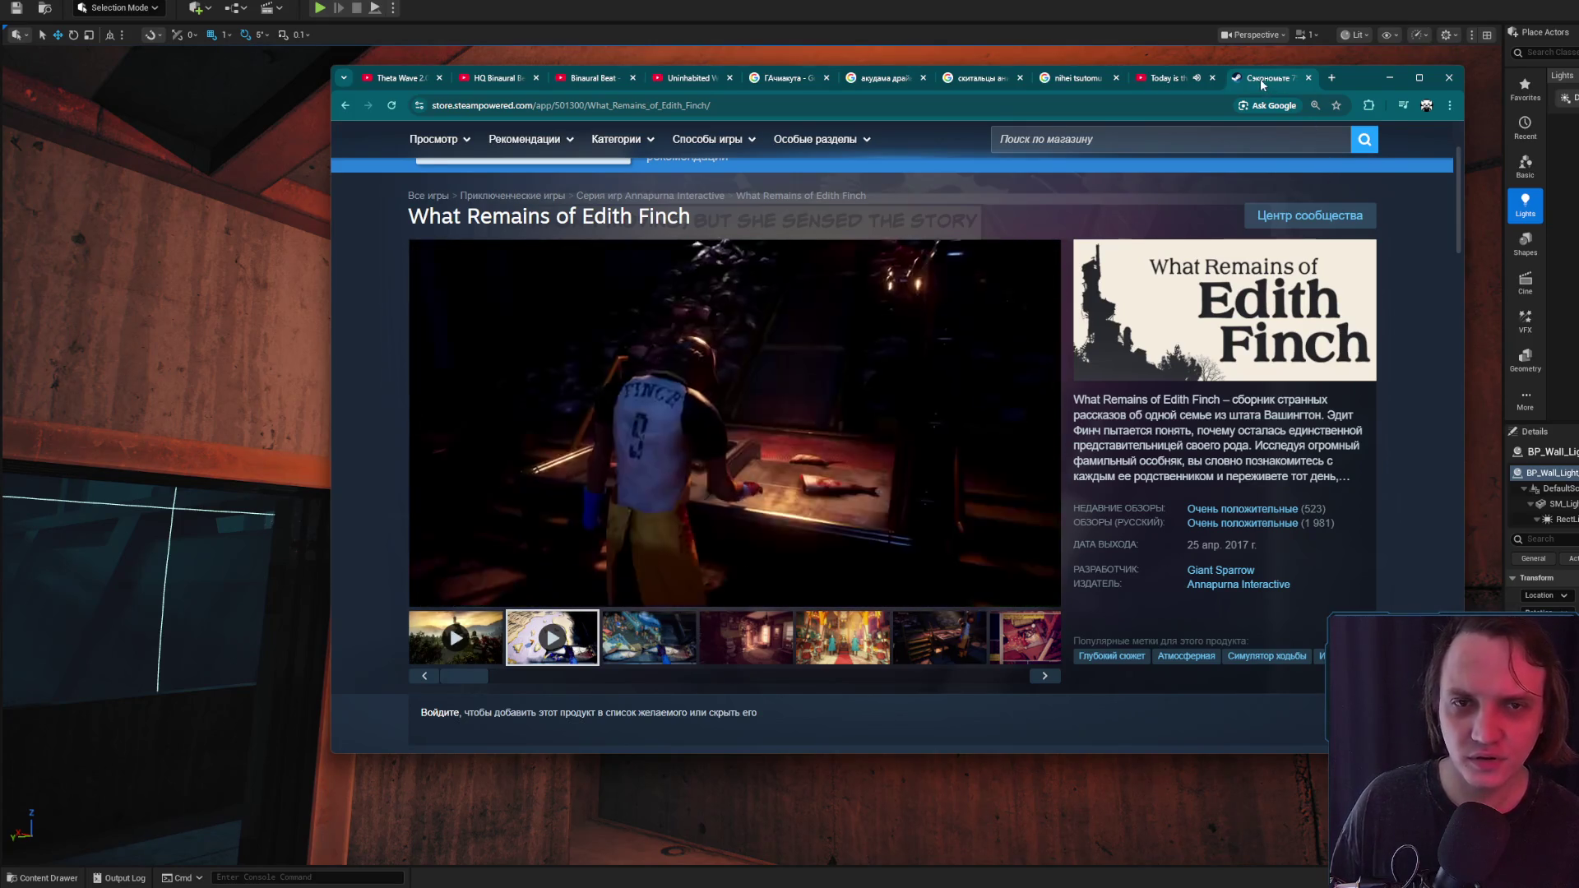
Switch to the music video tab and minimize the browser to return to the Unreal level
{"action": "left_click", "coordinate": [1309, 78]}
{"action": "left_click", "coordinate": [1389, 77]}
{"action": "scroll", "coordinate": [926, 449], "scroll_direction": "down", "scroll_amount": 5}
{"action": "key", "text": "g"}
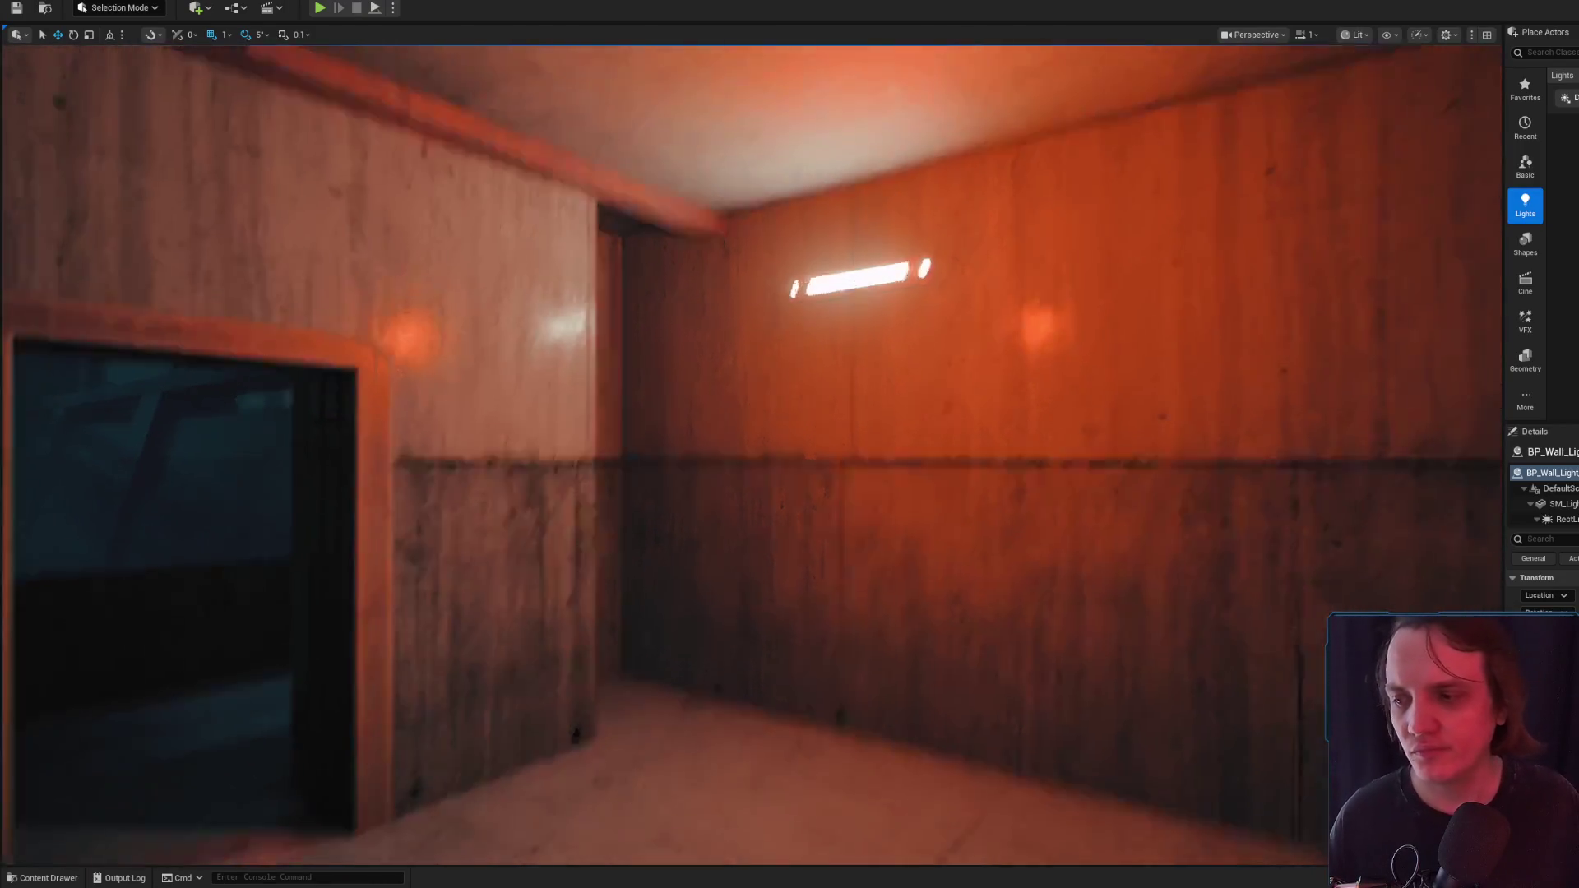
{"action": "key", "text": "g"}
{"action": "key", "text": "f"}
{"action": "left_click", "coordinate": [813, 485]}
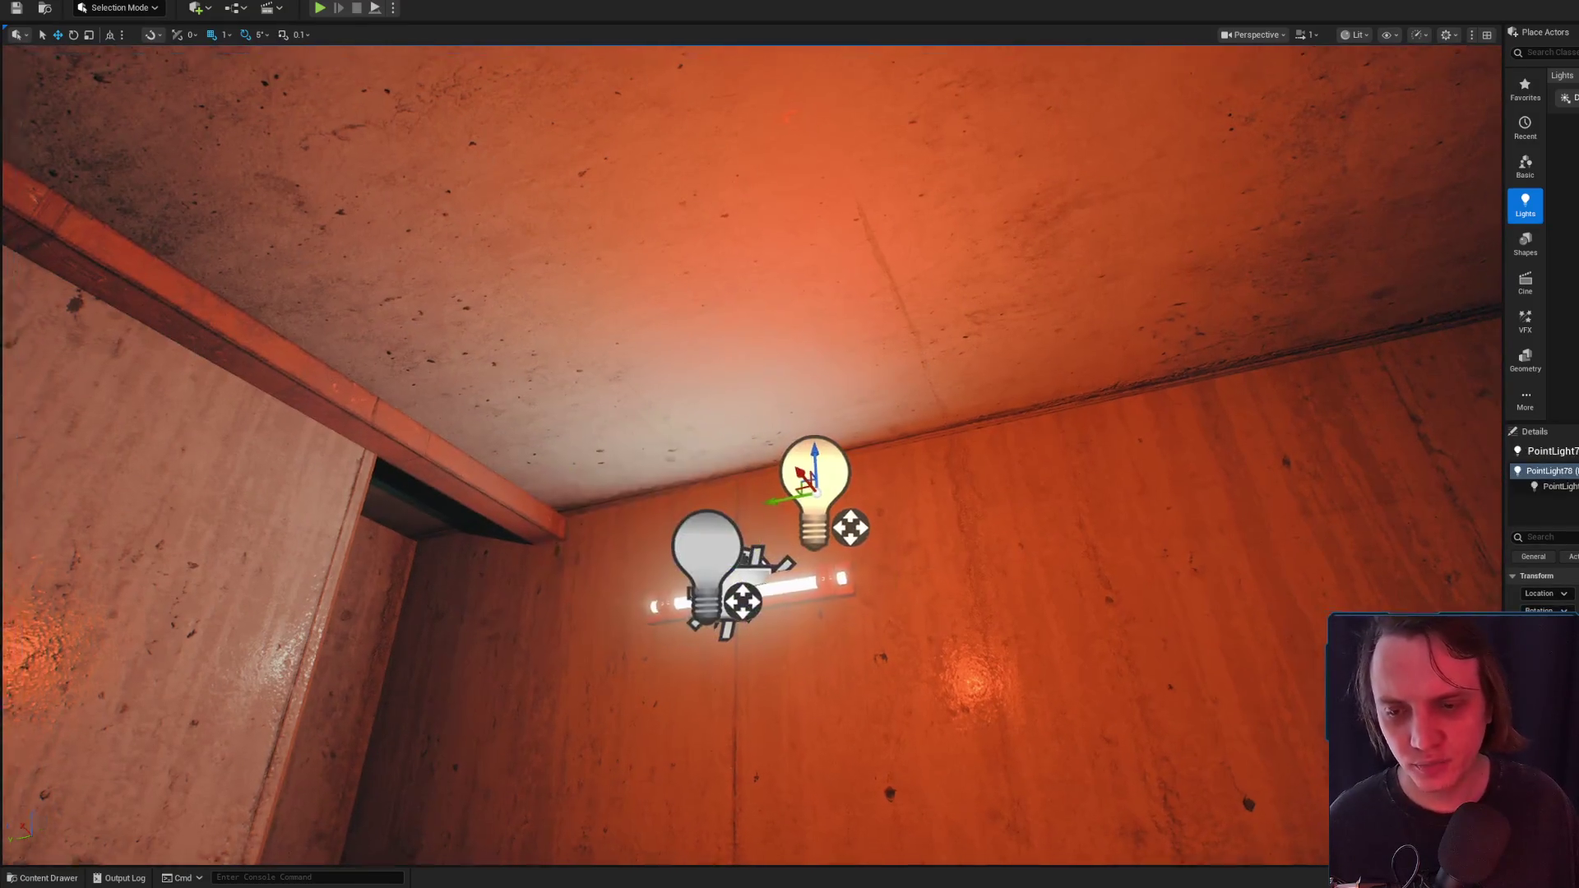
{"action": "key", "text": "f"}
{"action": "scroll", "coordinate": [744, 475], "scroll_direction": "down", "scroll_amount": 3}
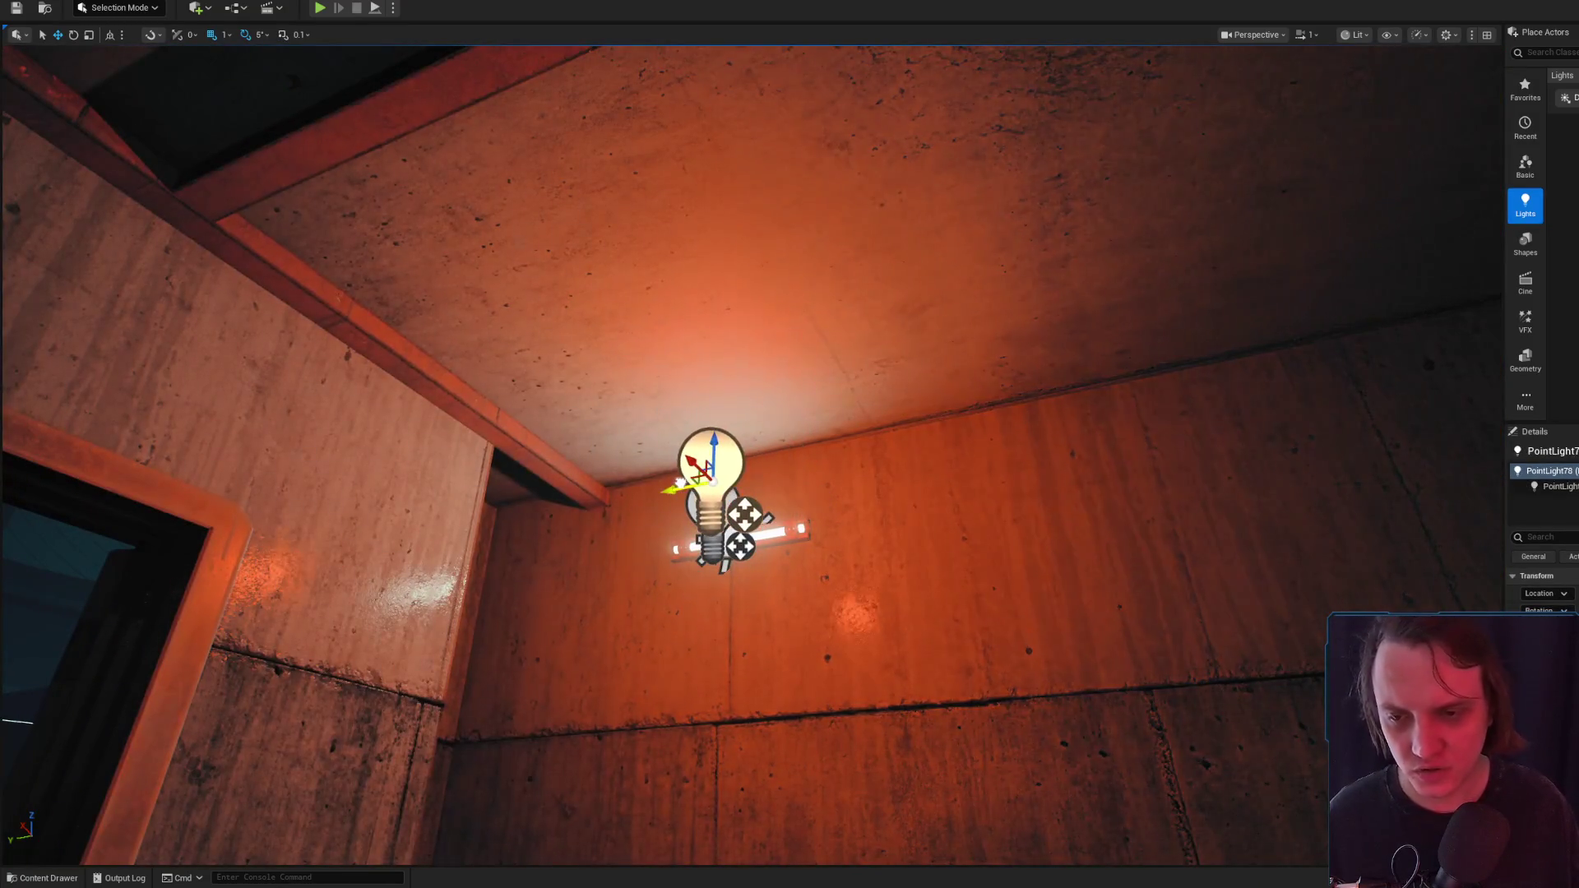
{"action": "left_click_drag", "start_coordinate": [744, 476], "coordinate": [744, 559]}
{"action": "left_click_drag", "start_coordinate": [753, 366], "coordinate": [810, 345]}
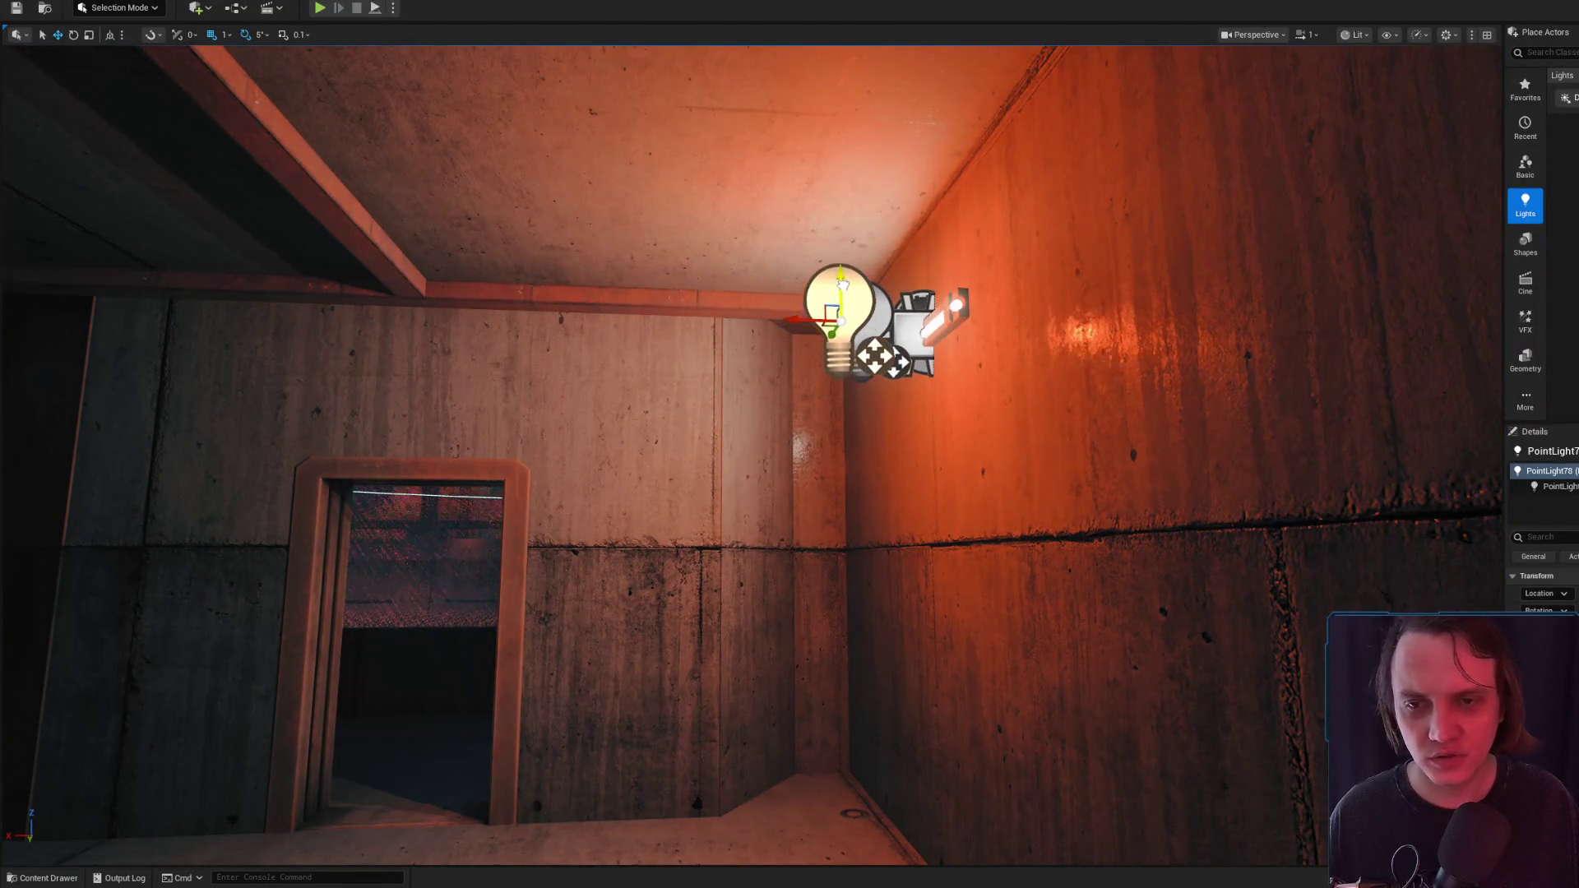
{"action": "scroll", "coordinate": [790, 445], "scroll_direction": "down", "scroll_amount": 5}
{"action": "mouse_move", "coordinate": [789, 444]}
{"action": "left_mouse_down"}
{"action": "mouse_move", "coordinate": [806, 445]}
{"action": "mouse_move", "coordinate": [785, 469]}
{"action": "mouse_move", "coordinate": [790, 448]}
{"action": "left_mouse_up"}
{"action": "scroll", "coordinate": [789, 444], "scroll_direction": "up", "scroll_amount": 2}
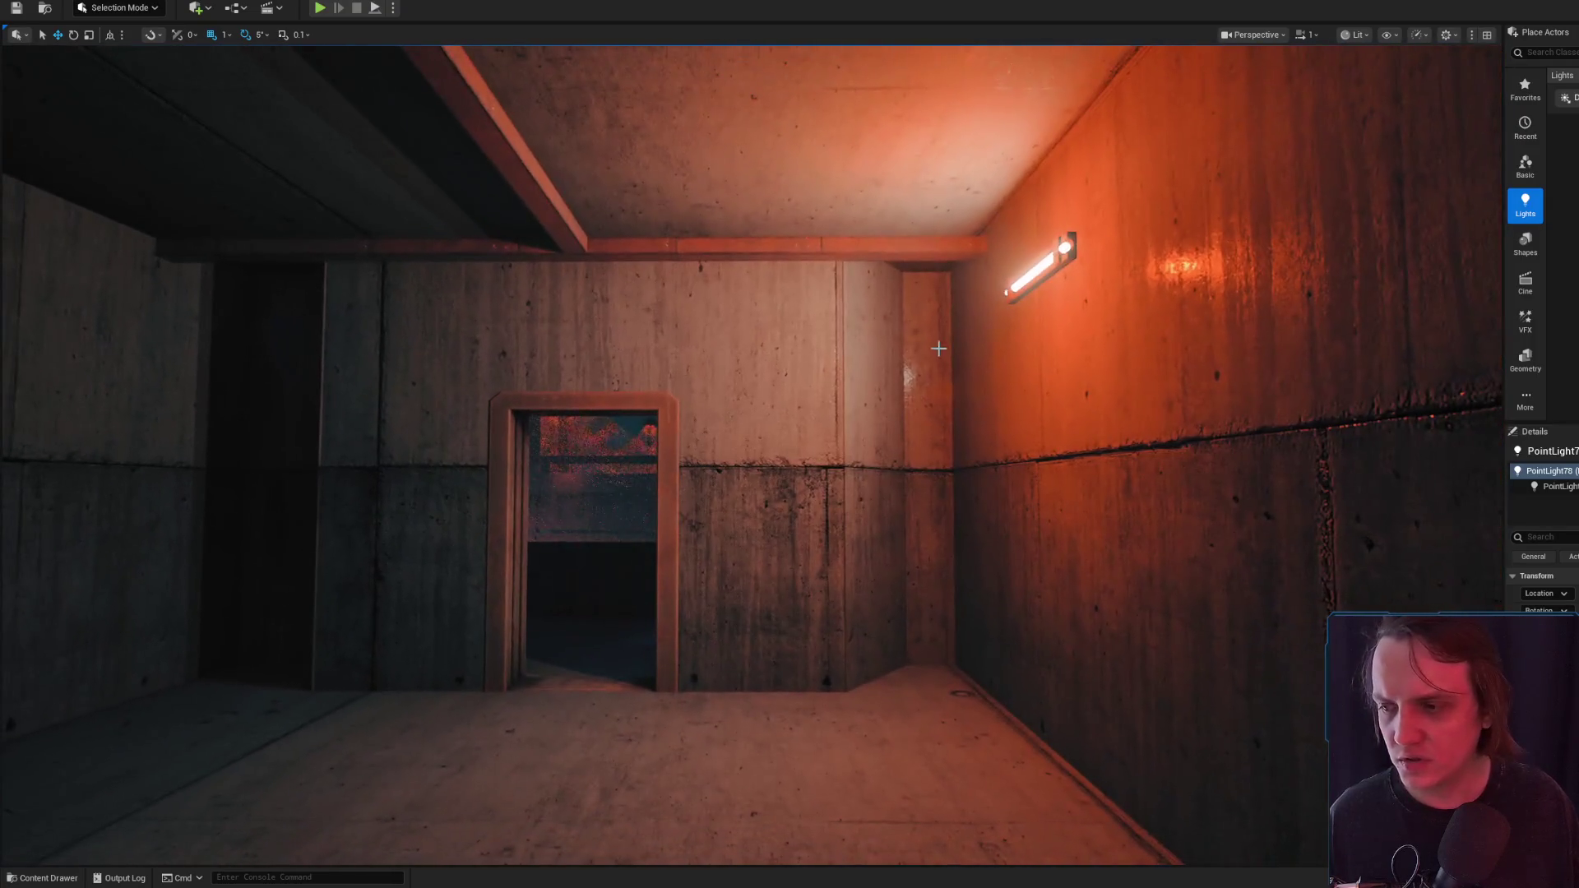
{"action": "key", "text": "g"}
{"action": "scroll", "coordinate": [790, 444], "scroll_direction": "up", "scroll_amount": 3}
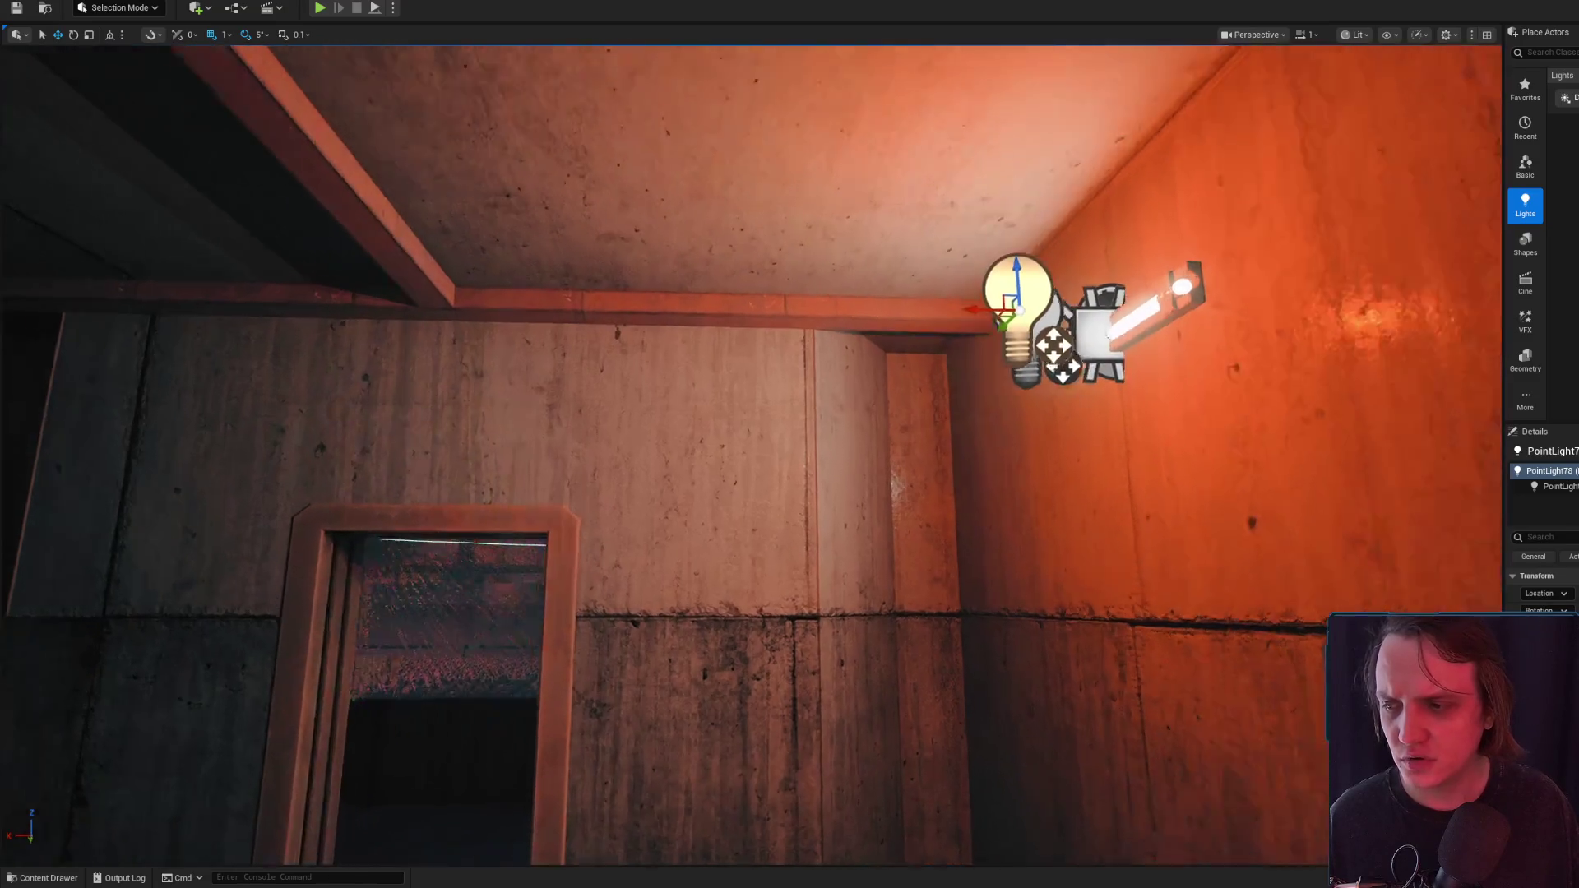
{"action": "scroll", "coordinate": [1104, 352], "scroll_direction": "down", "scroll_amount": 2}
{"action": "left_click", "coordinate": [1094, 328]}
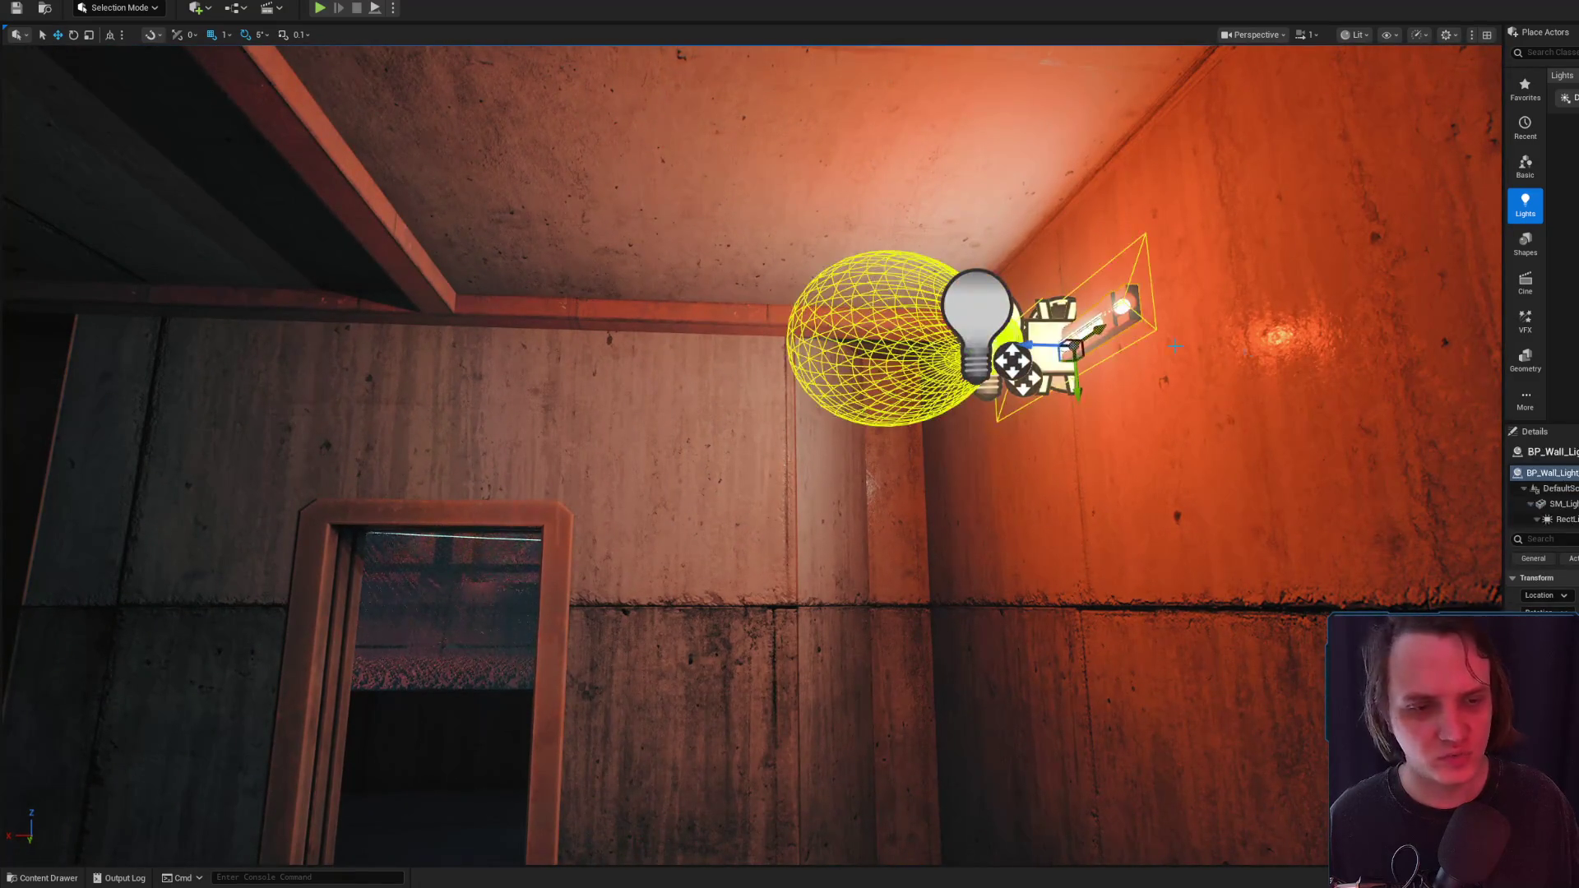
Select the wall light's RectLight component and preview its lighting in Game View
{"action": "left_click", "coordinate": [1095, 328]}
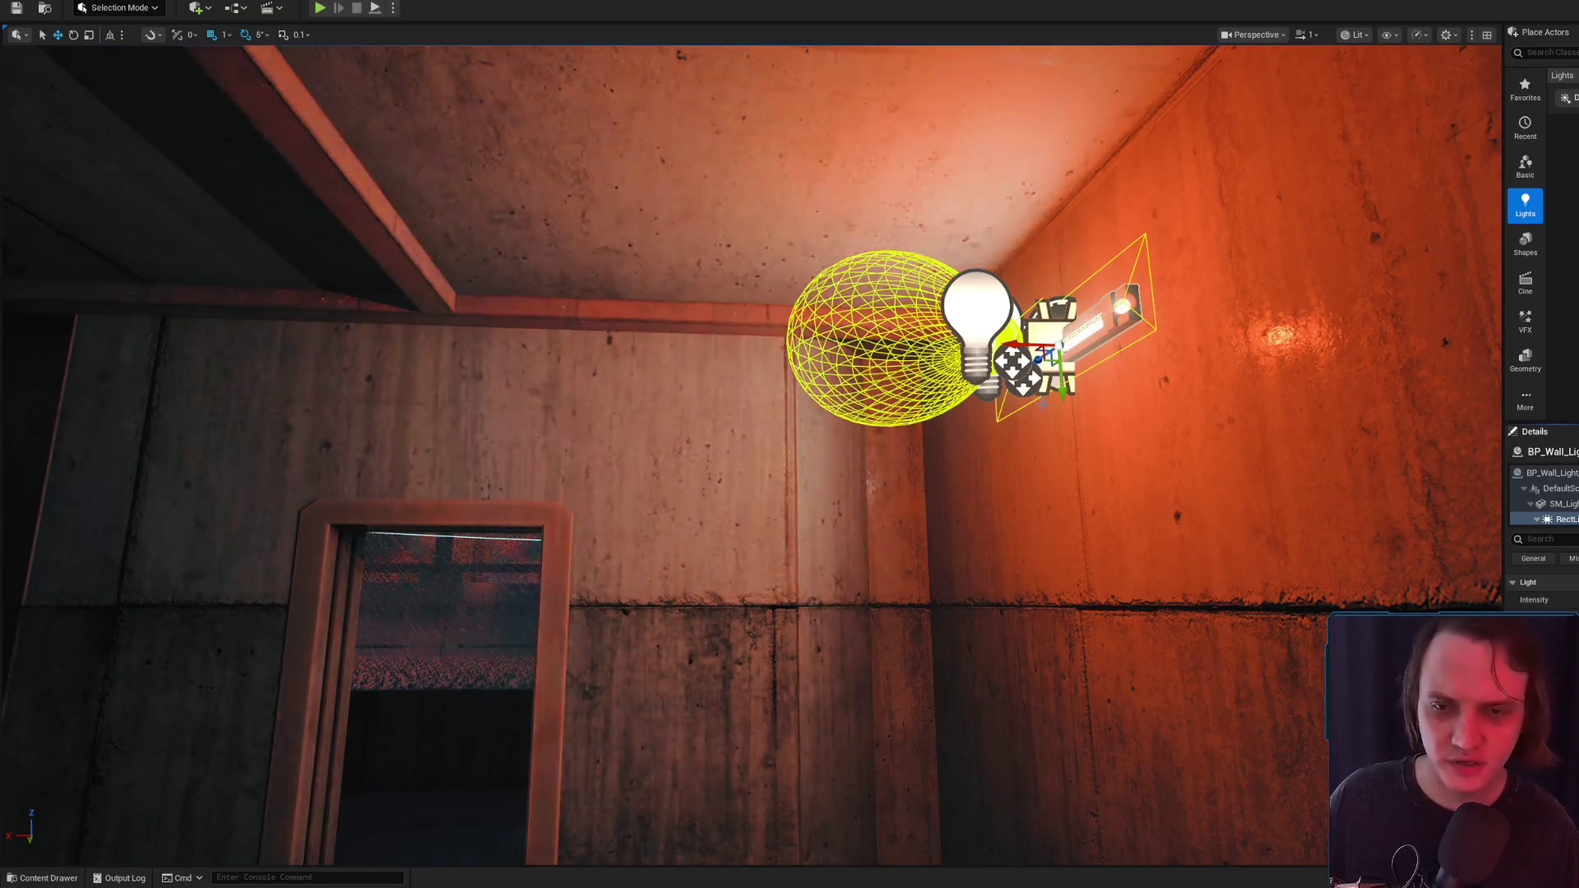
{"action": "key", "text": "g"}
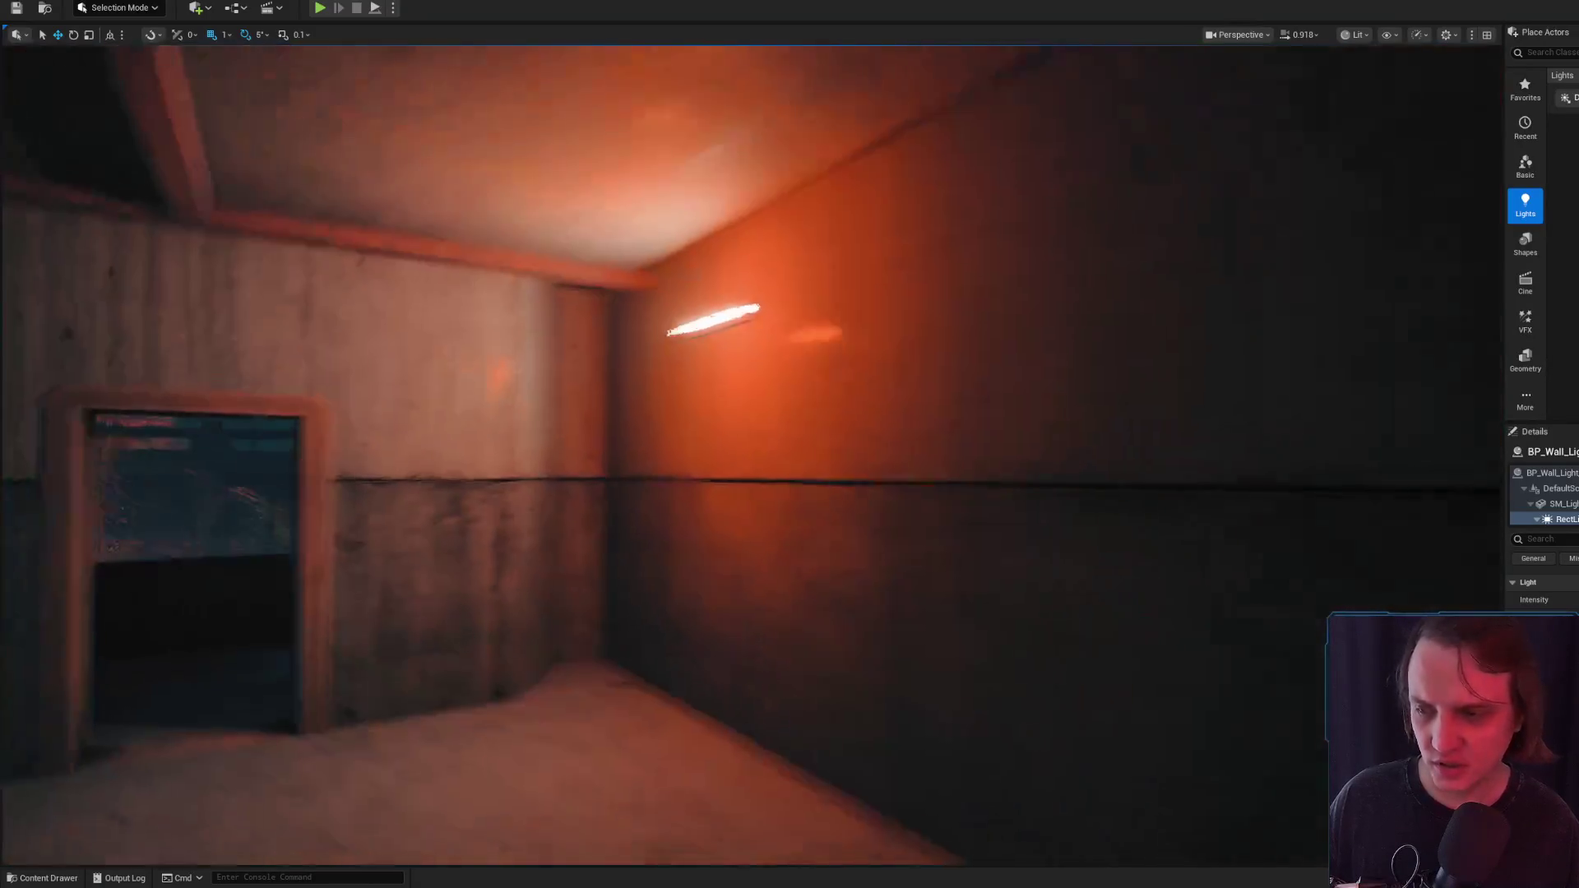
{"action": "key", "text": "g"}
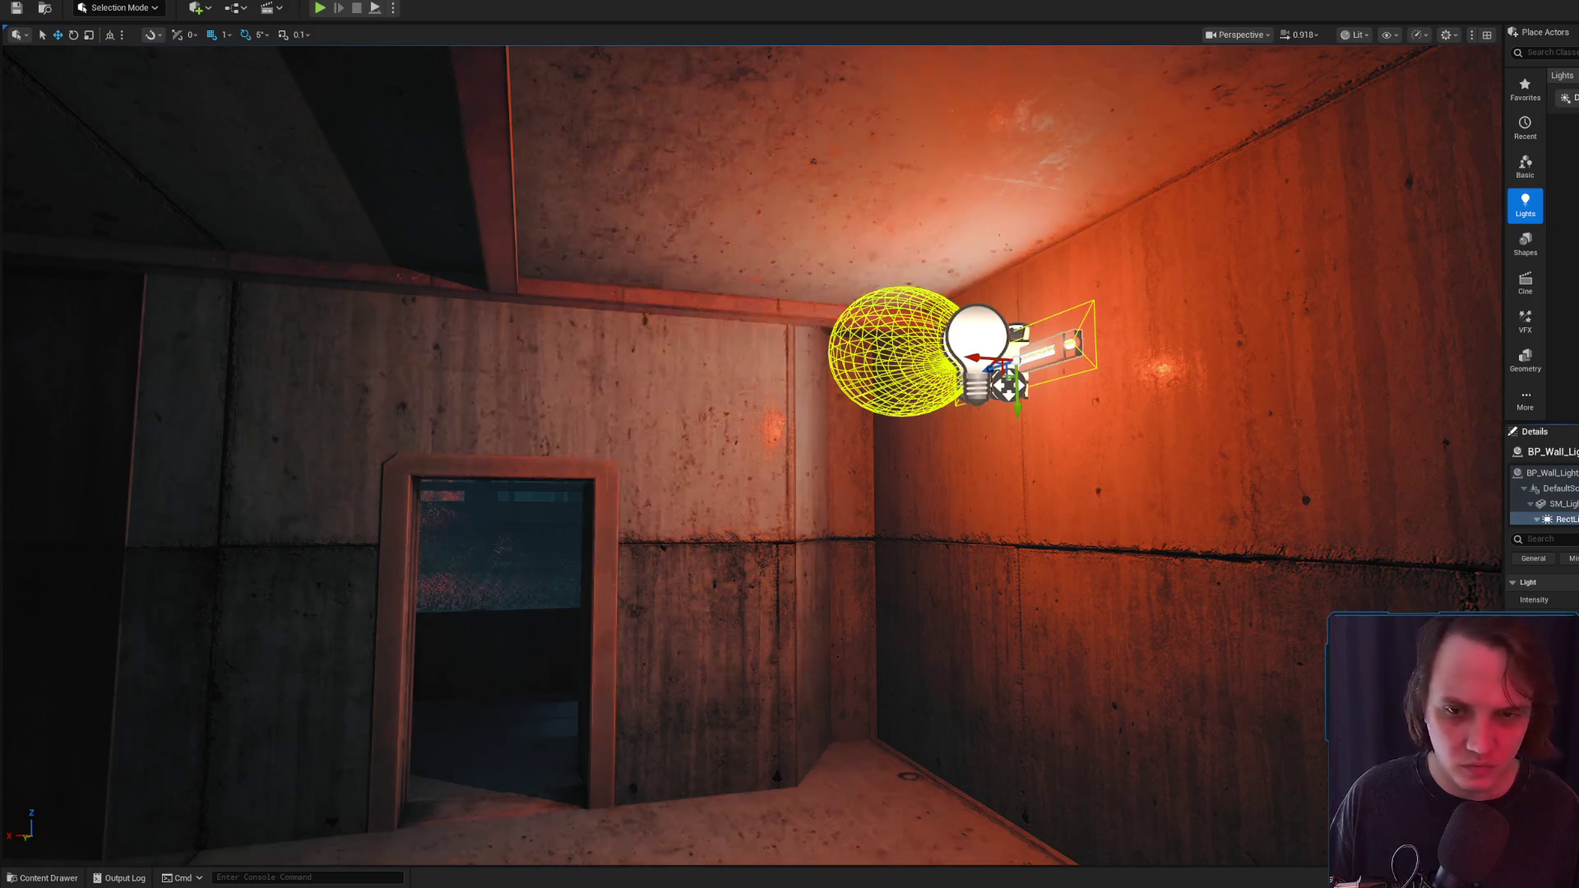
{"action": "scroll", "coordinate": [752, 455], "scroll_direction": "down", "scroll_amount": 3}
{"action": "key", "text": "g"}
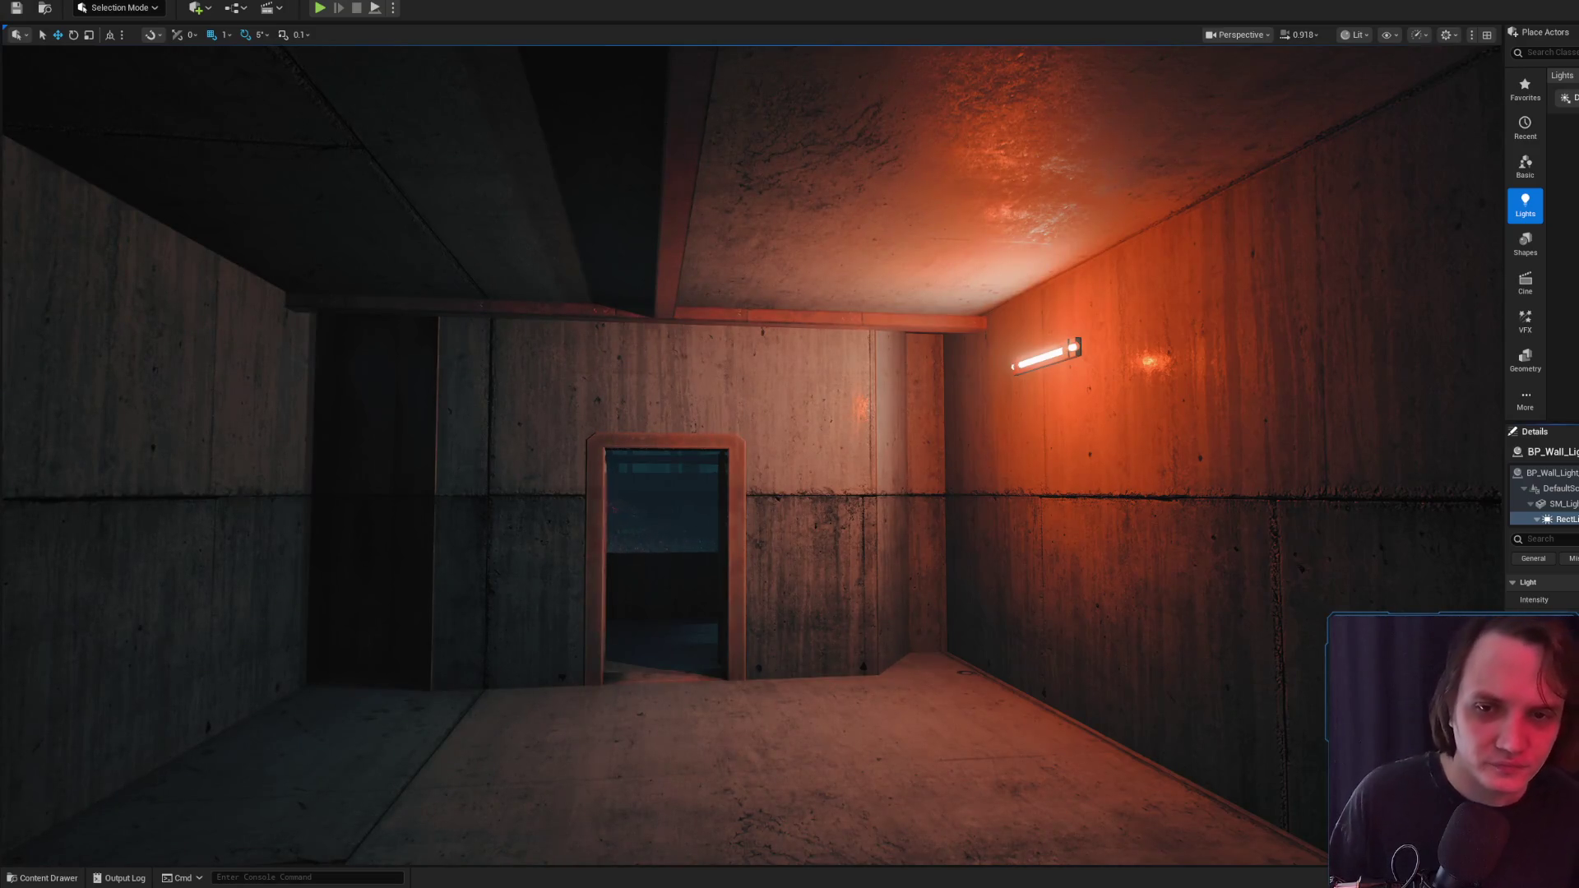
{"action": "key", "text": "g"}
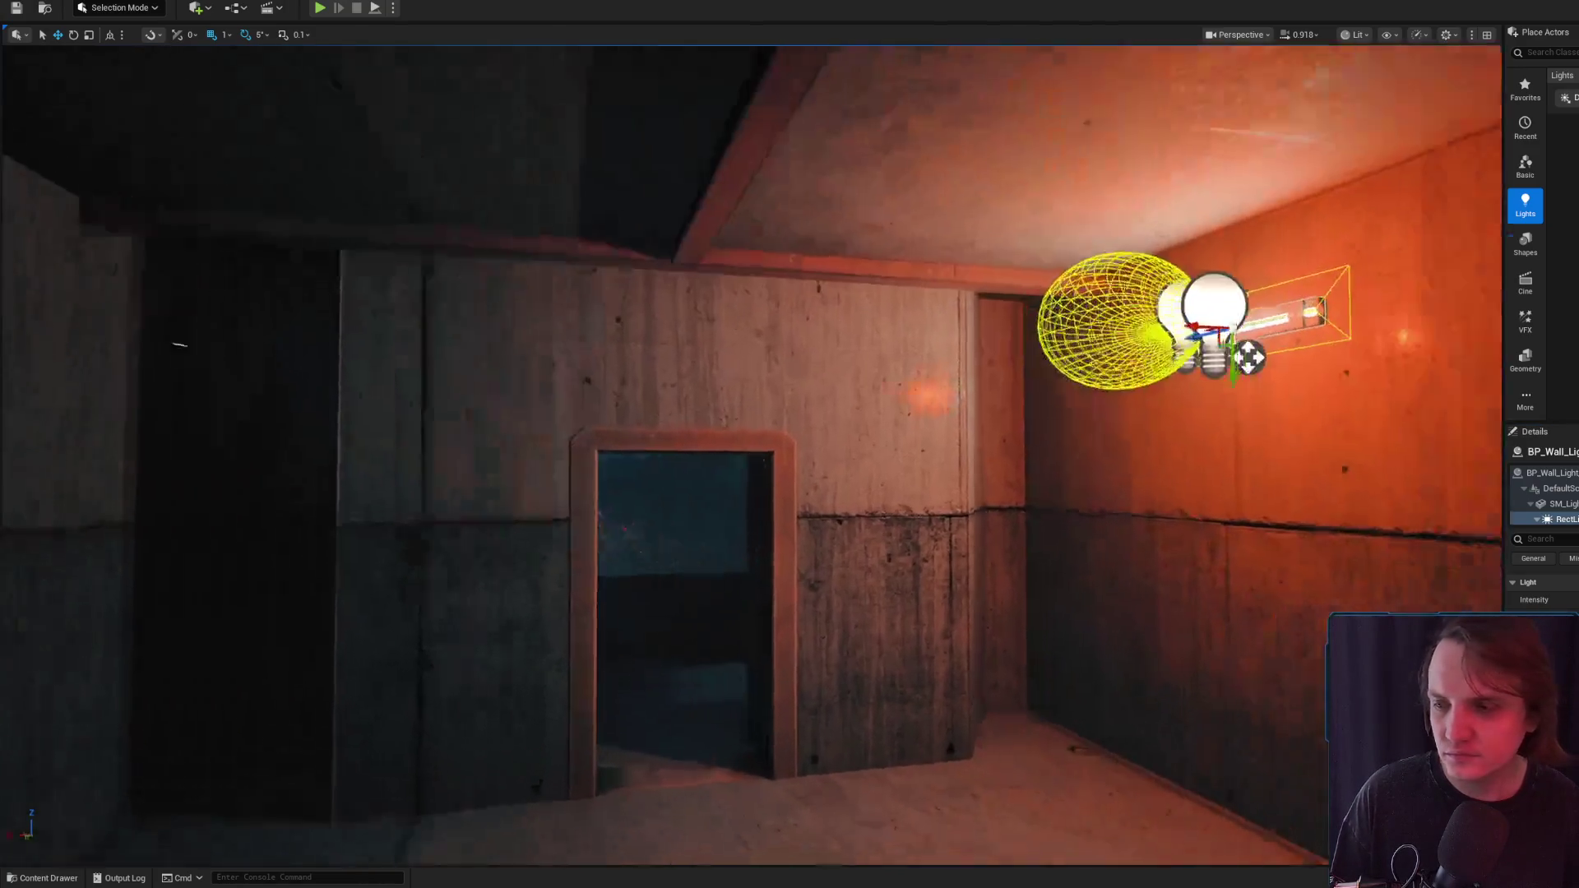
{"action": "key", "text": "f"}
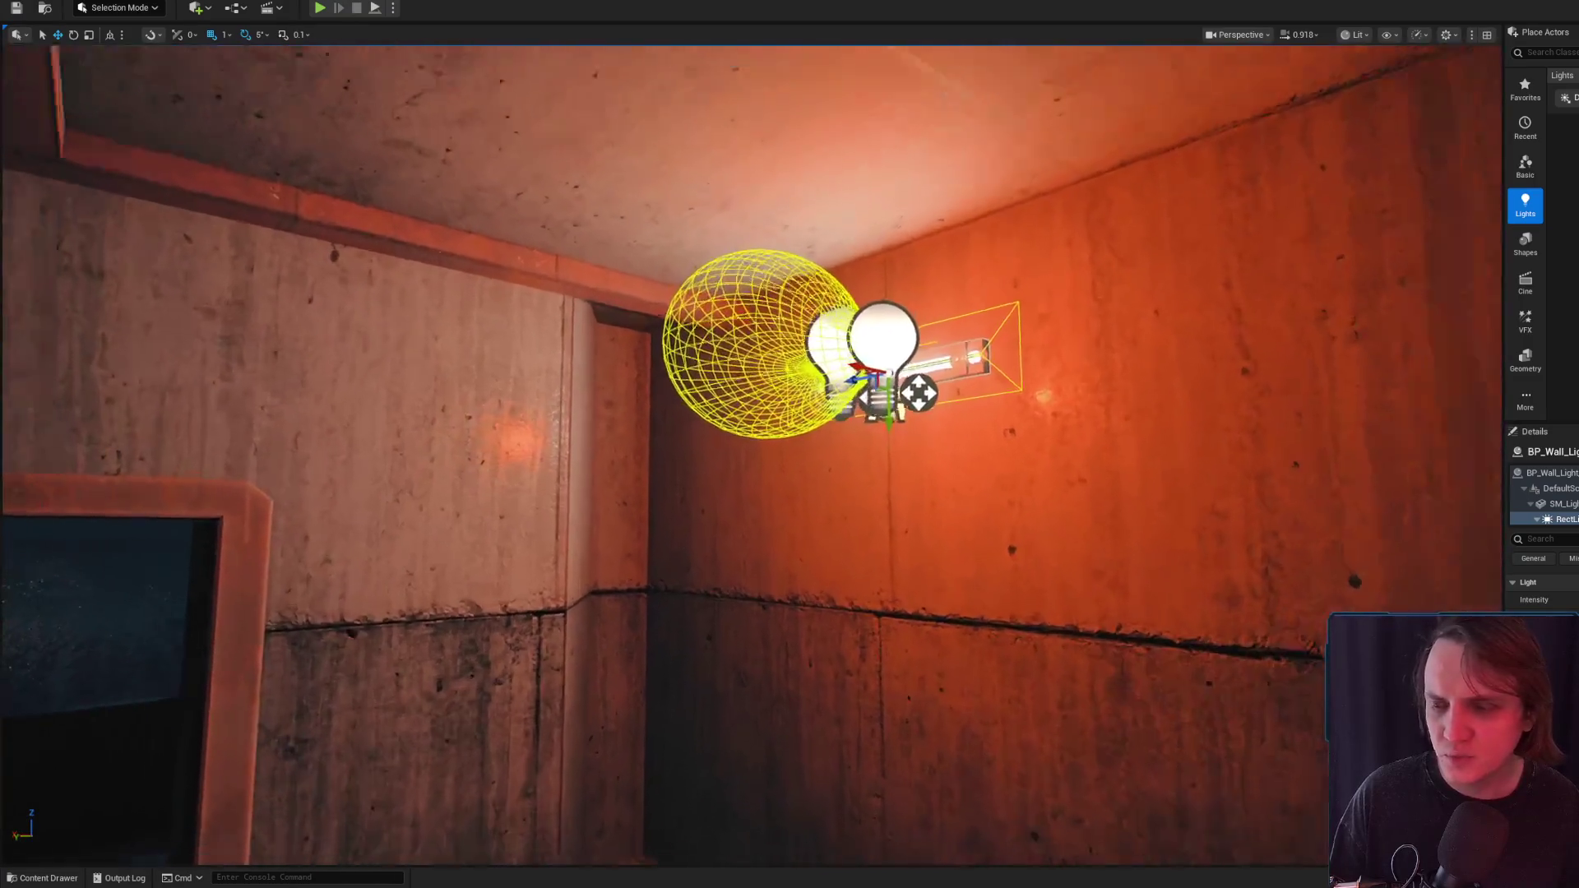
{"action": "scroll", "coordinate": [750, 453], "scroll_direction": "down", "scroll_amount": 2}
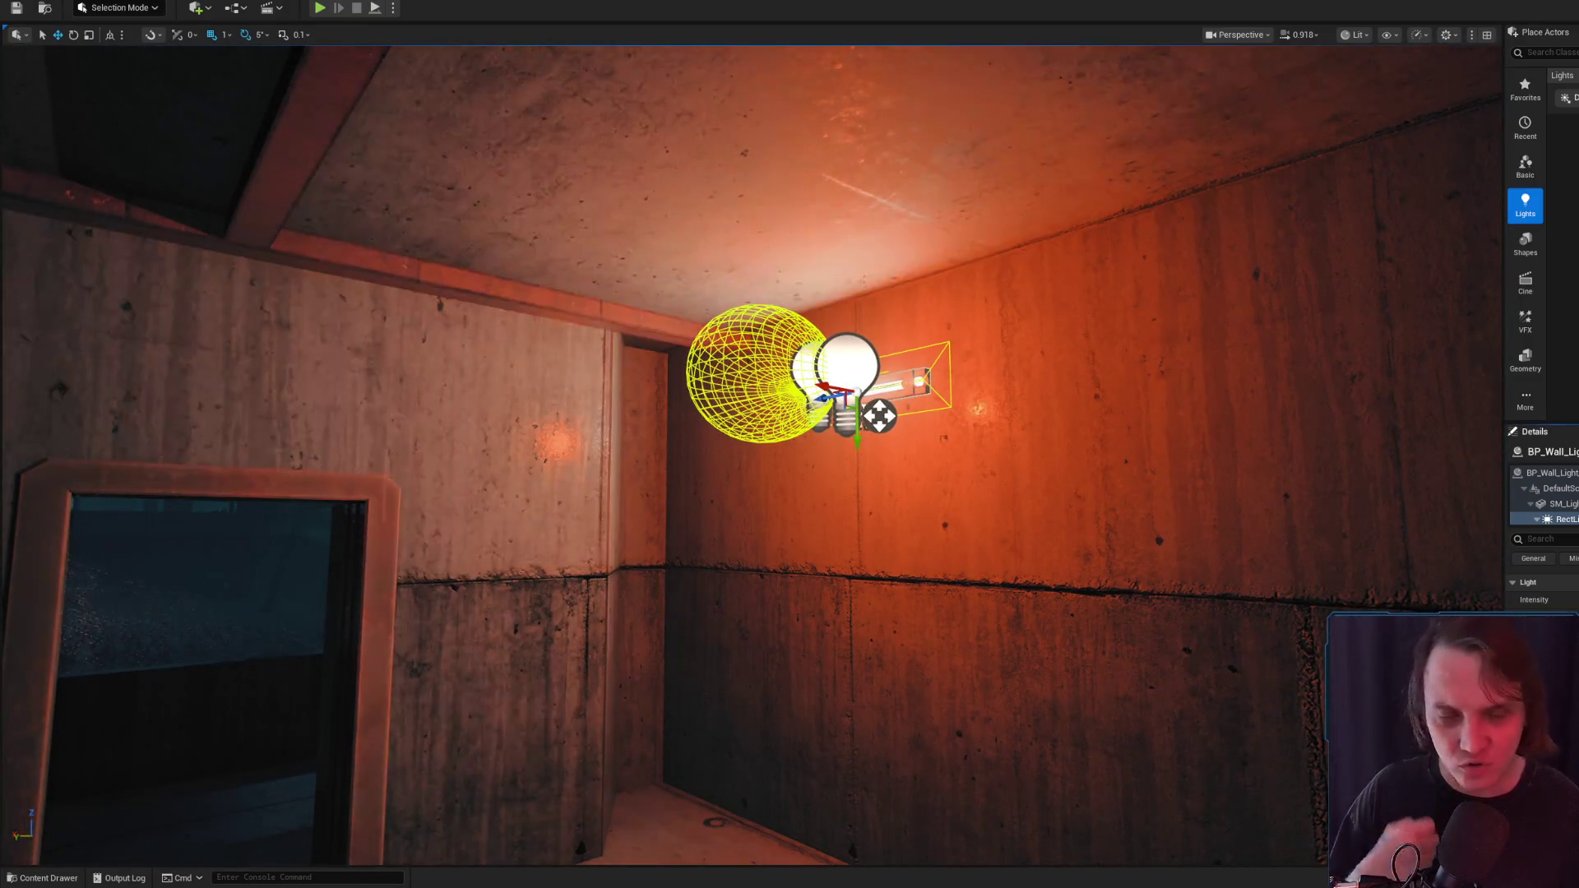
{"action": "scroll", "coordinate": [750, 453], "scroll_direction": "down", "scroll_amount": 3}
{"action": "scroll", "coordinate": [750, 453], "scroll_direction": "up", "scroll_amount": 3}
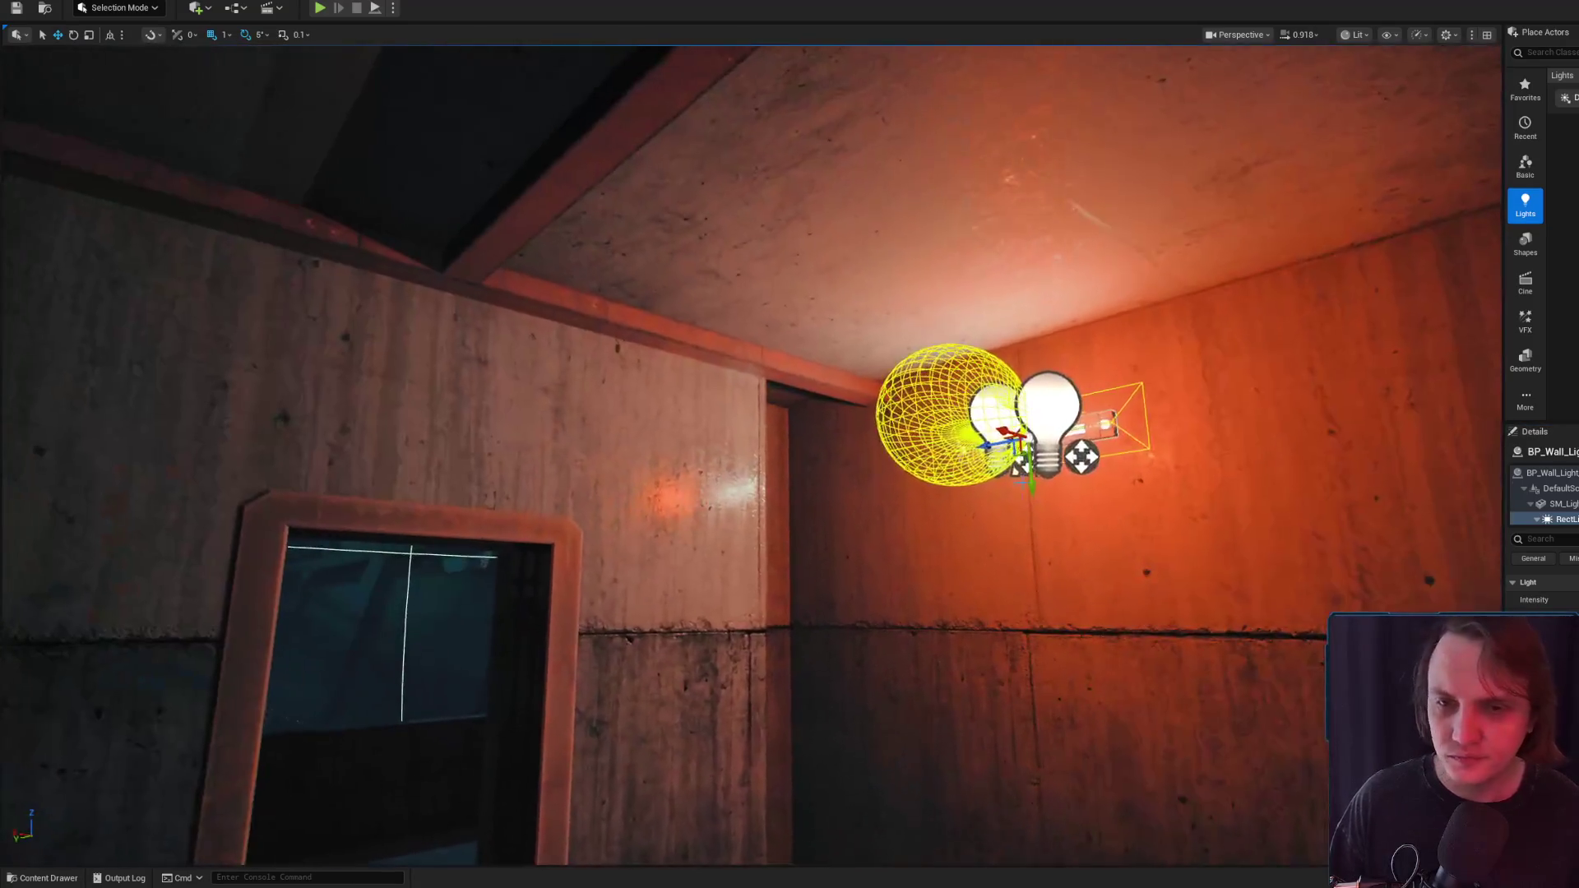
{"action": "scroll", "coordinate": [750, 452], "scroll_direction": "up", "scroll_amount": 2}
{"action": "scroll", "coordinate": [750, 453], "scroll_direction": "down", "scroll_amount": 2}
{"action": "scroll", "coordinate": [750, 452], "scroll_direction": "up", "scroll_amount": 2}
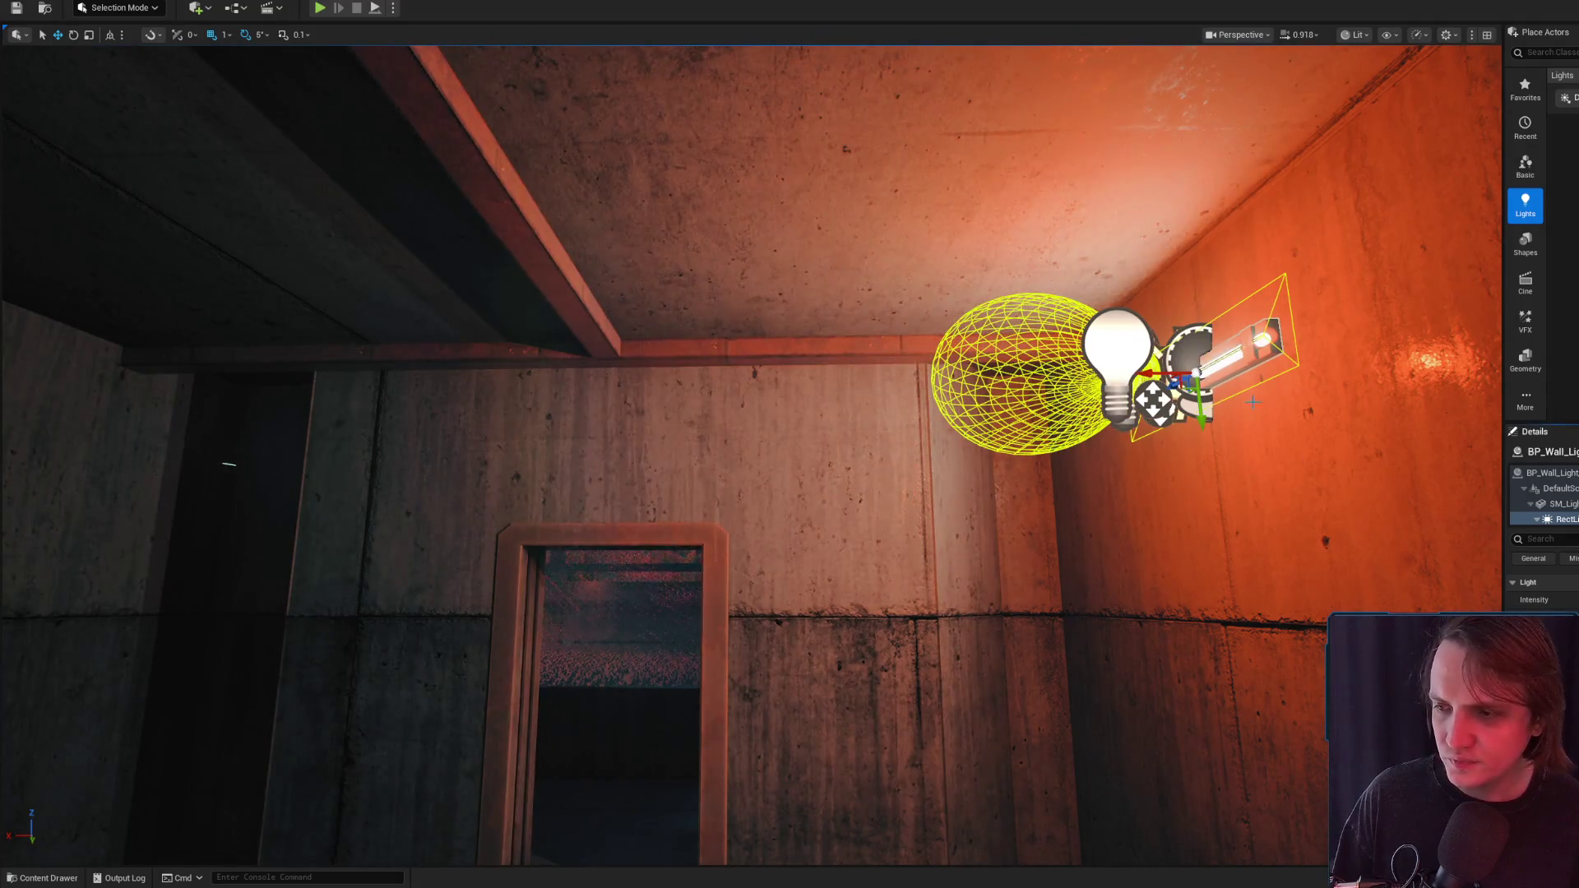
{"action": "left_click", "coordinate": [1126, 323]}
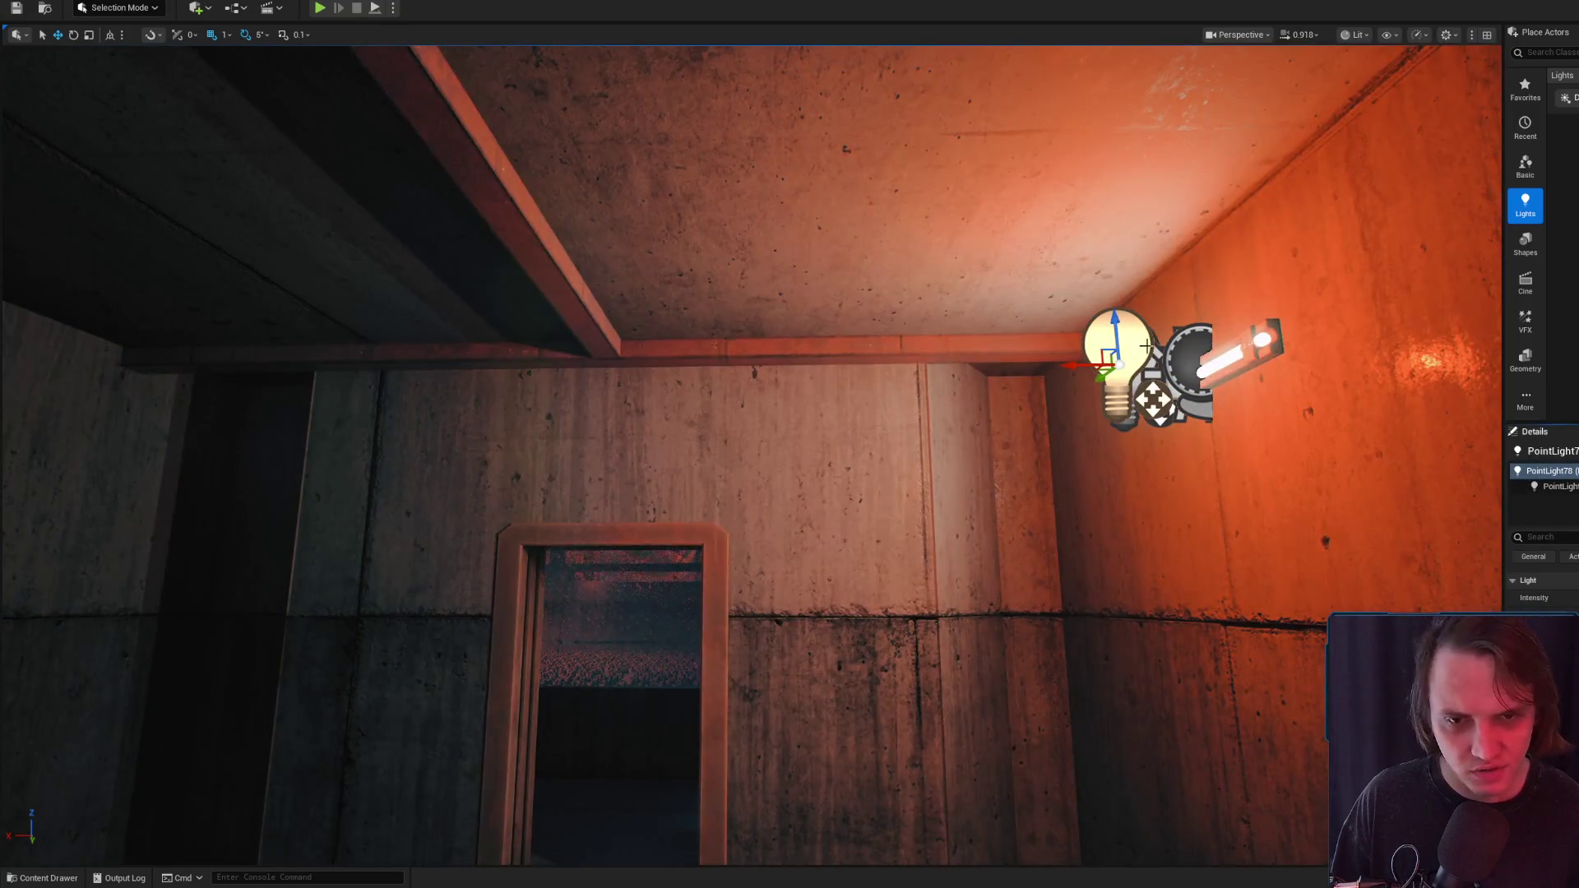
Select BP_Wall_Light's PointLight component and drag it right next to the wall bulb
{"action": "left_click", "coordinate": [1124, 427]}
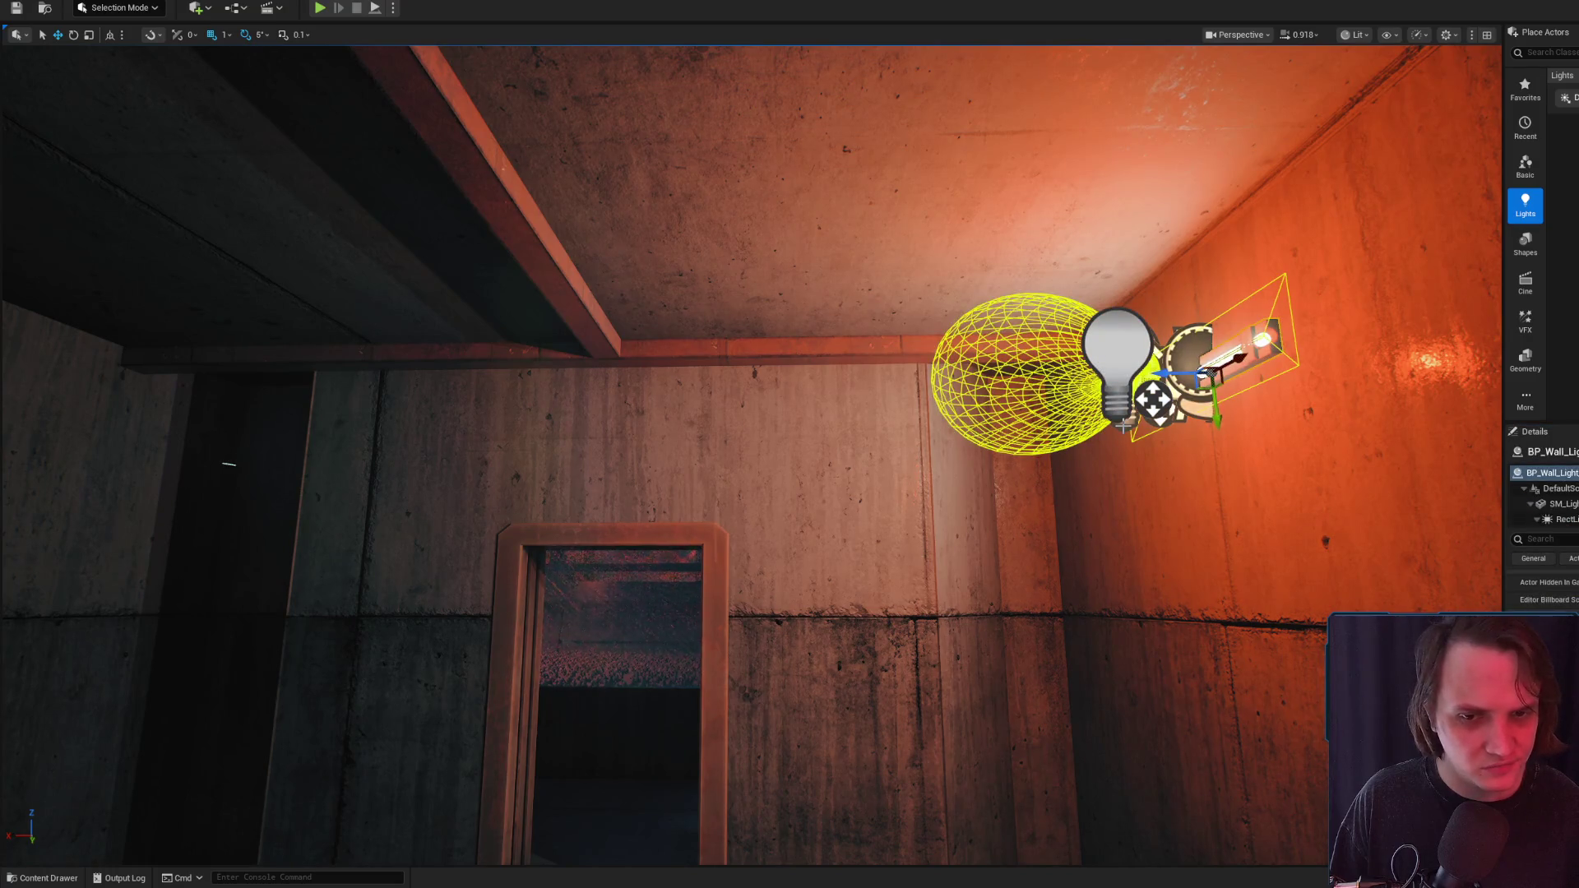
{"action": "left_click", "coordinate": [1124, 427]}
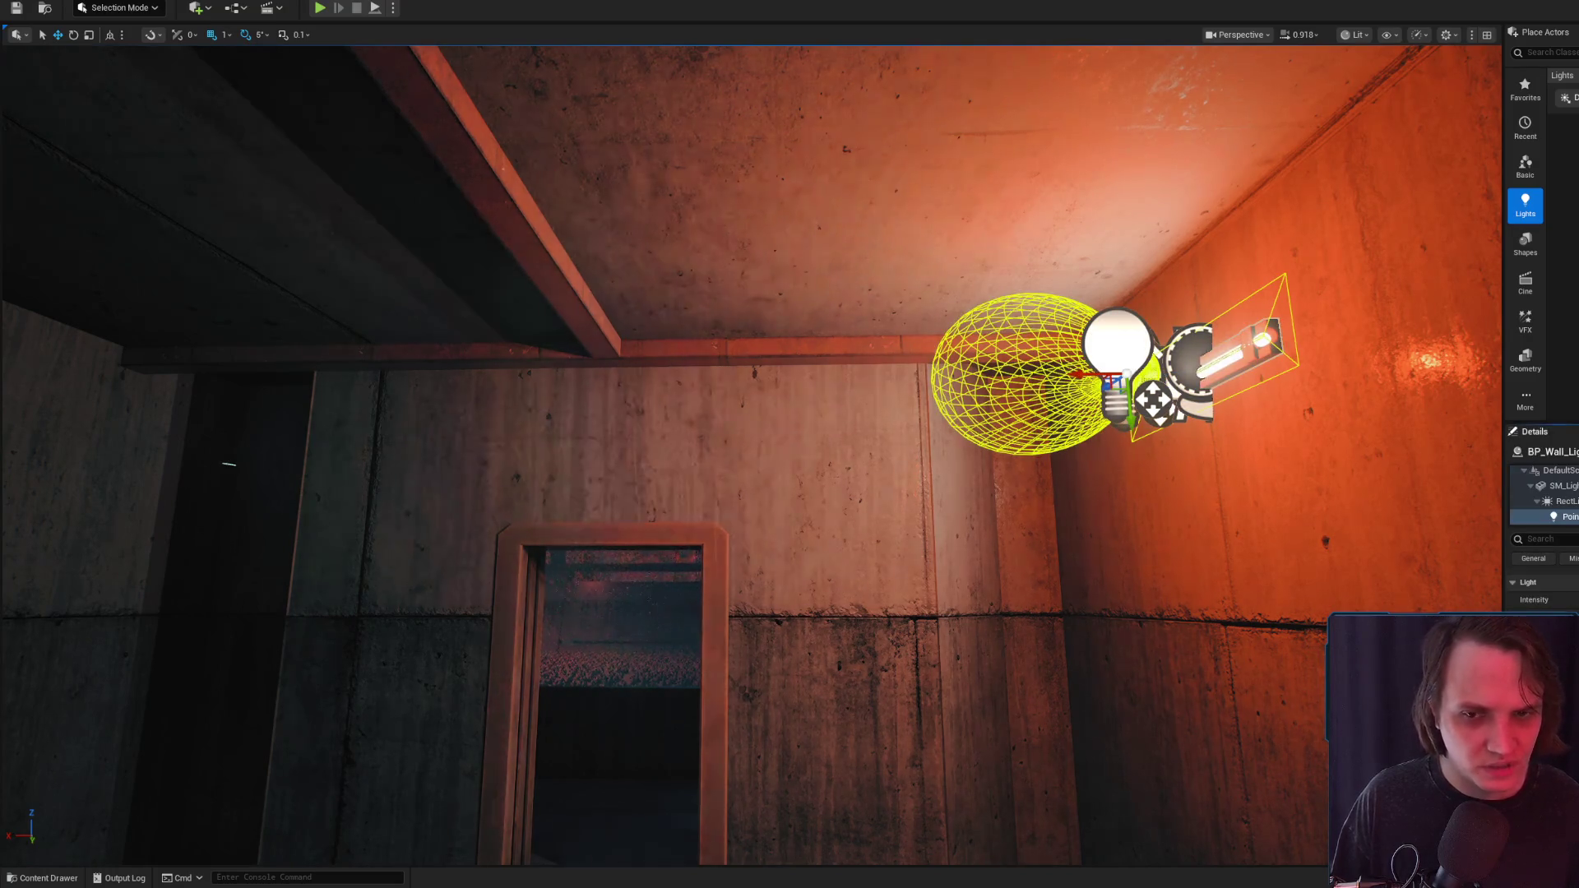
{"action": "scroll", "coordinate": [753, 453], "scroll_direction": "down", "scroll_amount": 8}
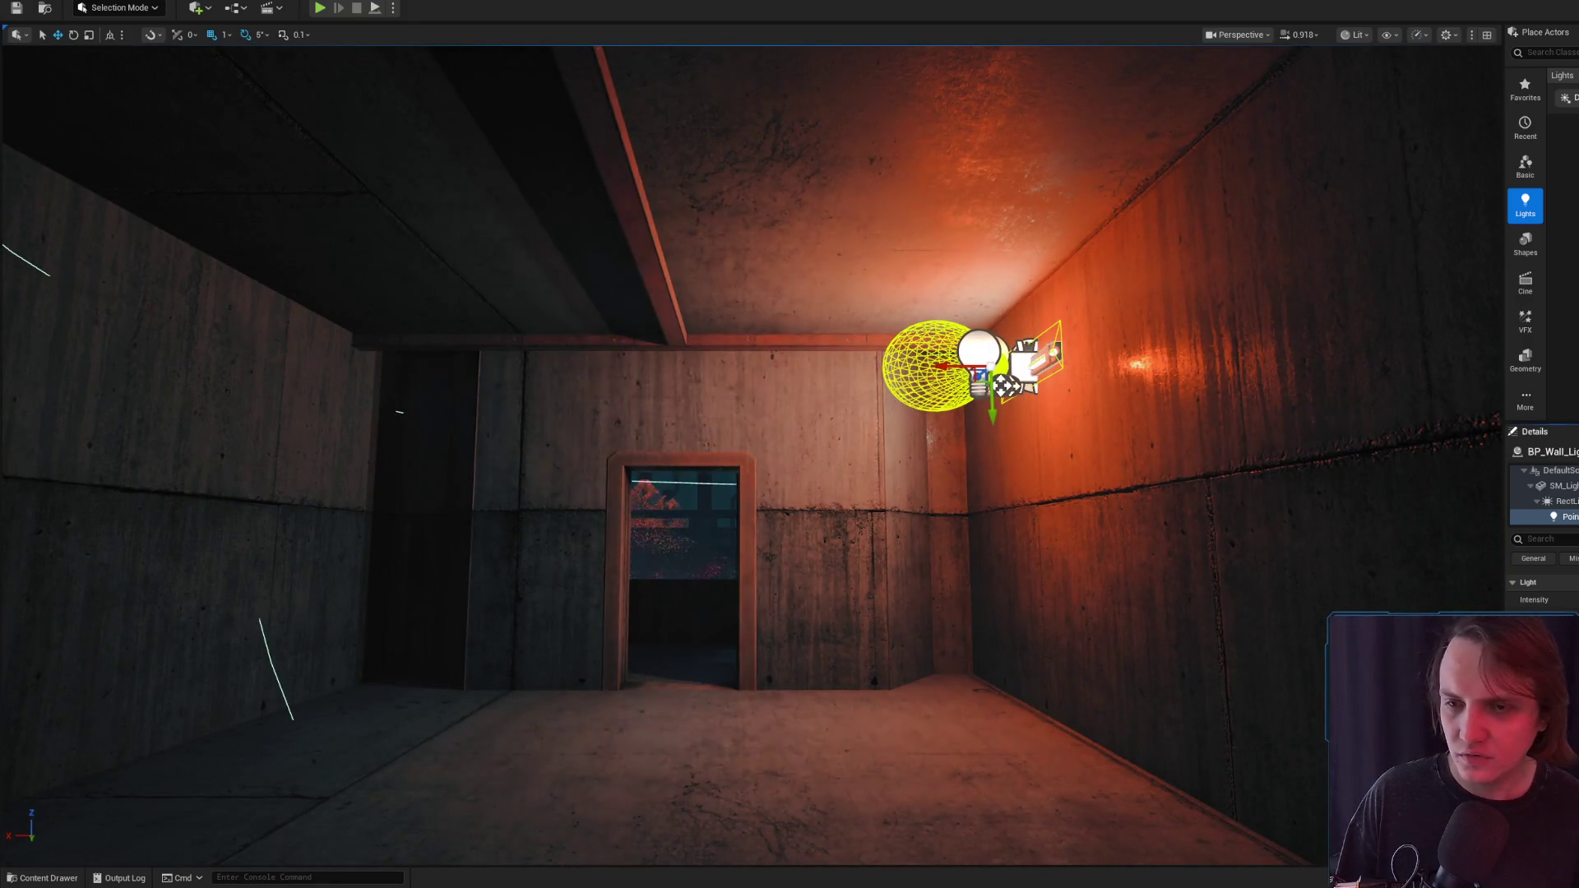
{"action": "mouse_move", "coordinate": [928, 428]}
{"action": "left_mouse_down"}
{"action": "mouse_move", "coordinate": [929, 394]}
{"action": "mouse_move", "coordinate": [713, 396]}
{"action": "mouse_move", "coordinate": [932, 401]}
{"action": "left_mouse_up"}
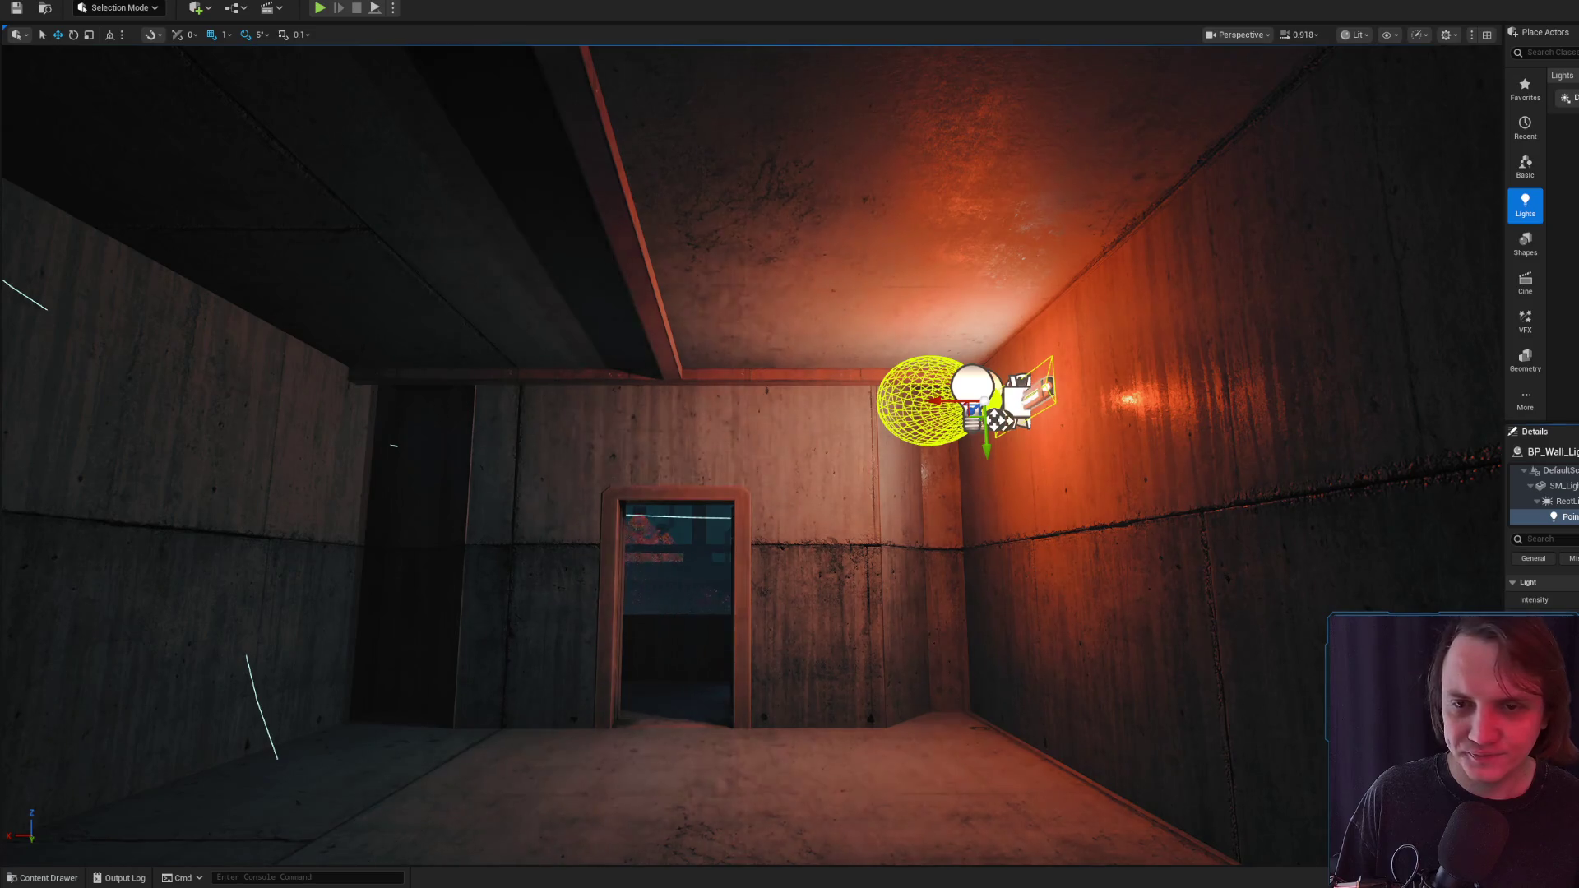
{"action": "scroll", "coordinate": [1142, 526], "scroll_direction": "up", "scroll_amount": 4}
{"action": "mouse_move", "coordinate": [1142, 527]}
{"action": "left_mouse_down"}
{"action": "mouse_move", "coordinate": [404, 508]}
{"action": "mouse_move", "coordinate": [592, 455]}
{"action": "mouse_move", "coordinate": [321, 438]}
{"action": "mouse_move", "coordinate": [904, 460]}
{"action": "mouse_move", "coordinate": [977, 596]}
{"action": "left_mouse_up"}
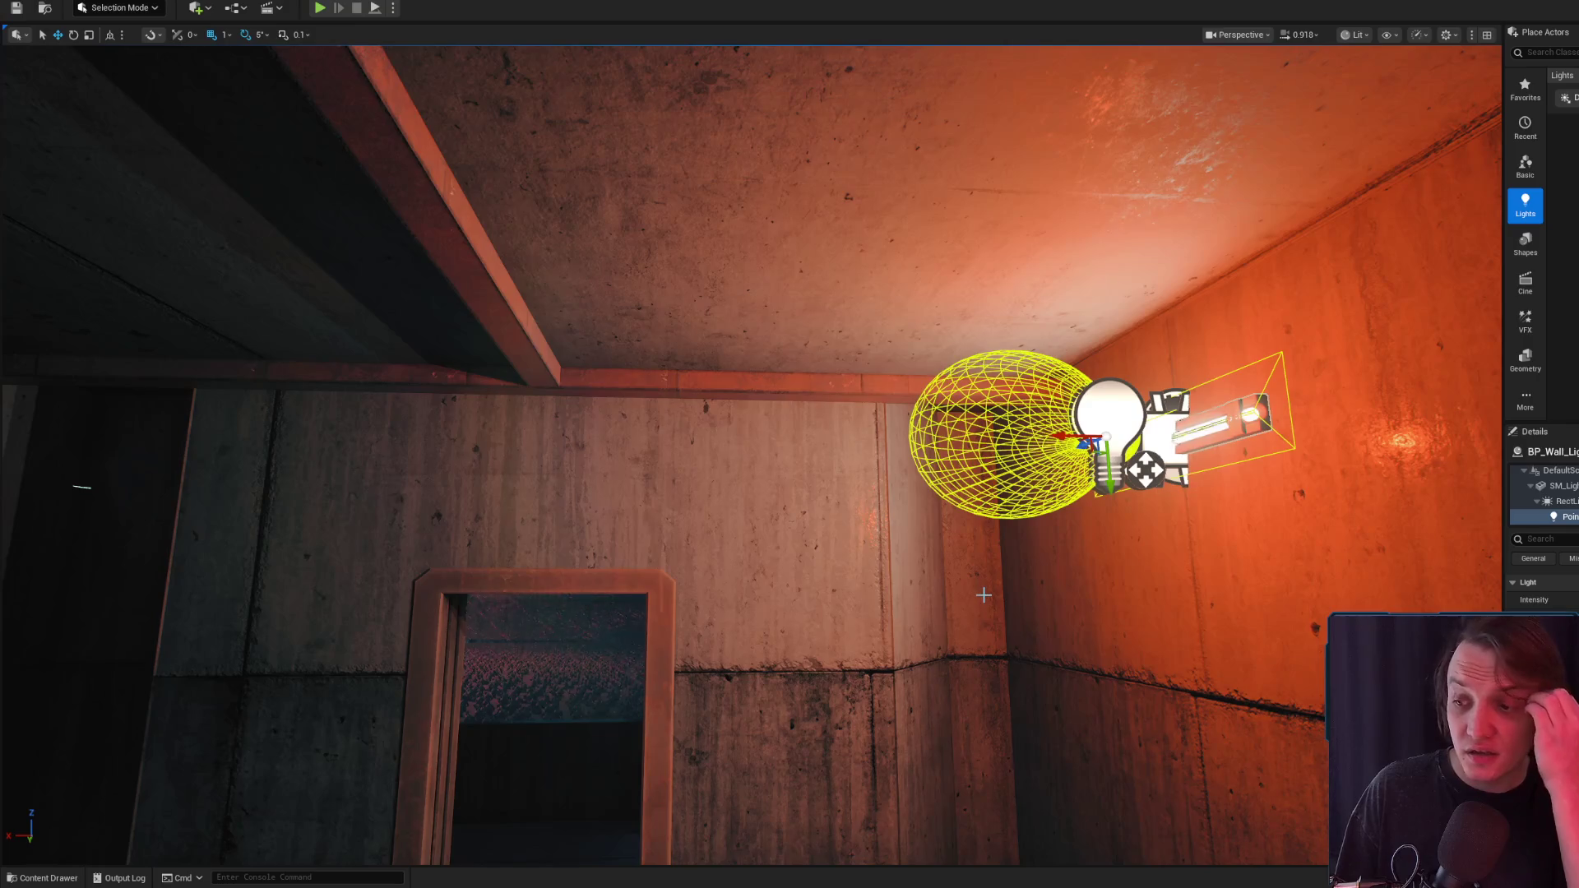
{"action": "left_click_drag", "start_coordinate": [885, 516], "coordinate": [831, 626]}
{"action": "left_click_drag", "start_coordinate": [809, 336], "coordinate": [1015, 372]}
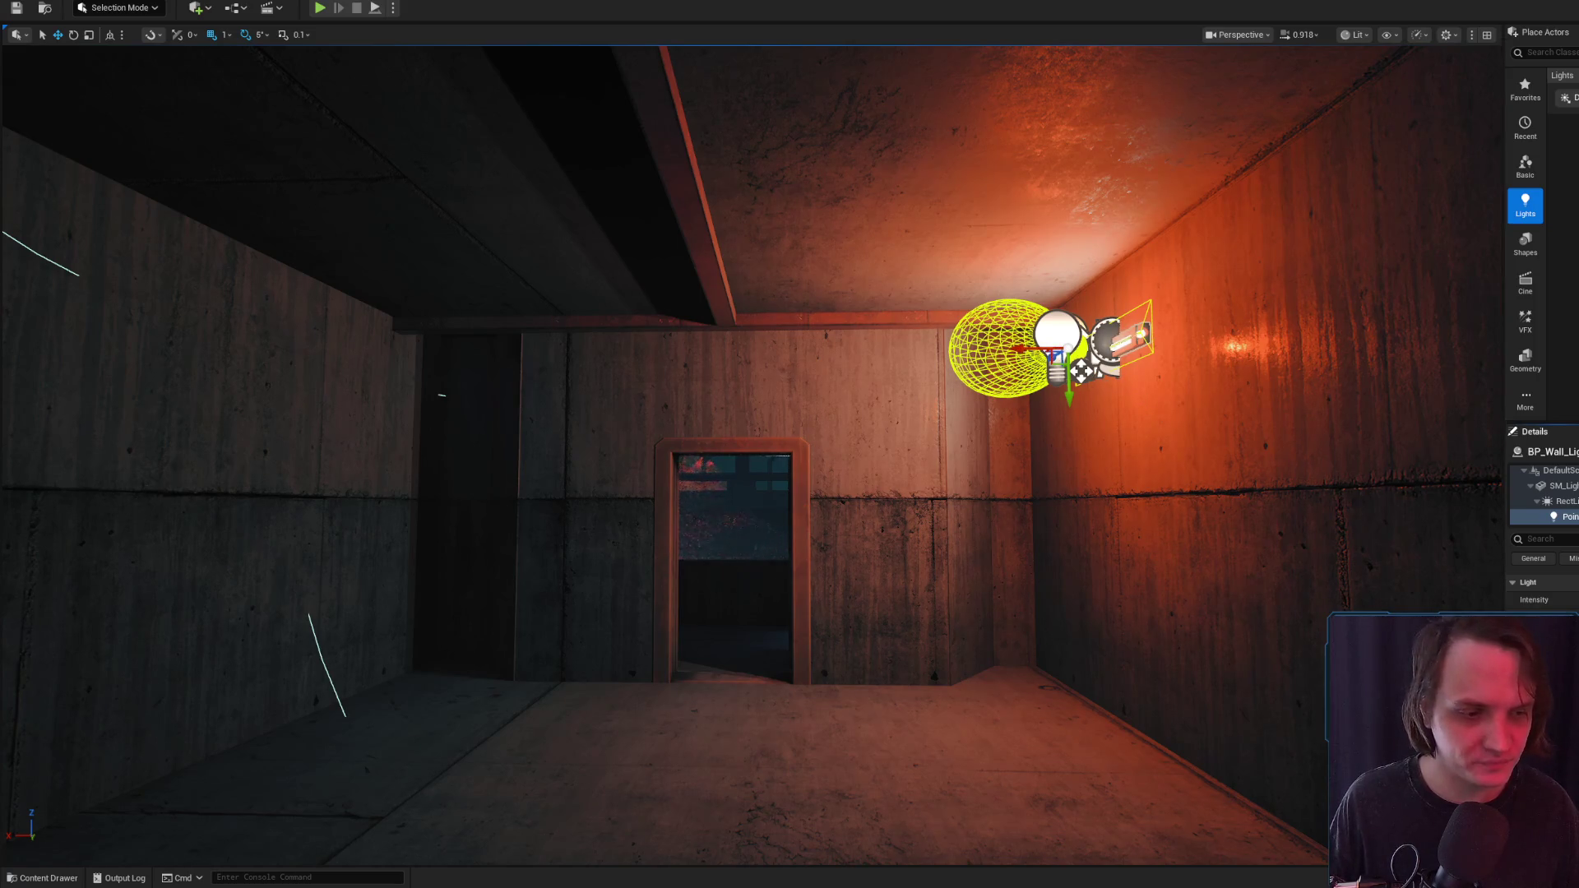
Compare the lighting with PointLight78 hidden, then try sliding it left above the doorway and undo
{"action": "left_click_drag", "start_coordinate": [996, 370], "coordinate": [1114, 236]}
{"action": "left_click", "coordinate": [1114, 236]}
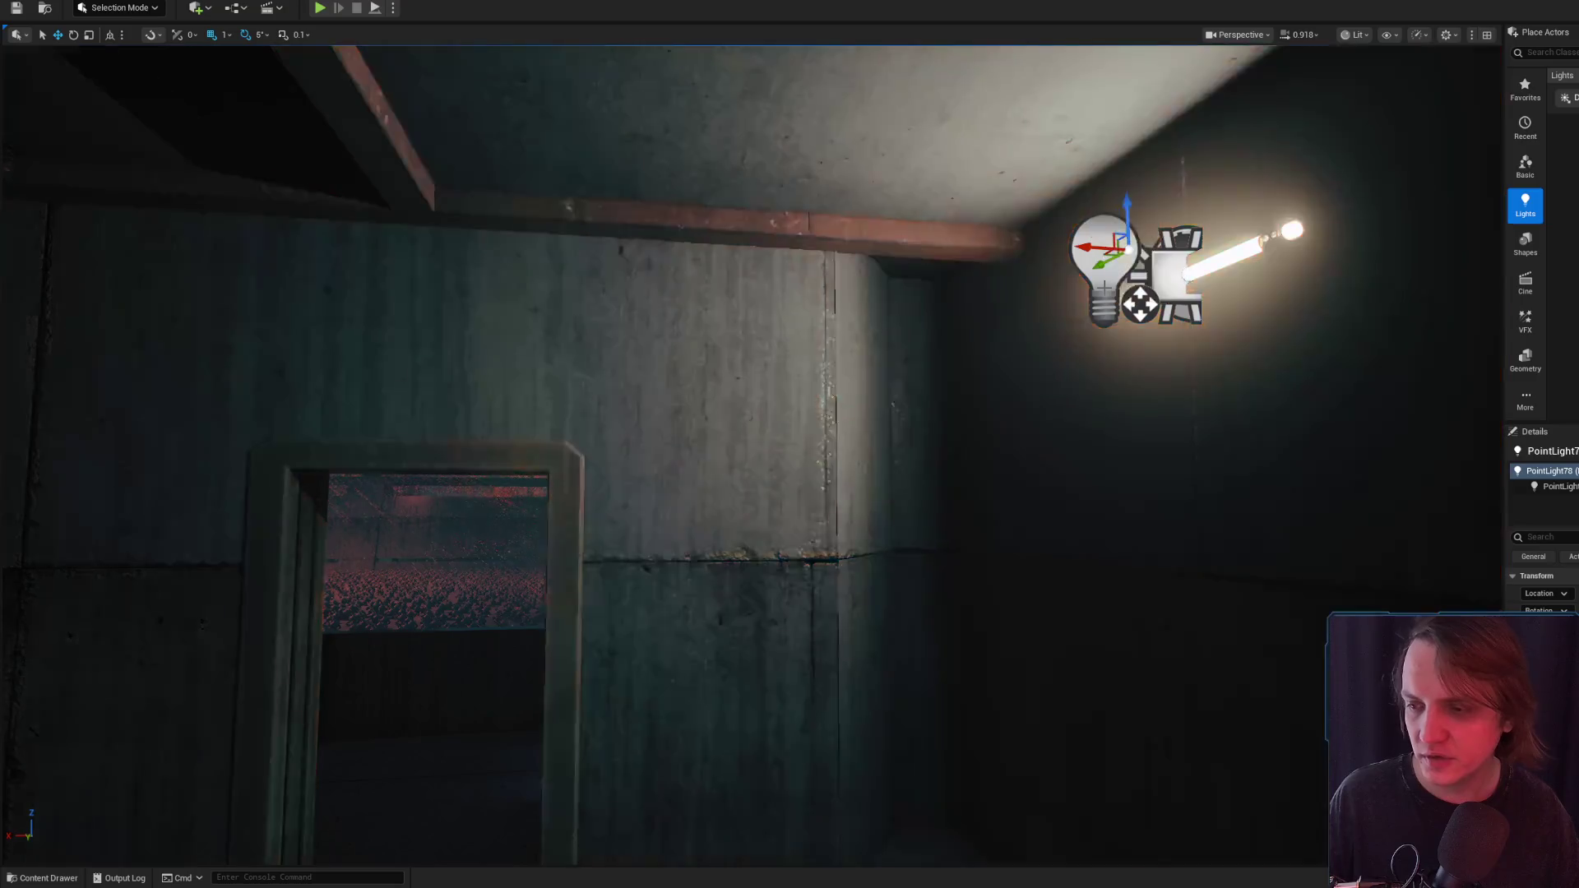
{"action": "key", "text": "h"}
{"action": "key", "text": "ctrl+z"}
{"action": "left_click_drag", "start_coordinate": [929, 307], "coordinate": [928, 346]}
{"action": "left_click", "coordinate": [929, 329]}
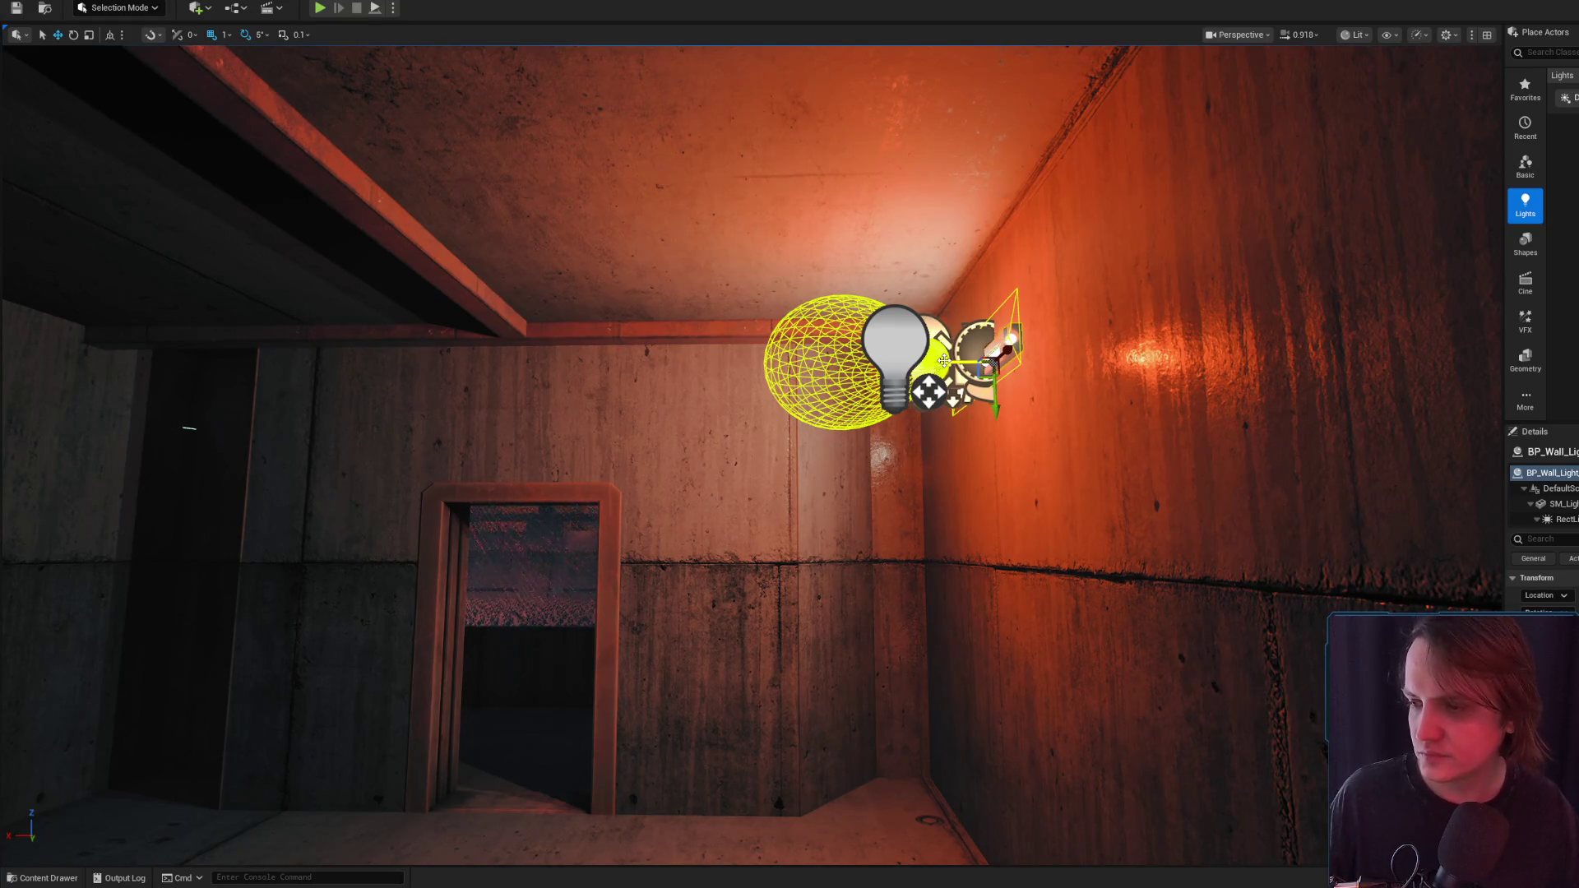
{"action": "left_click", "coordinate": [888, 354]}
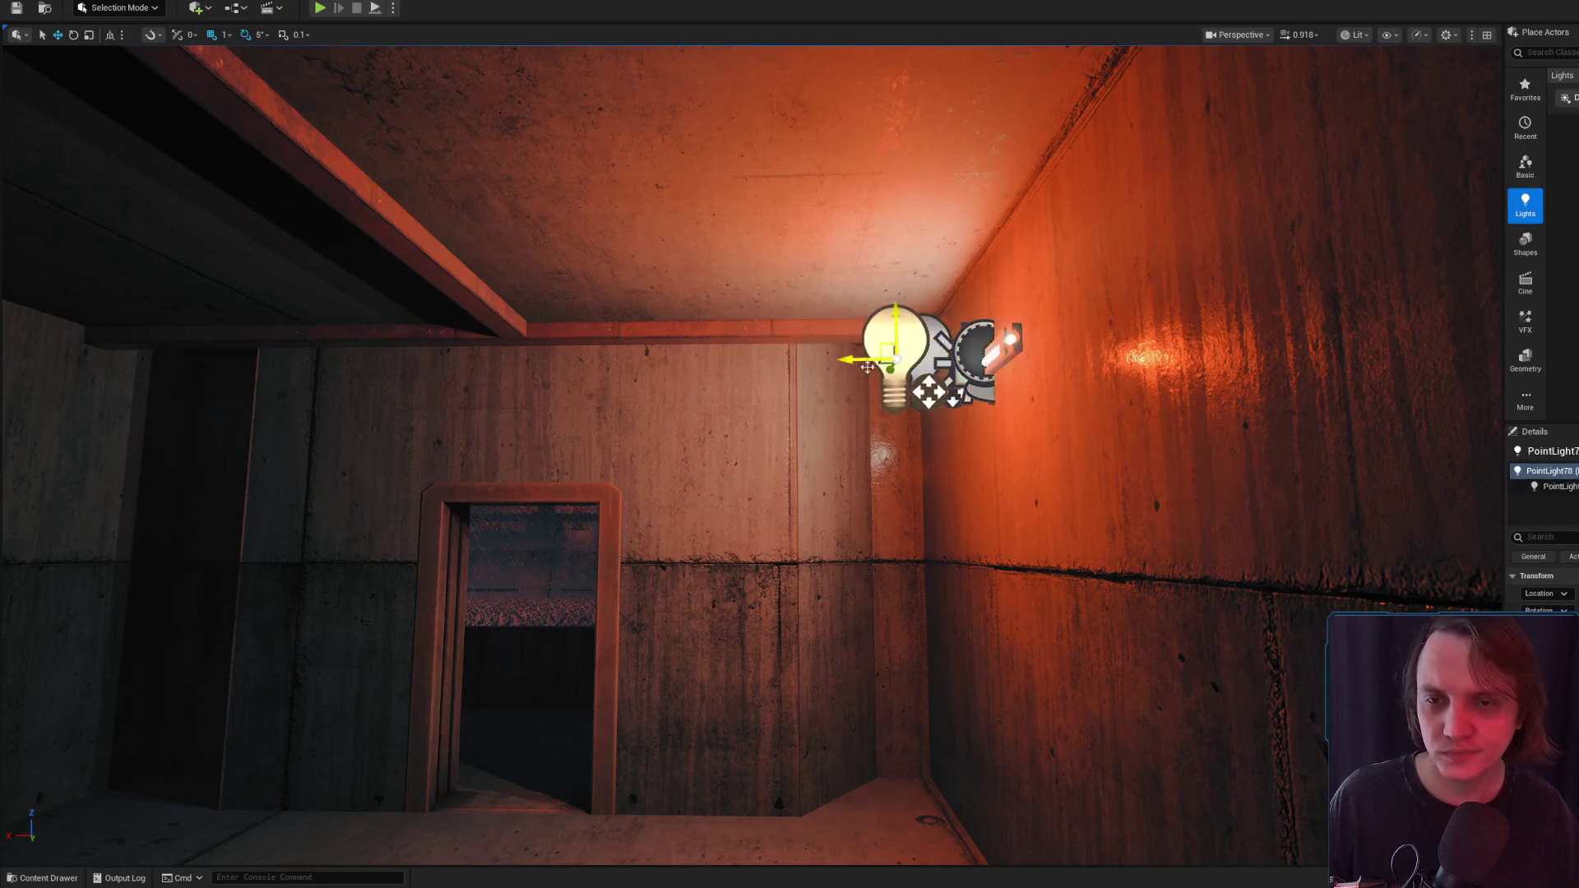
{"action": "mouse_move", "coordinate": [847, 370]}
{"action": "left_mouse_down"}
{"action": "mouse_move", "coordinate": [4, 380]}
{"action": "mouse_move", "coordinate": [589, 437]}
{"action": "mouse_move", "coordinate": [575, 452]}
{"action": "mouse_move", "coordinate": [1008, 476]}
{"action": "mouse_move", "coordinate": [691, 548]}
{"action": "left_mouse_up"}
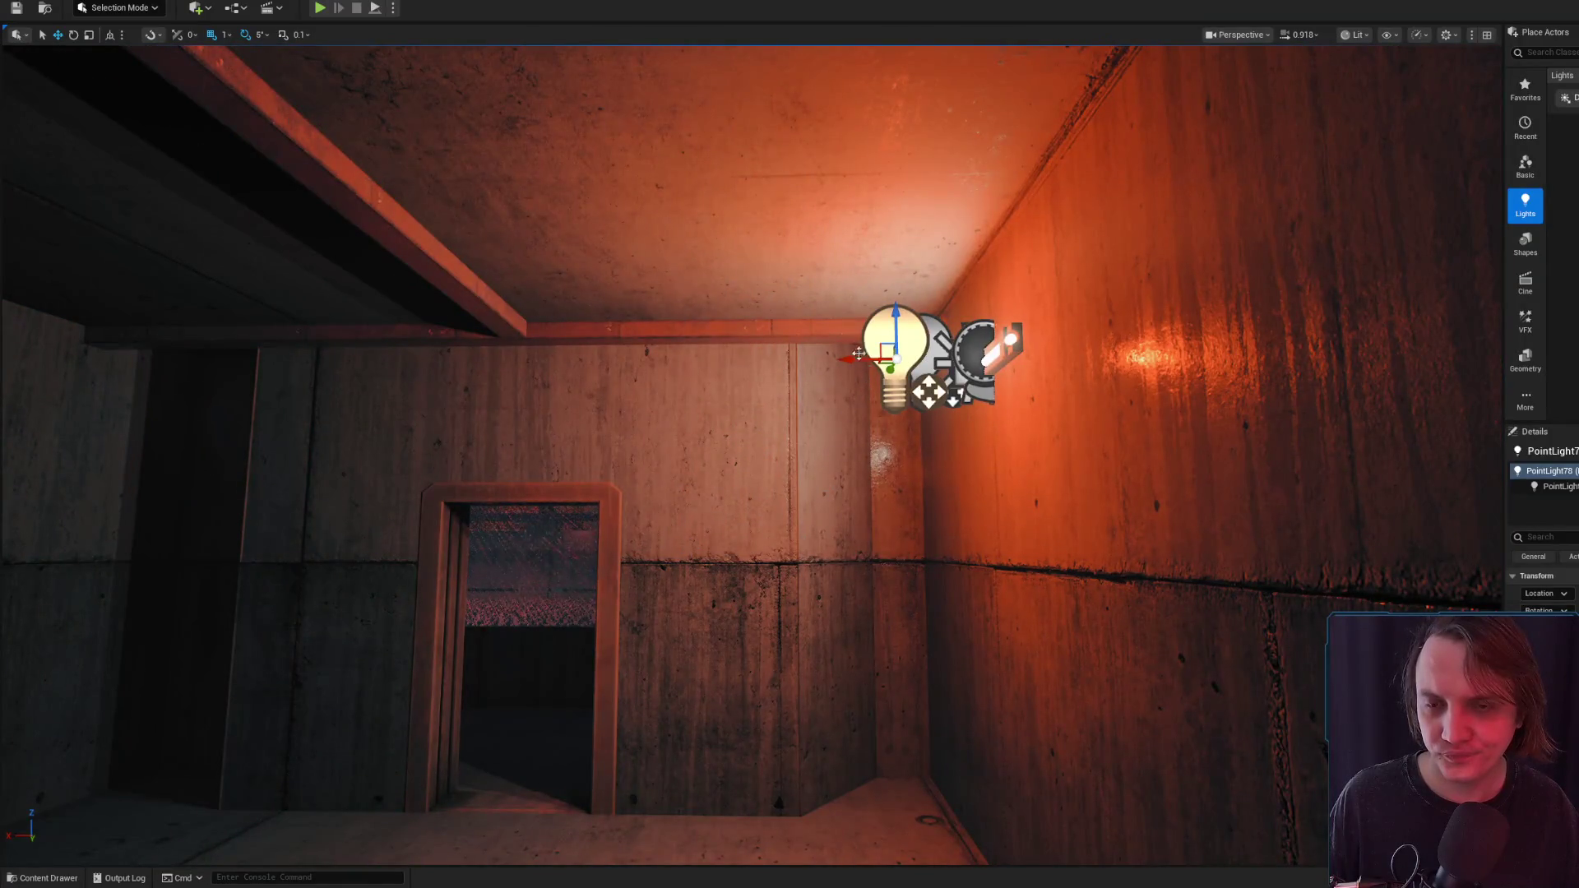
{"action": "left_click_drag", "start_coordinate": [843, 359], "coordinate": [404, 361]}
{"action": "key", "text": "ctrl+z"}
Switch selection between the wall fixture and PointLight78, then preview the room in Game View
{"action": "scroll", "coordinate": [790, 444], "scroll_direction": "down", "scroll_amount": 5}
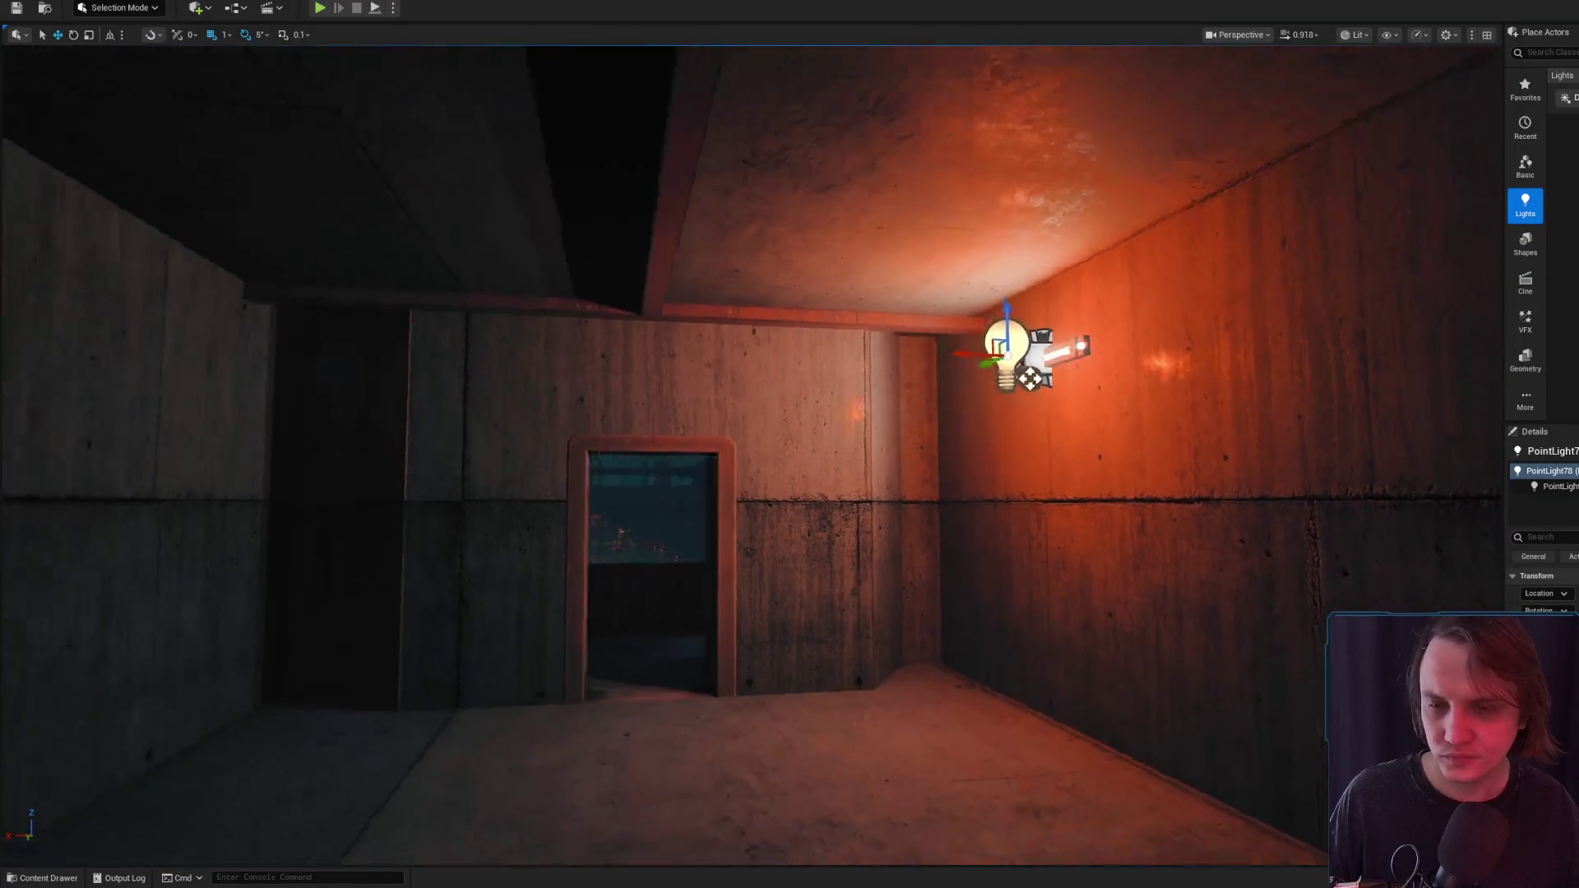
{"action": "scroll", "coordinate": [1185, 593], "scroll_direction": "down", "scroll_amount": 3}
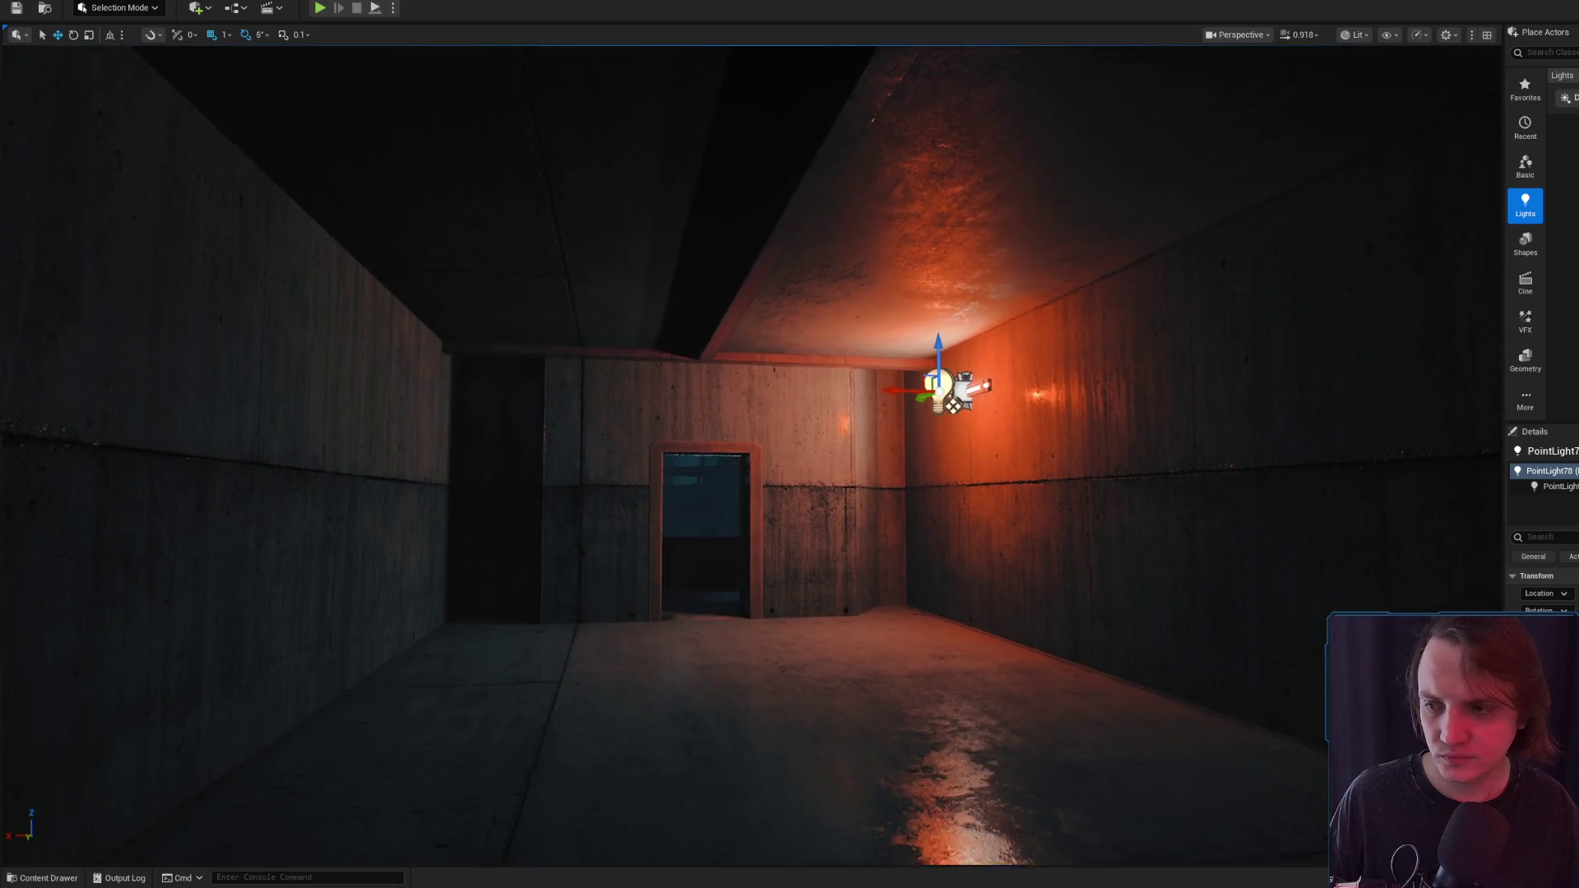
{"action": "scroll", "coordinate": [1184, 592], "scroll_direction": "up", "scroll_amount": 4}
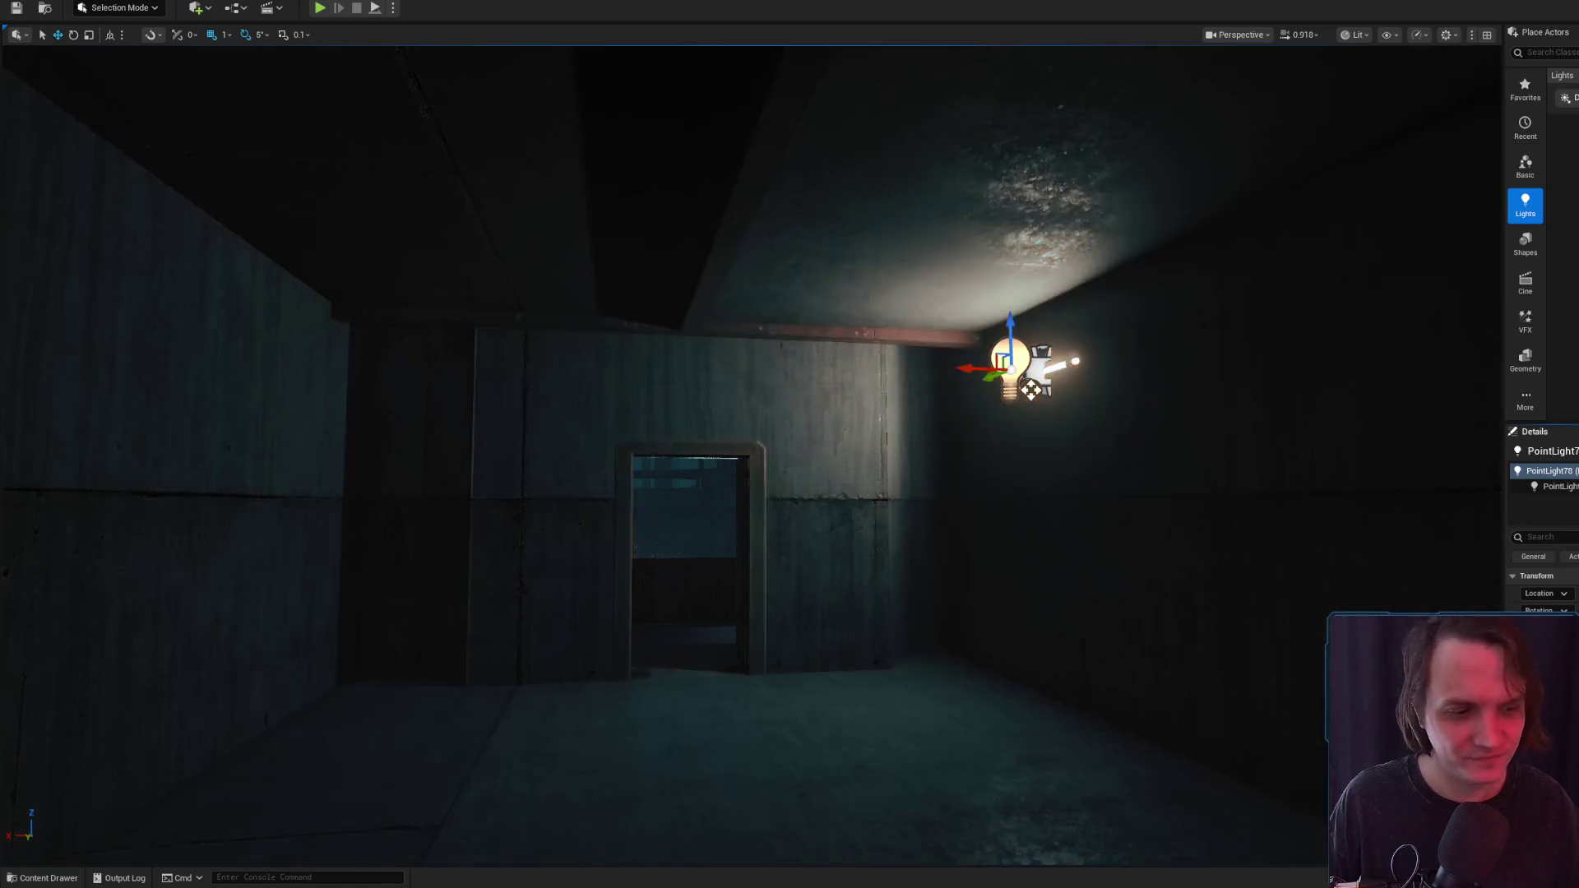
{"action": "scroll", "coordinate": [1012, 493], "scroll_direction": "up", "scroll_amount": 5}
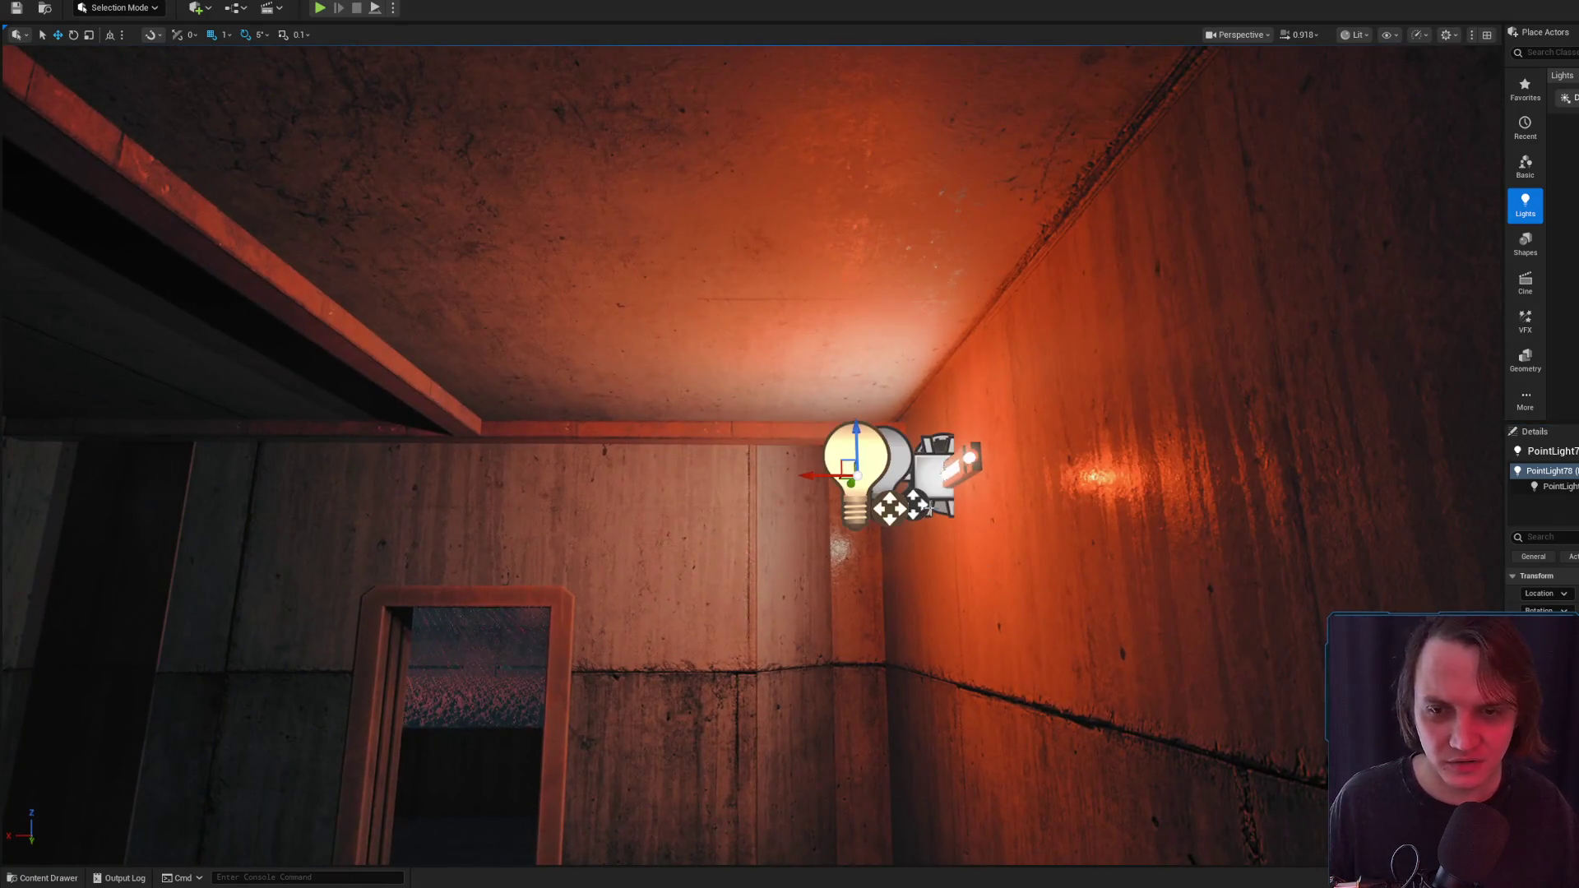
{"action": "left_click", "coordinate": [904, 475]}
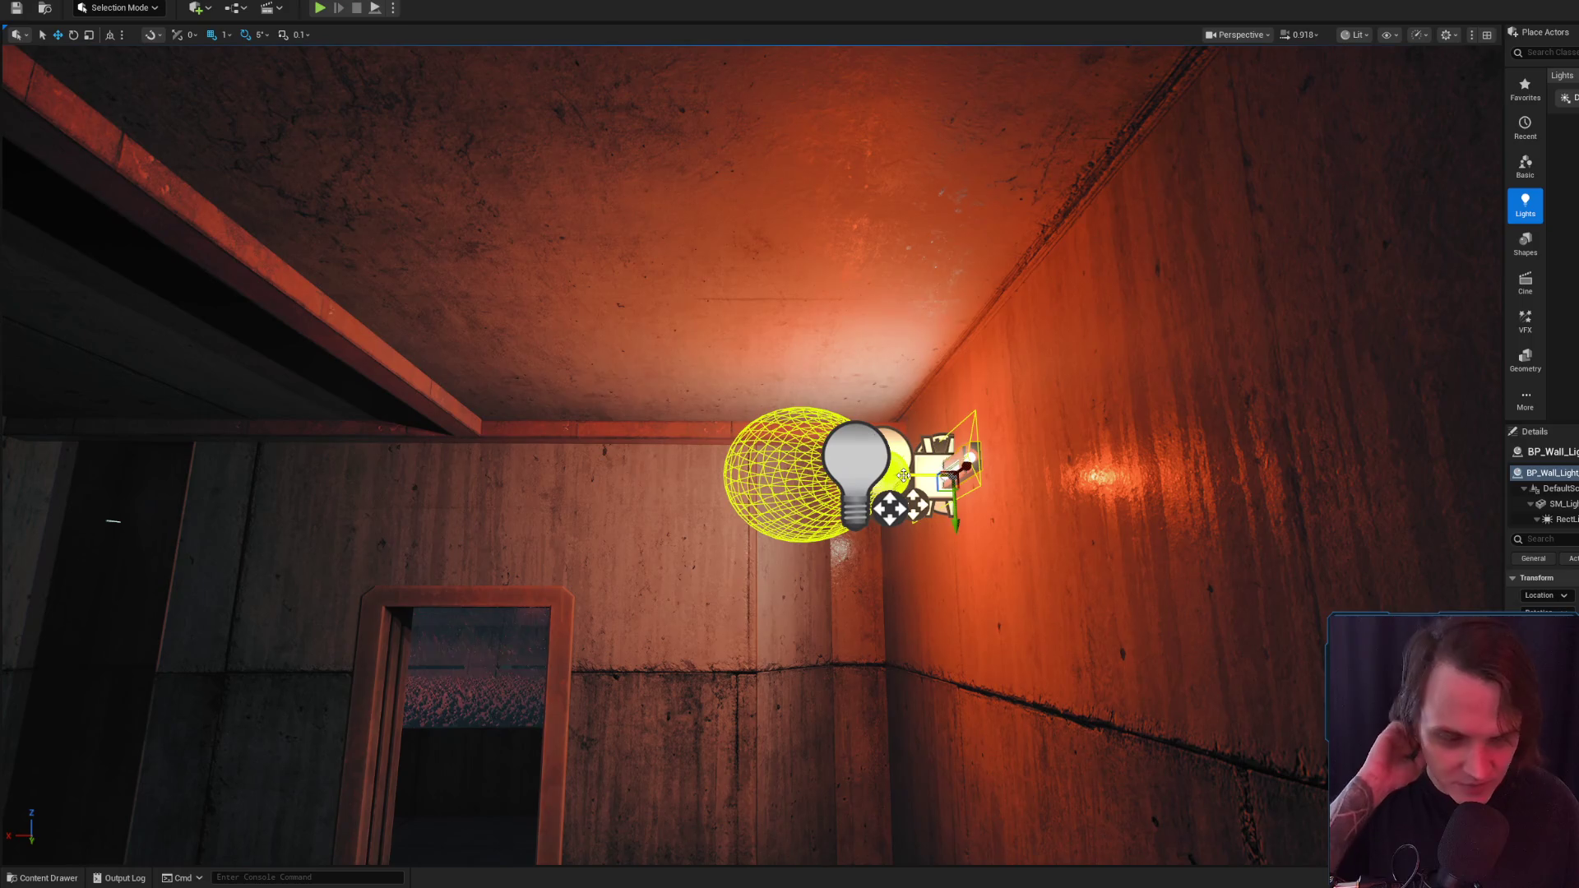
{"action": "left_click", "coordinate": [857, 463]}
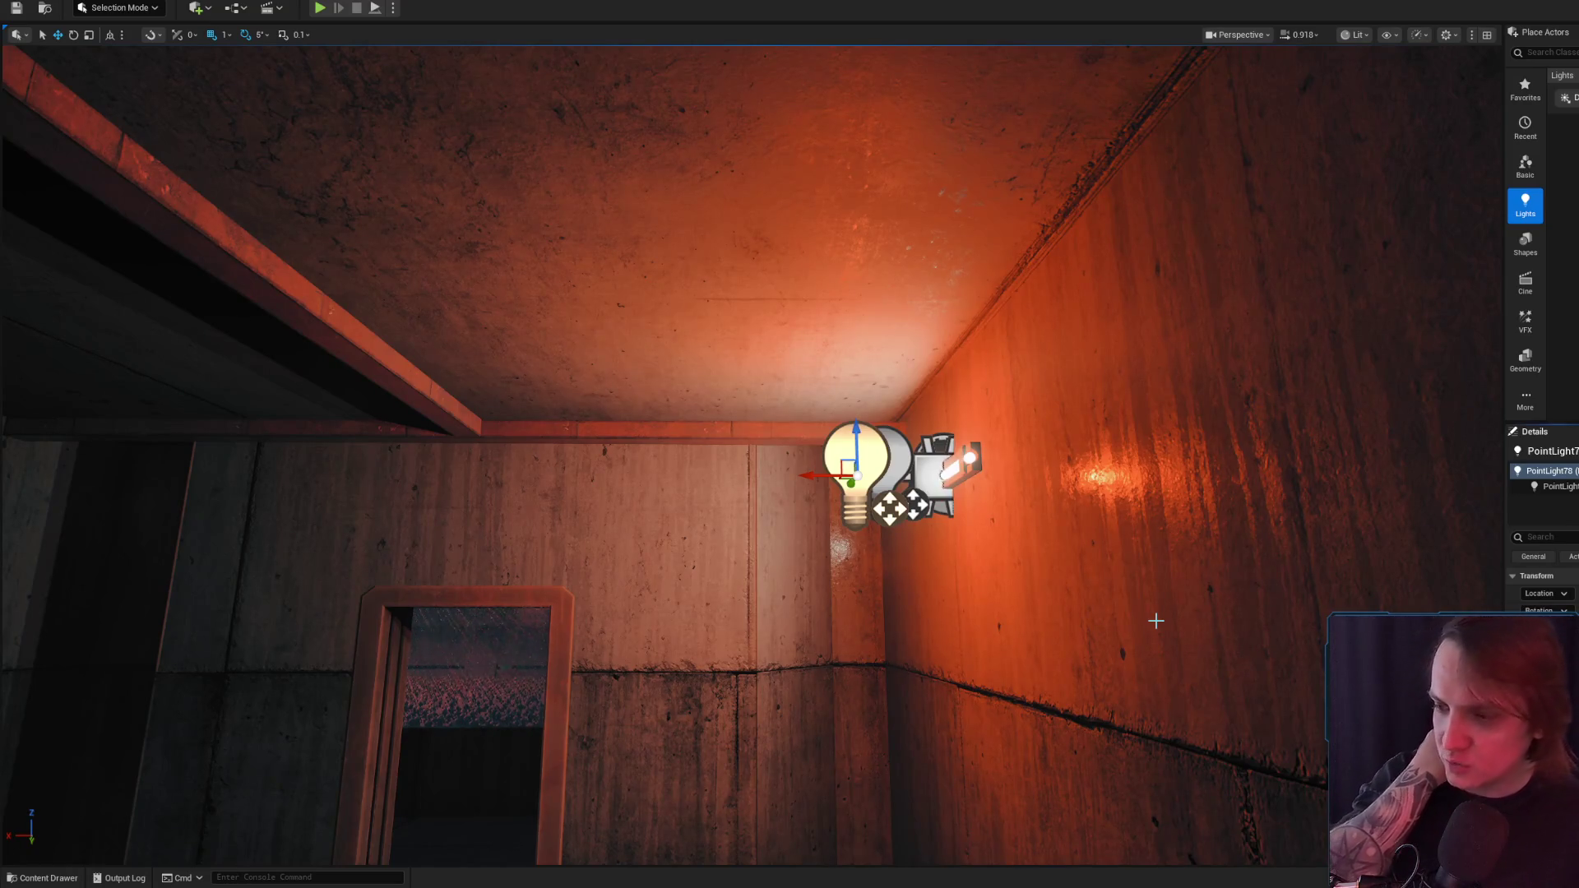
{"action": "left_click", "coordinate": [899, 469]}
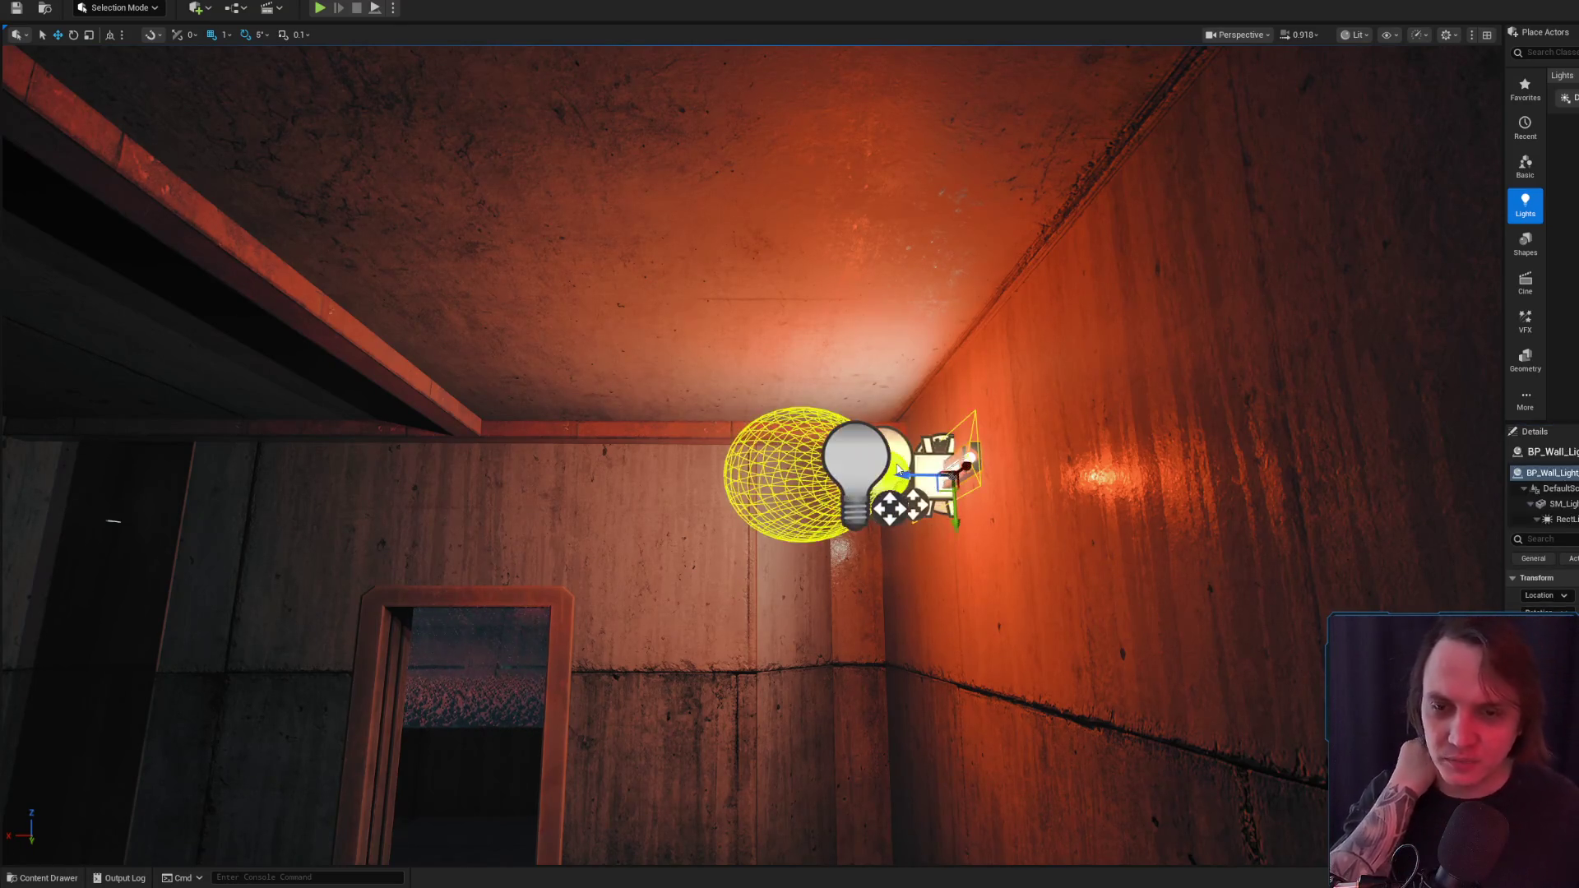
{"action": "left_click", "coordinate": [829, 443]}
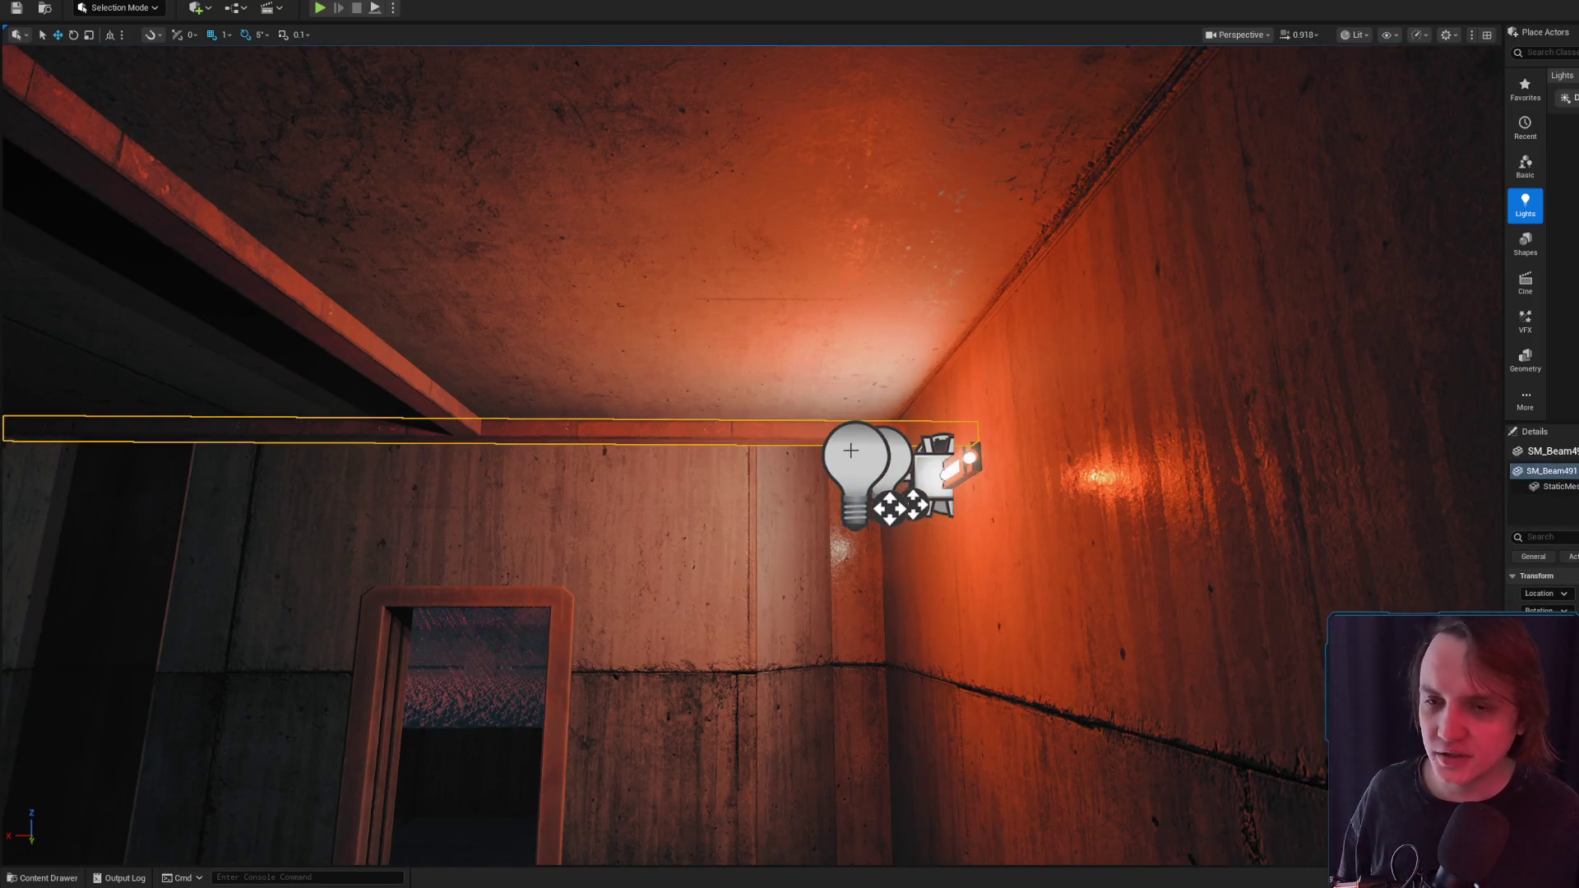
{"action": "left_click", "coordinate": [850, 451]}
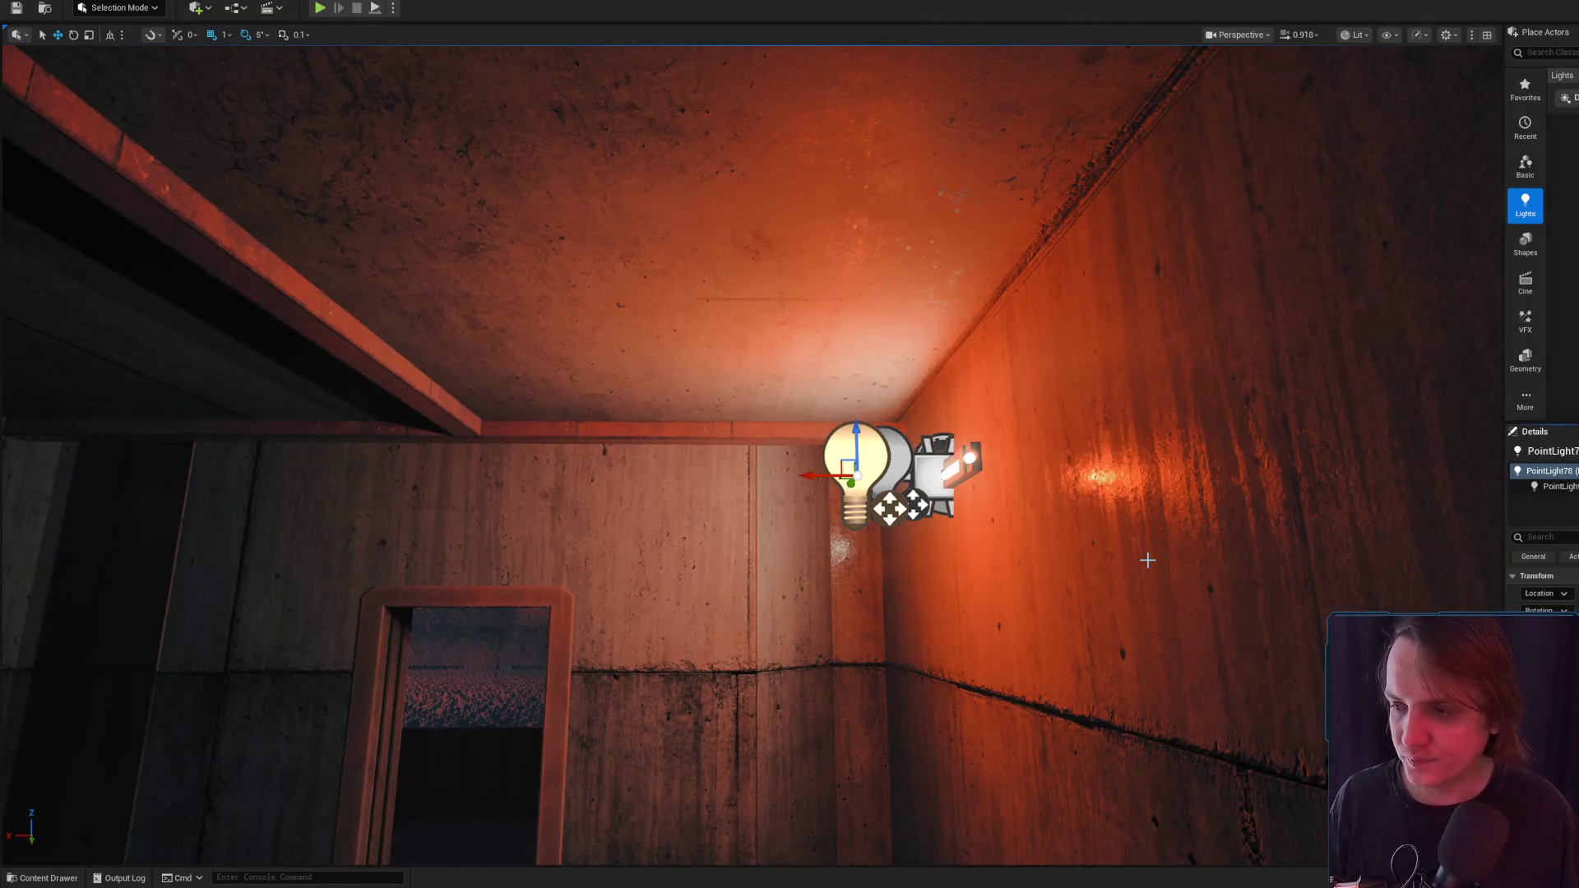
{"action": "scroll", "coordinate": [1148, 560], "scroll_direction": "down", "scroll_amount": 5}
{"action": "key", "text": "g"}
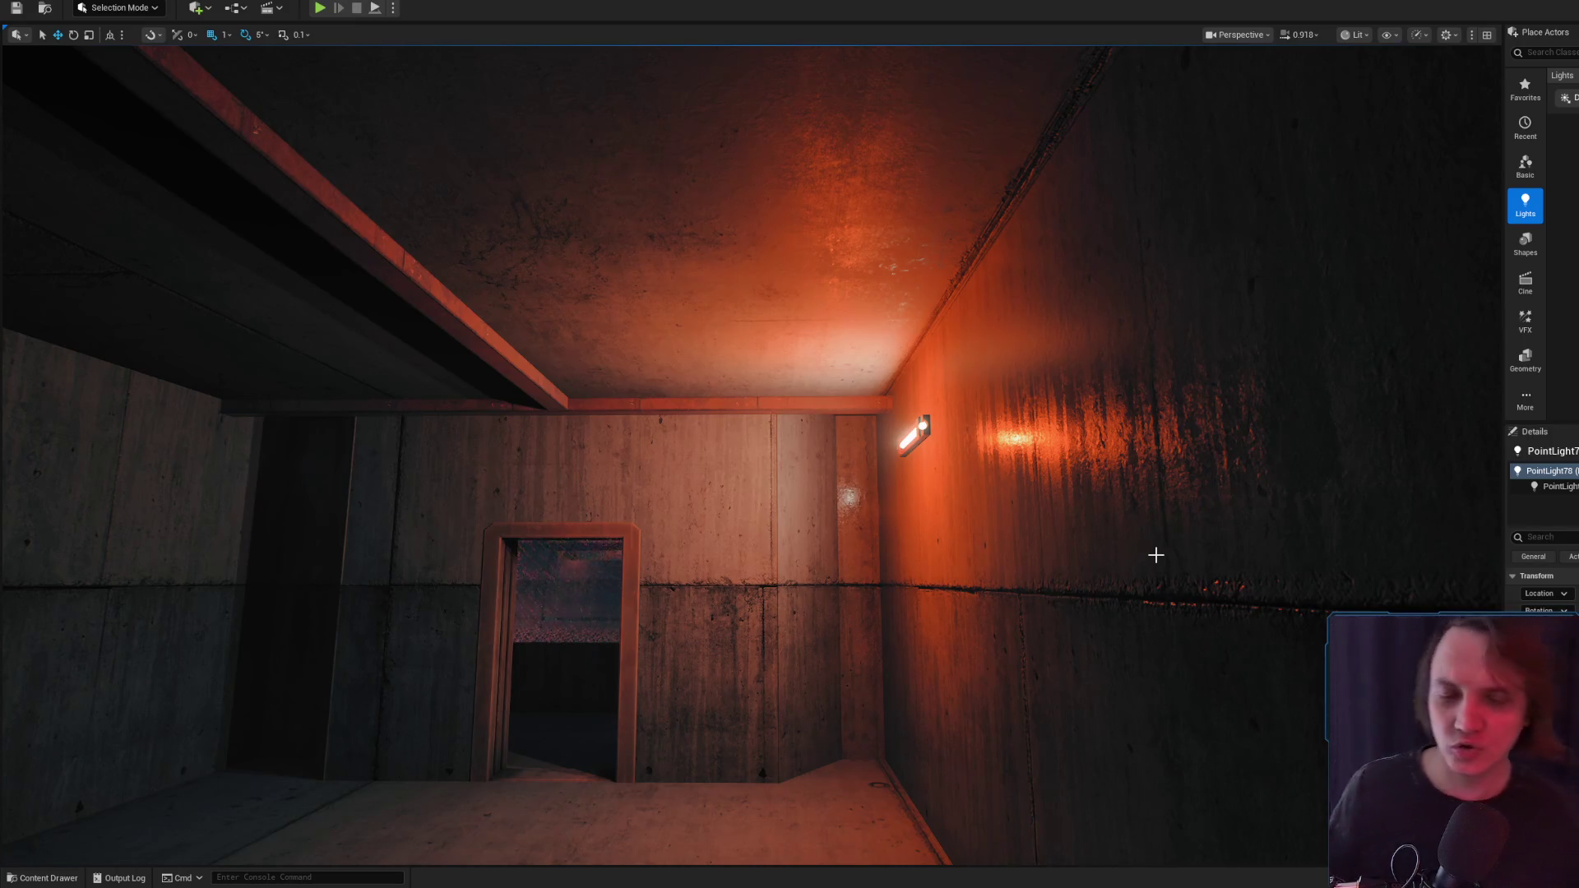
{"action": "key", "text": "g"}
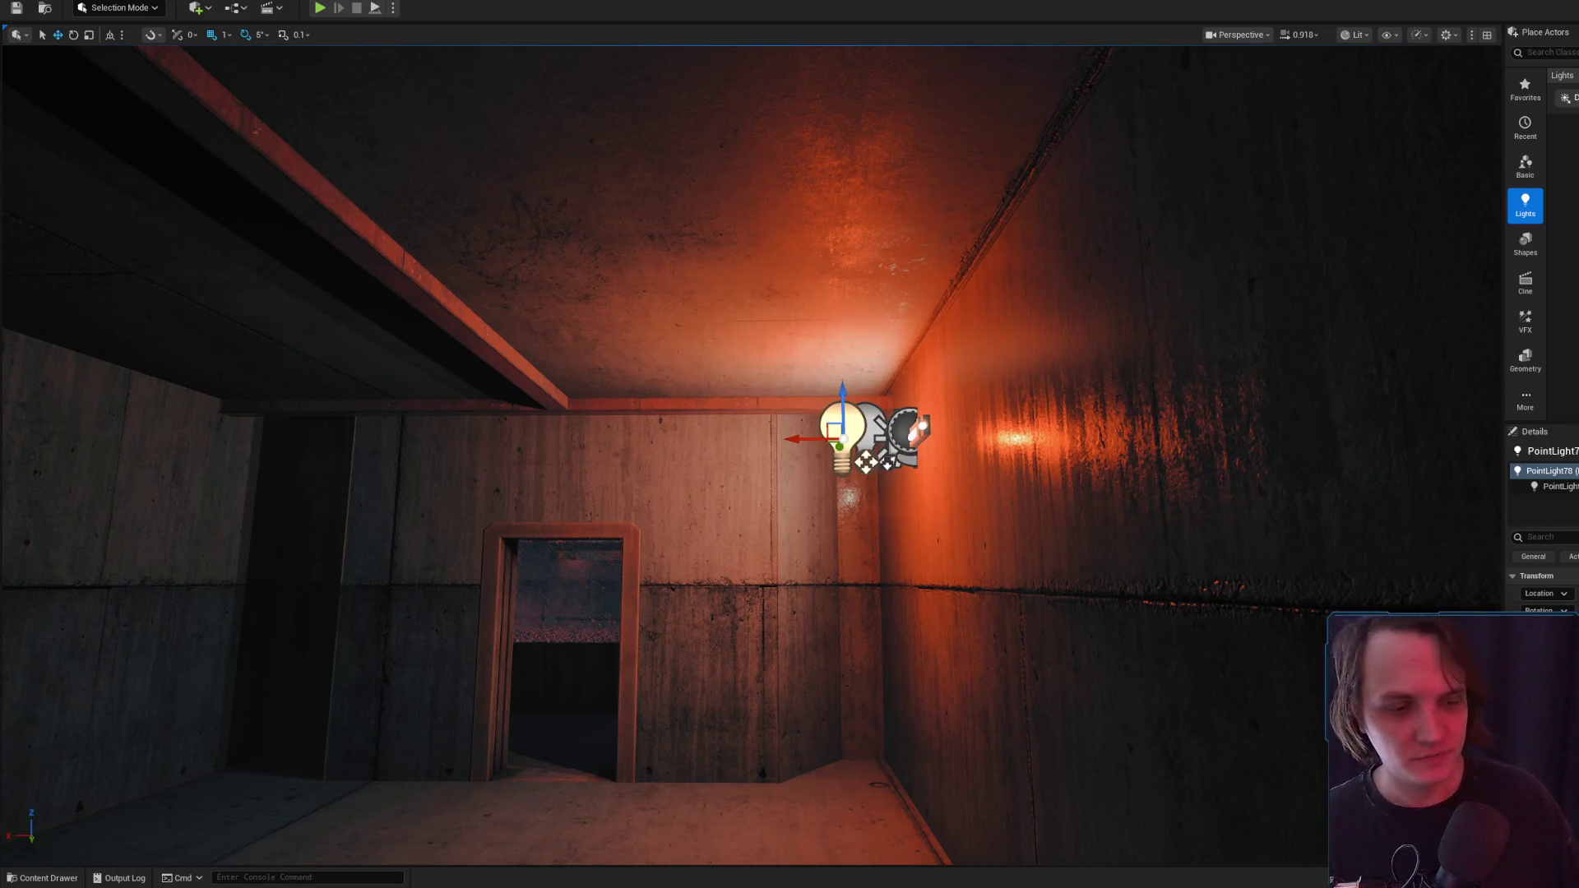
Slide PointLight78 along the X axis beside the fluorescent fixture, undoing the extra leftward nudge
{"action": "scroll", "coordinate": [828, 417], "scroll_direction": "up", "scroll_amount": 3}
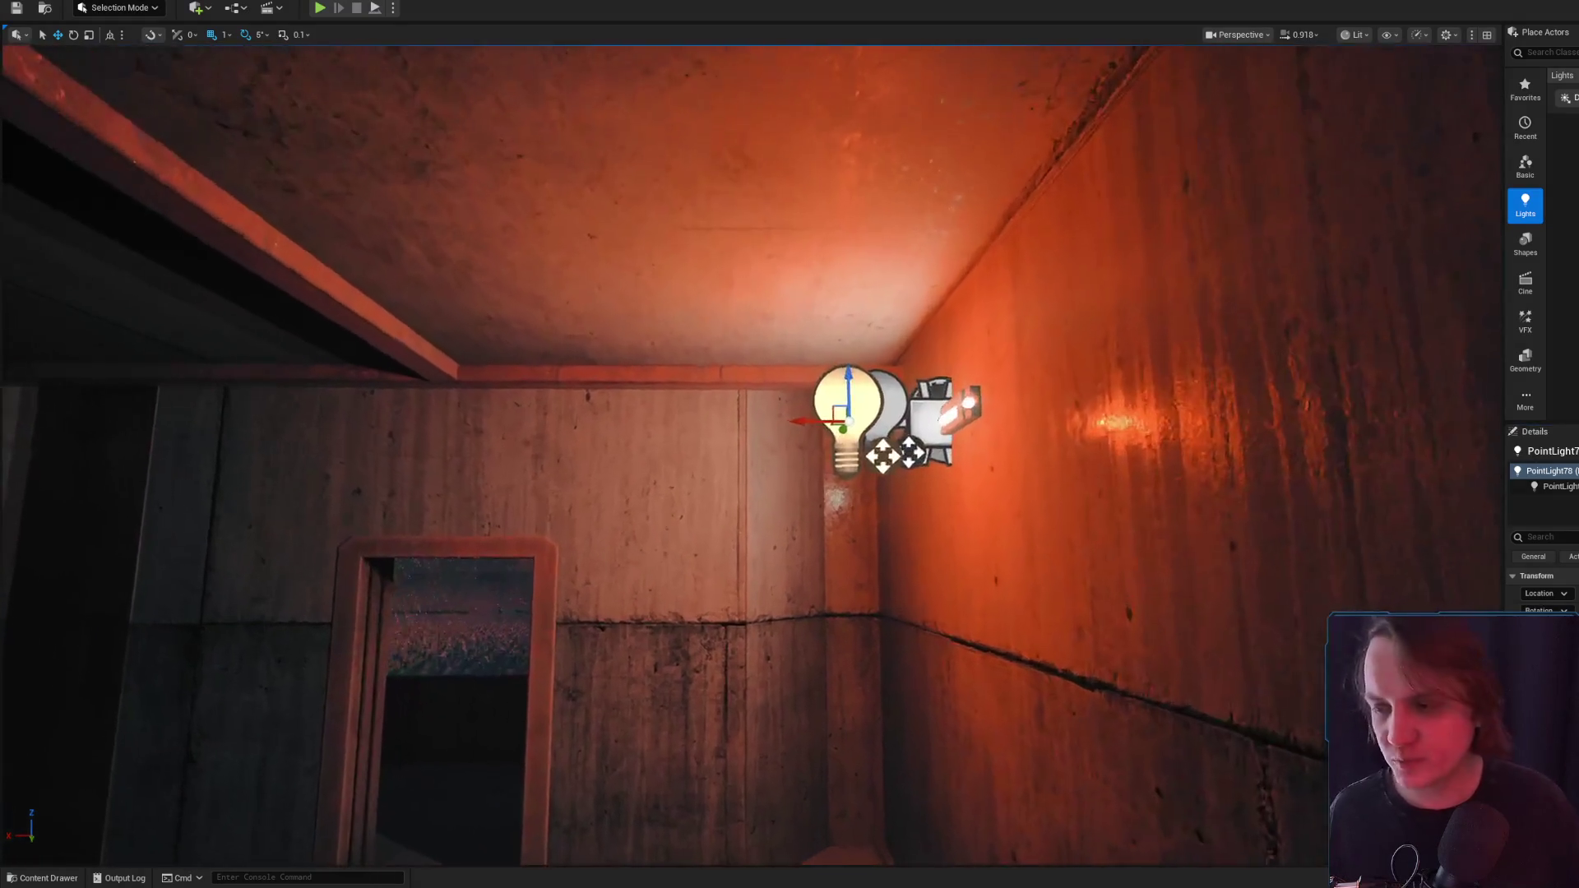
{"action": "scroll", "coordinate": [828, 418], "scroll_direction": "up", "scroll_amount": 2}
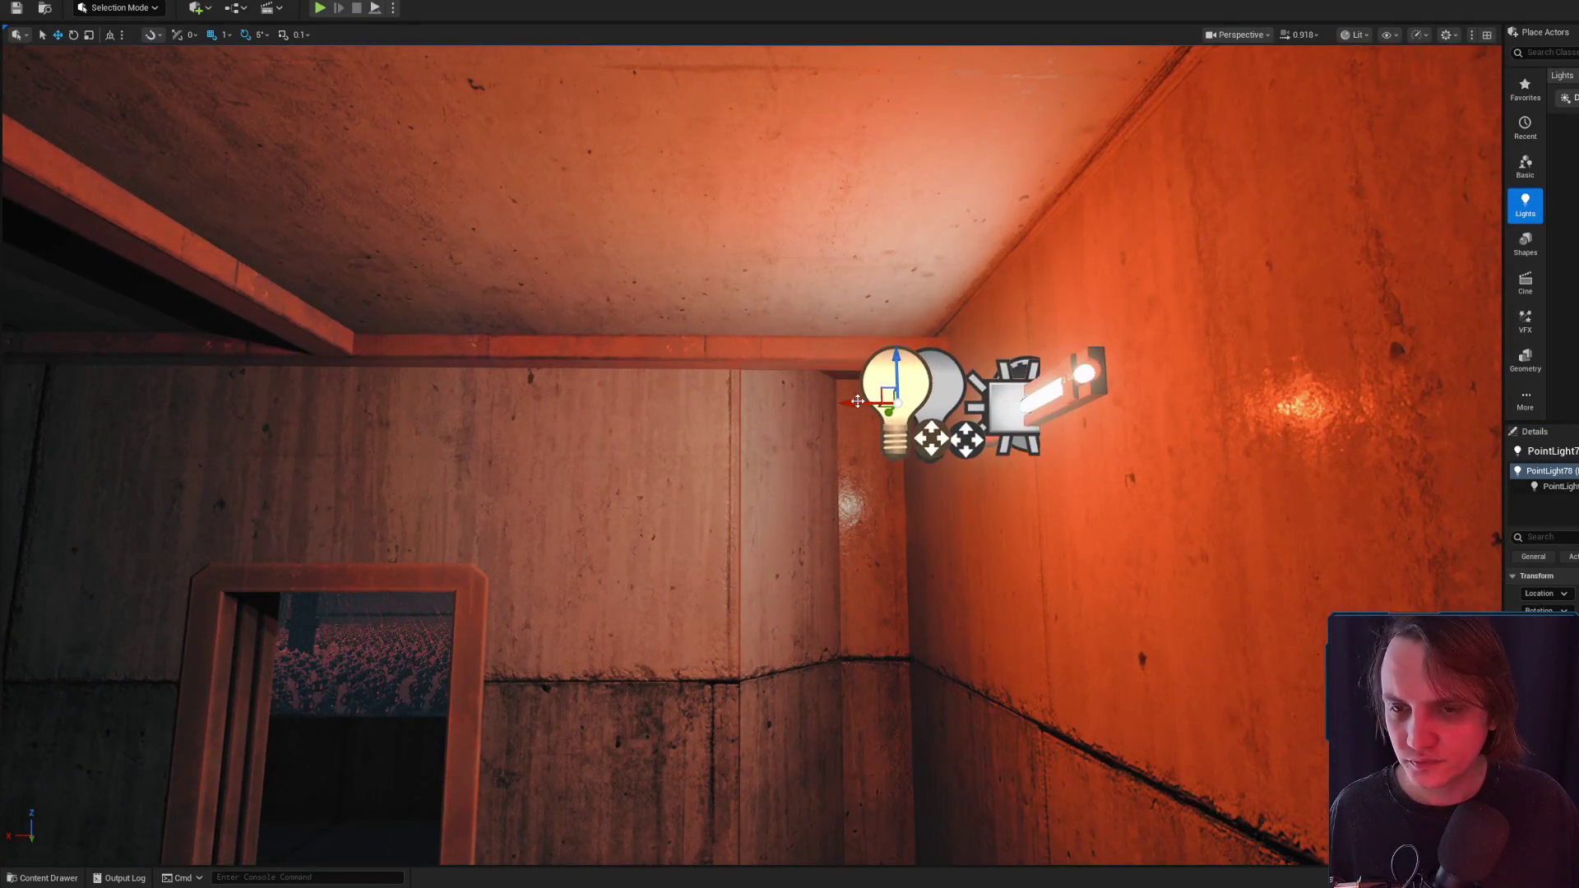
{"action": "scroll", "coordinate": [530, 384], "scroll_direction": "up", "scroll_amount": 2}
{"action": "left_click_drag", "start_coordinate": [530, 383], "coordinate": [765, 414]}
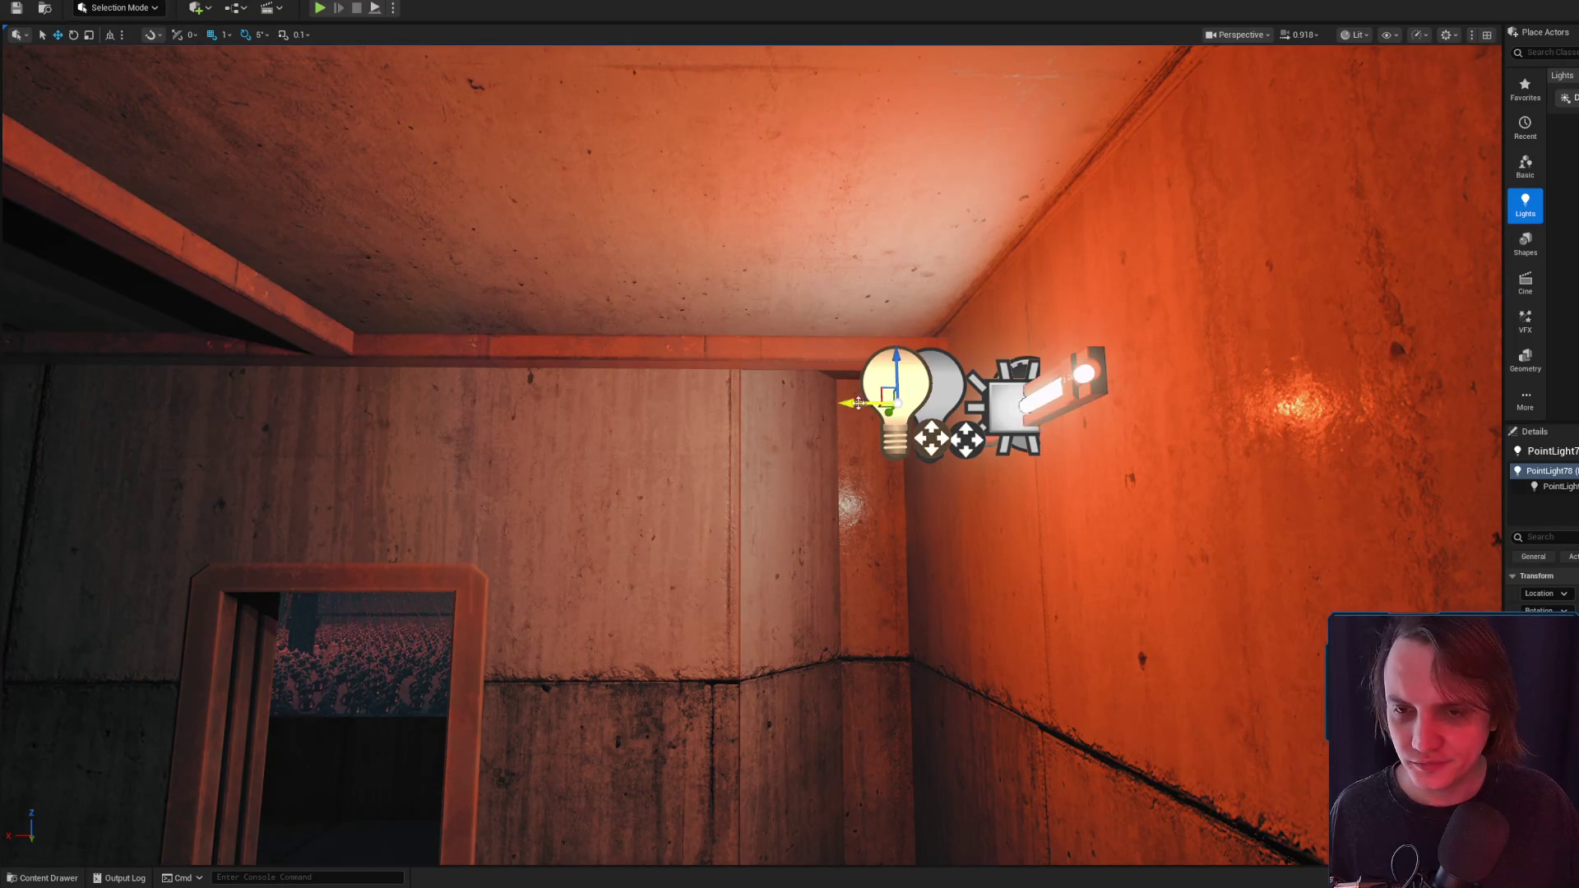
{"action": "left_click_drag", "start_coordinate": [851, 403], "coordinate": [510, 398]}
{"action": "key", "text": "ctrl+z"}
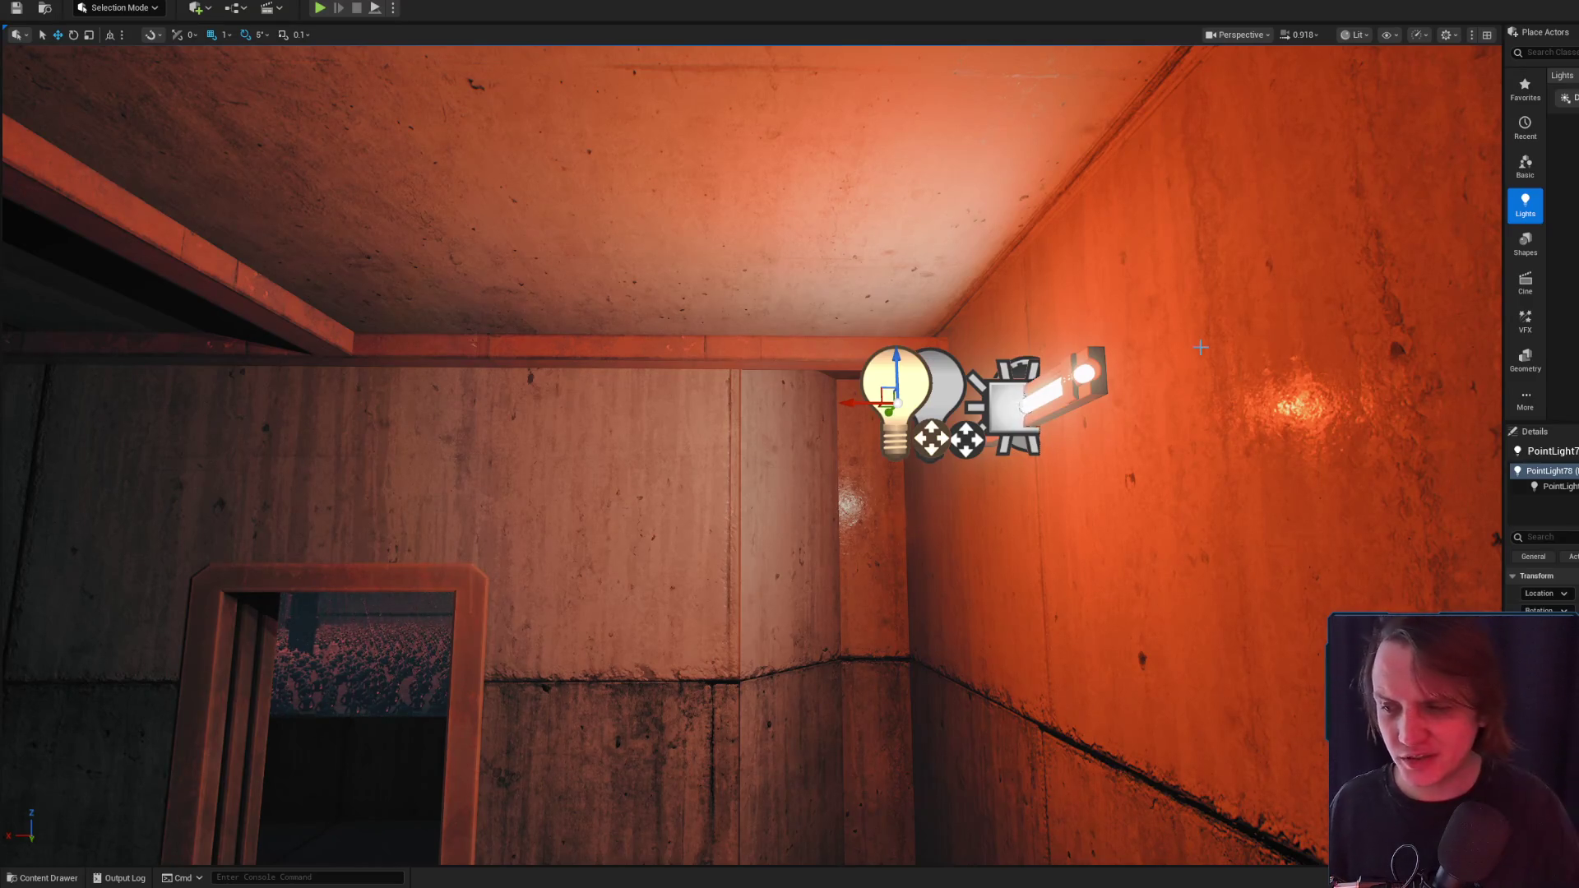
{"action": "mouse_move", "coordinate": [870, 402]}
{"action": "left_mouse_down"}
{"action": "mouse_move", "coordinate": [823, 510]}
{"action": "mouse_move", "coordinate": [831, 494]}
{"action": "left_mouse_up"}
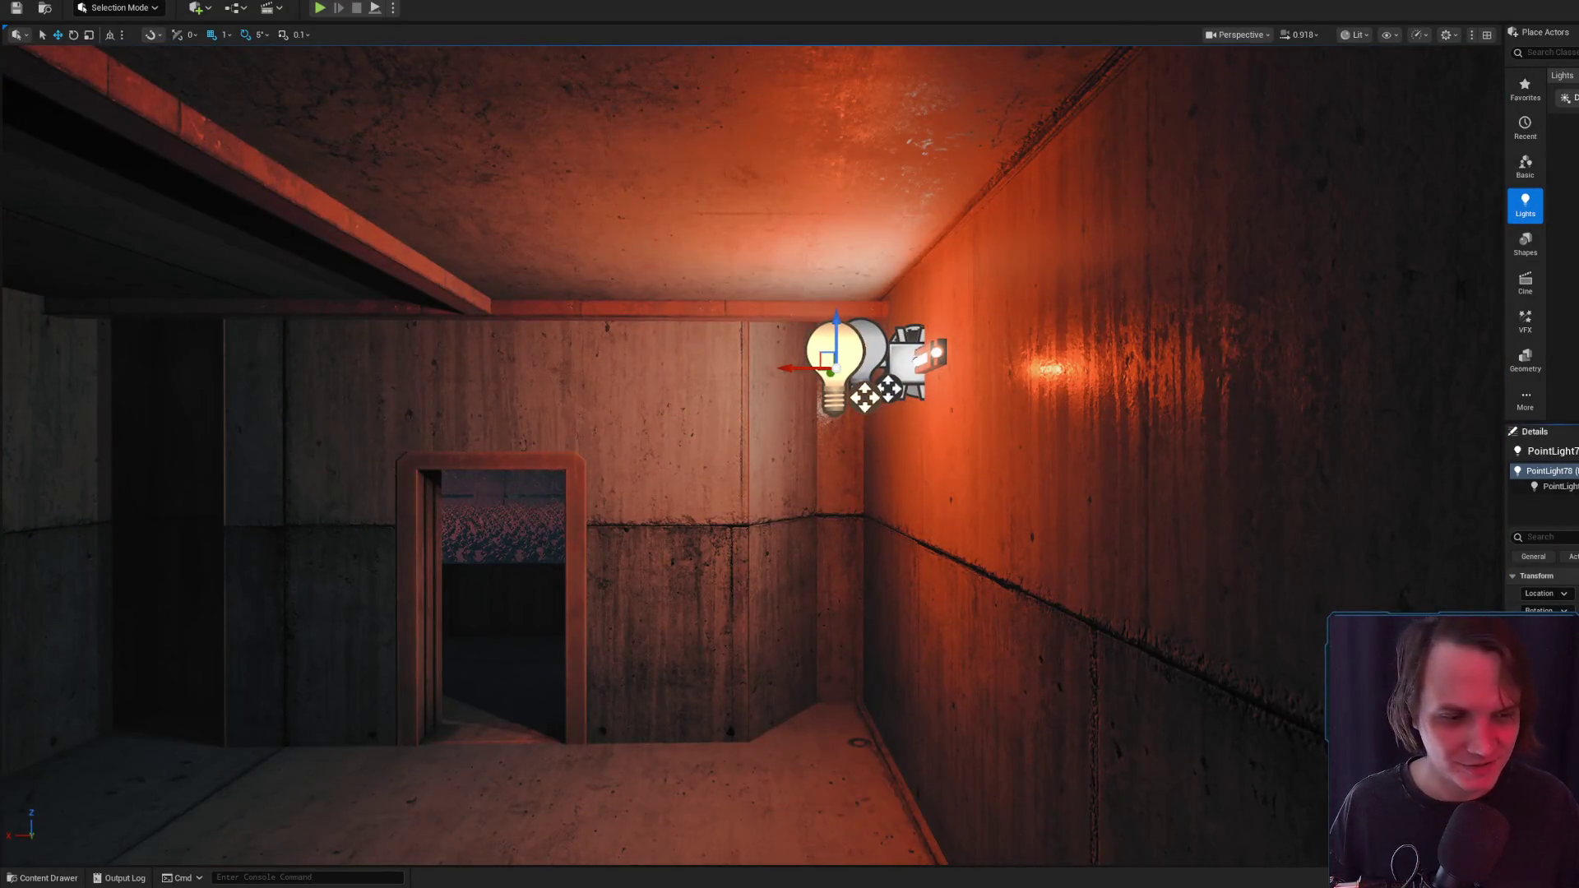
{"action": "scroll", "coordinate": [1177, 522], "scroll_direction": "up", "scroll_amount": 5}
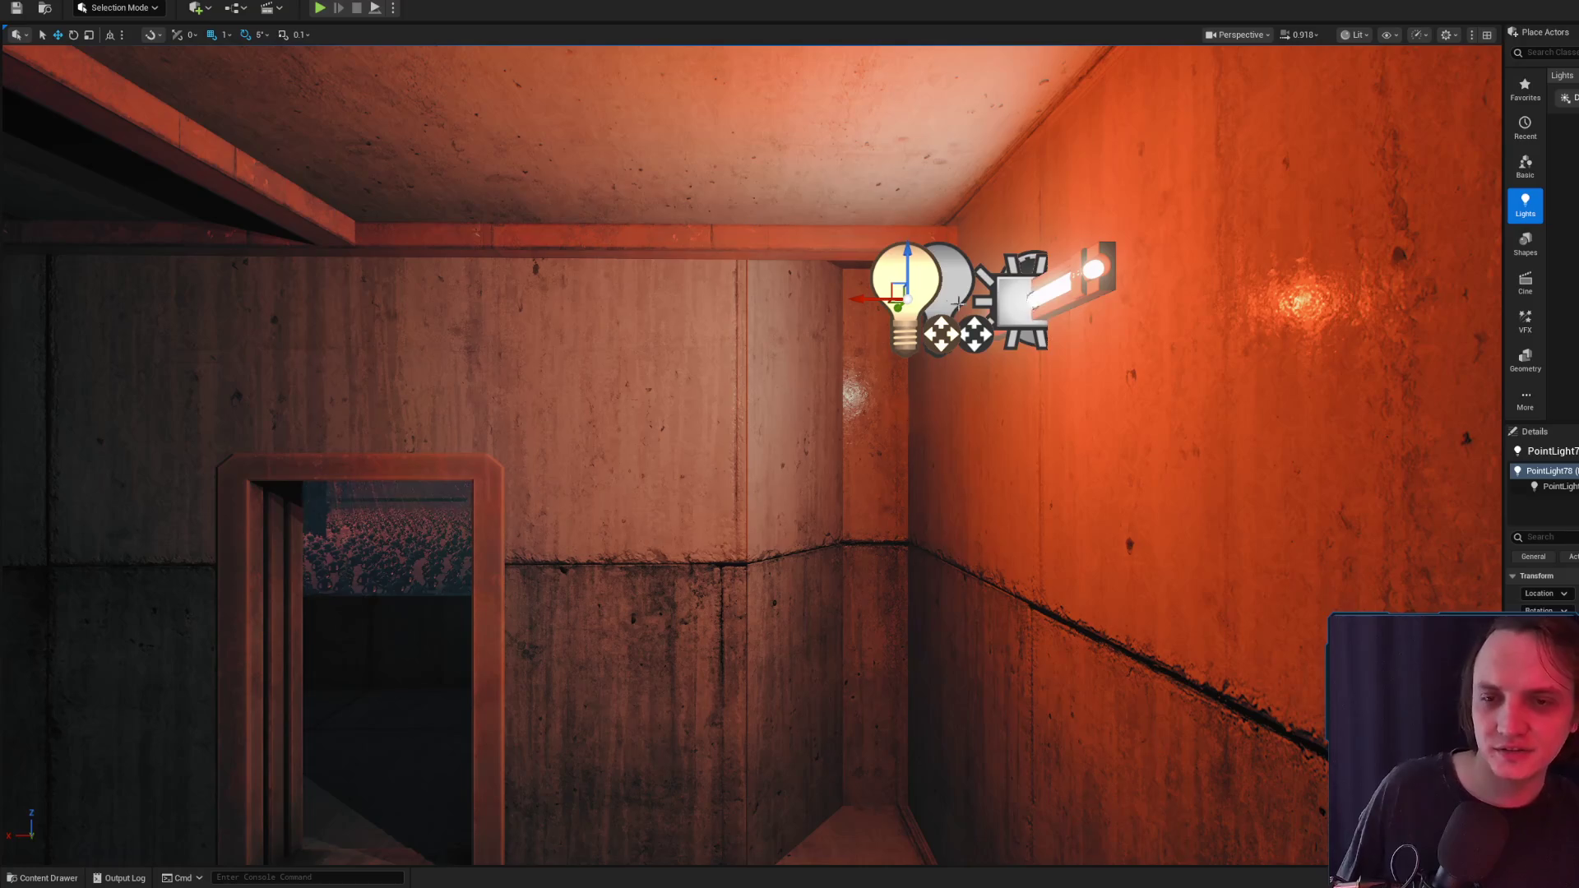
{"action": "left_click", "coordinate": [913, 274]}
Select the point light, then the wall light fixture and its light mesh component
{"action": "left_click", "coordinate": [916, 273]}
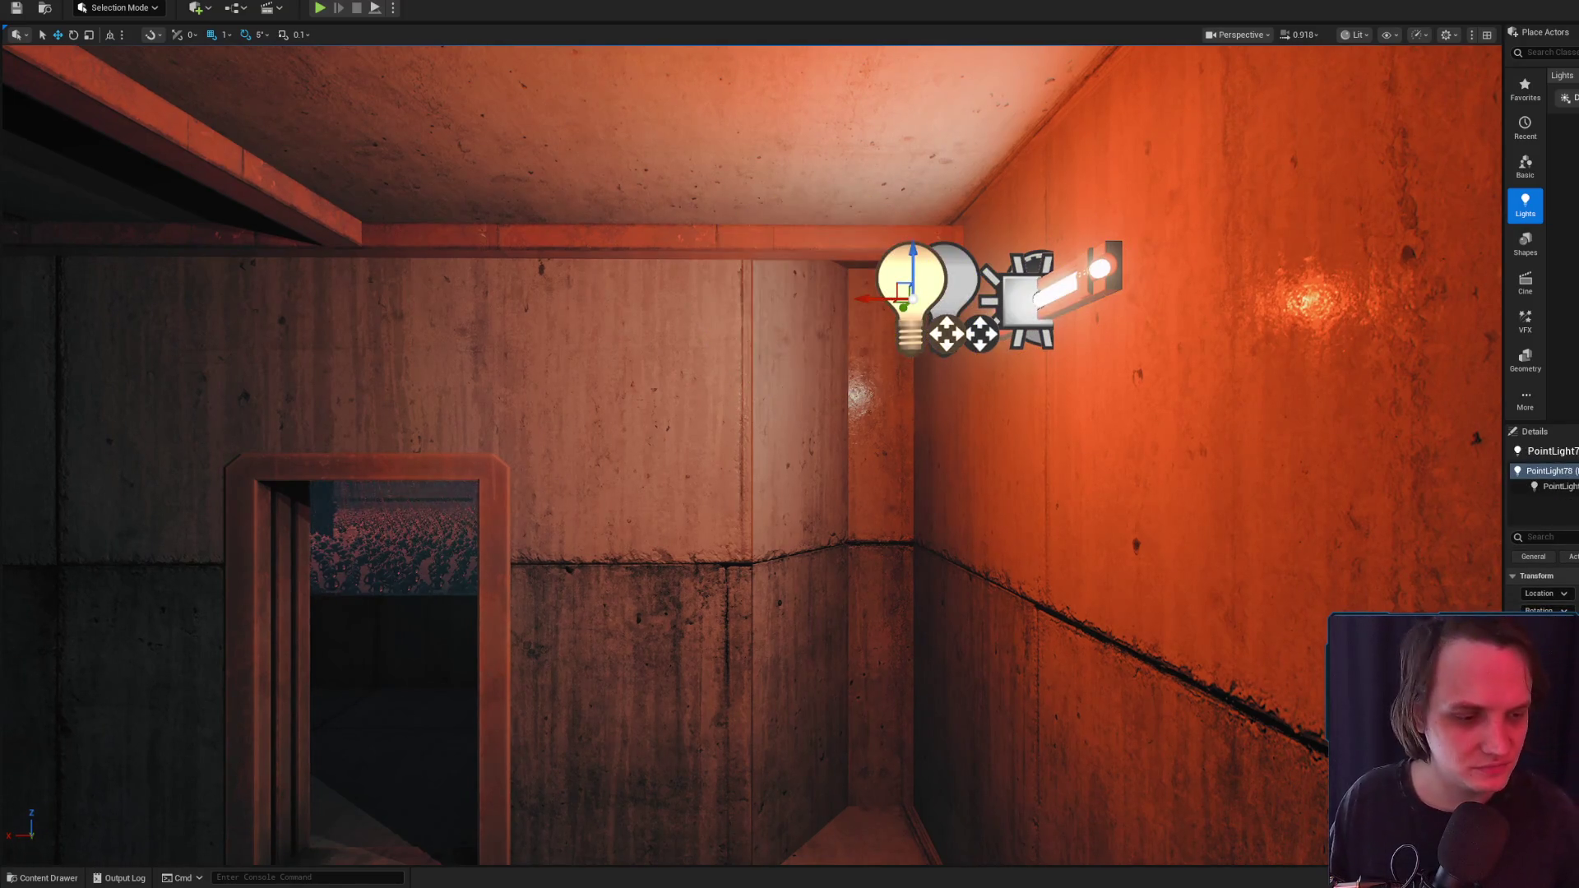
{"action": "scroll", "coordinate": [750, 455], "scroll_direction": "down", "scroll_amount": 3}
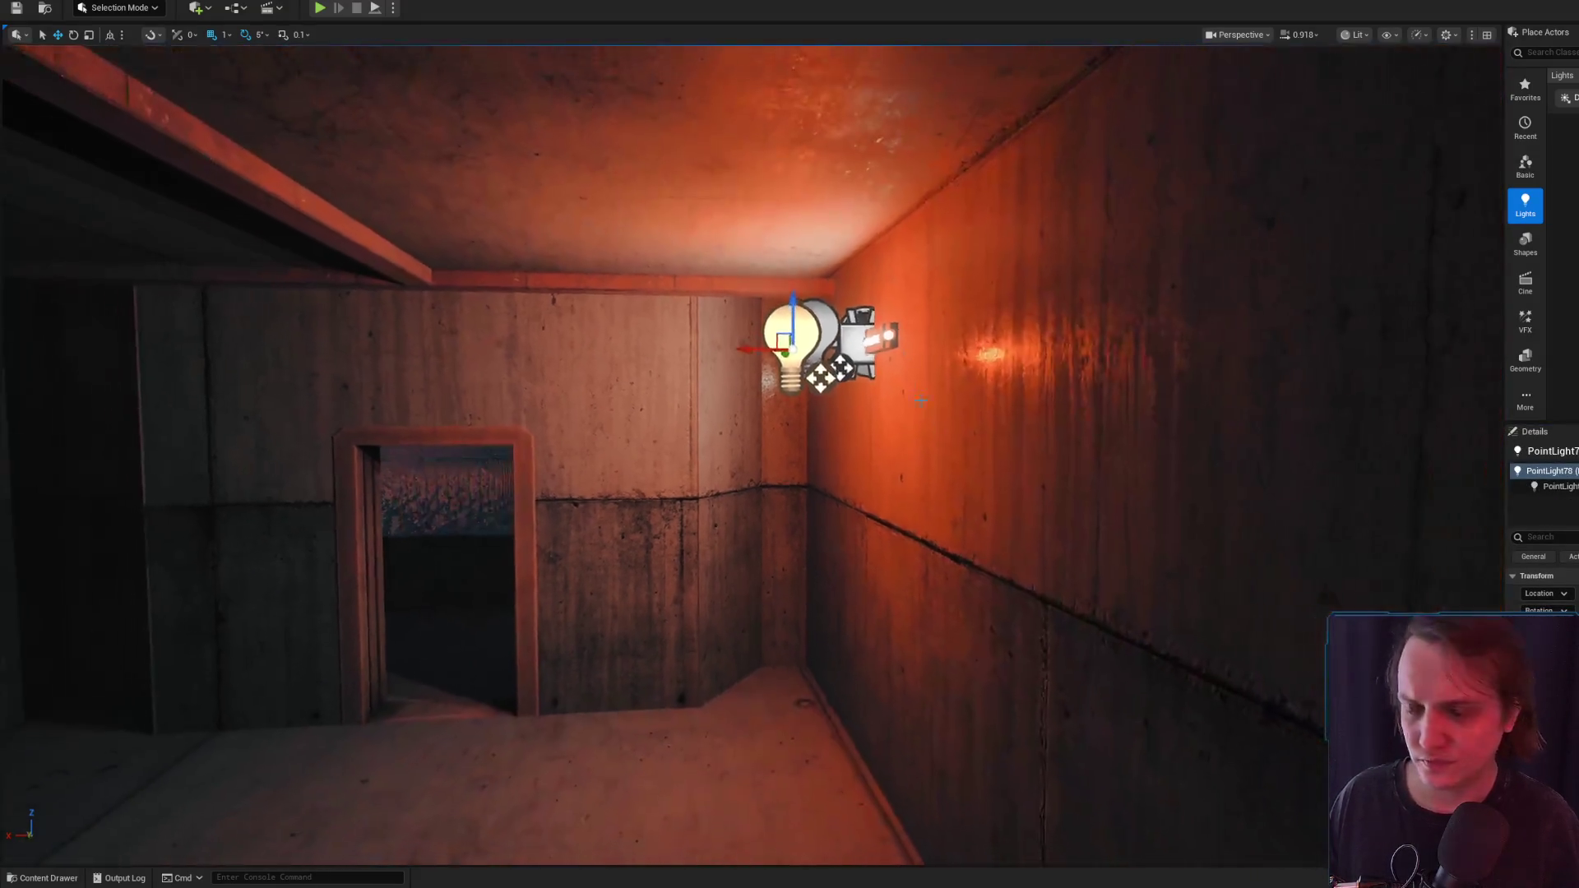
{"action": "scroll", "coordinate": [889, 195], "scroll_direction": "up", "scroll_amount": 2}
{"action": "scroll", "coordinate": [888, 195], "scroll_direction": "up", "scroll_amount": 1}
{"action": "scroll", "coordinate": [888, 195], "scroll_direction": "down", "scroll_amount": 2}
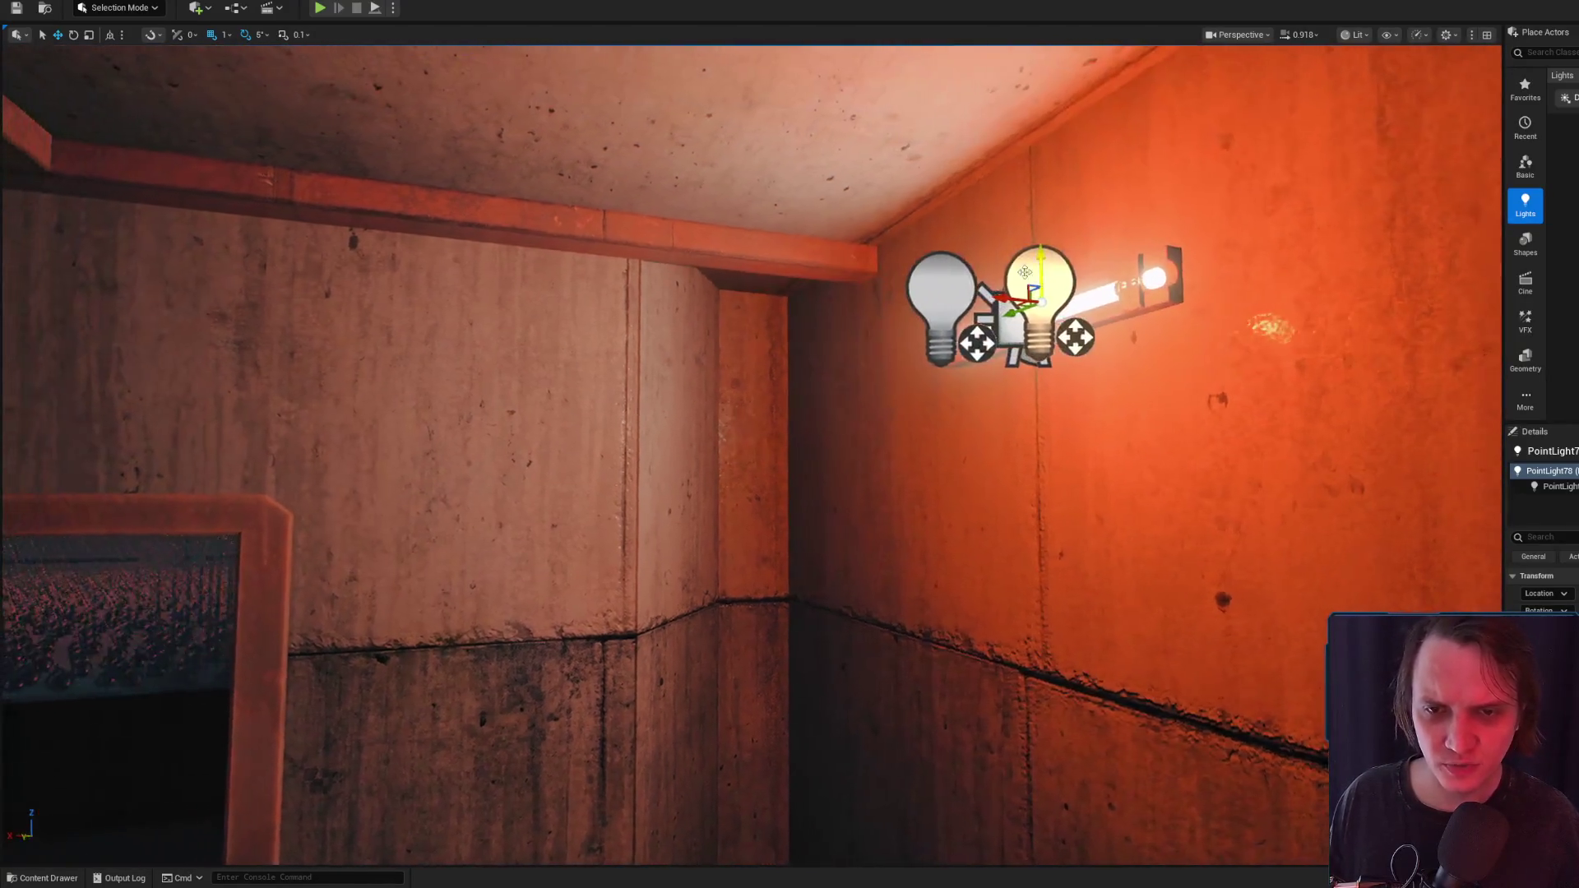
{"action": "left_click", "coordinate": [962, 292]}
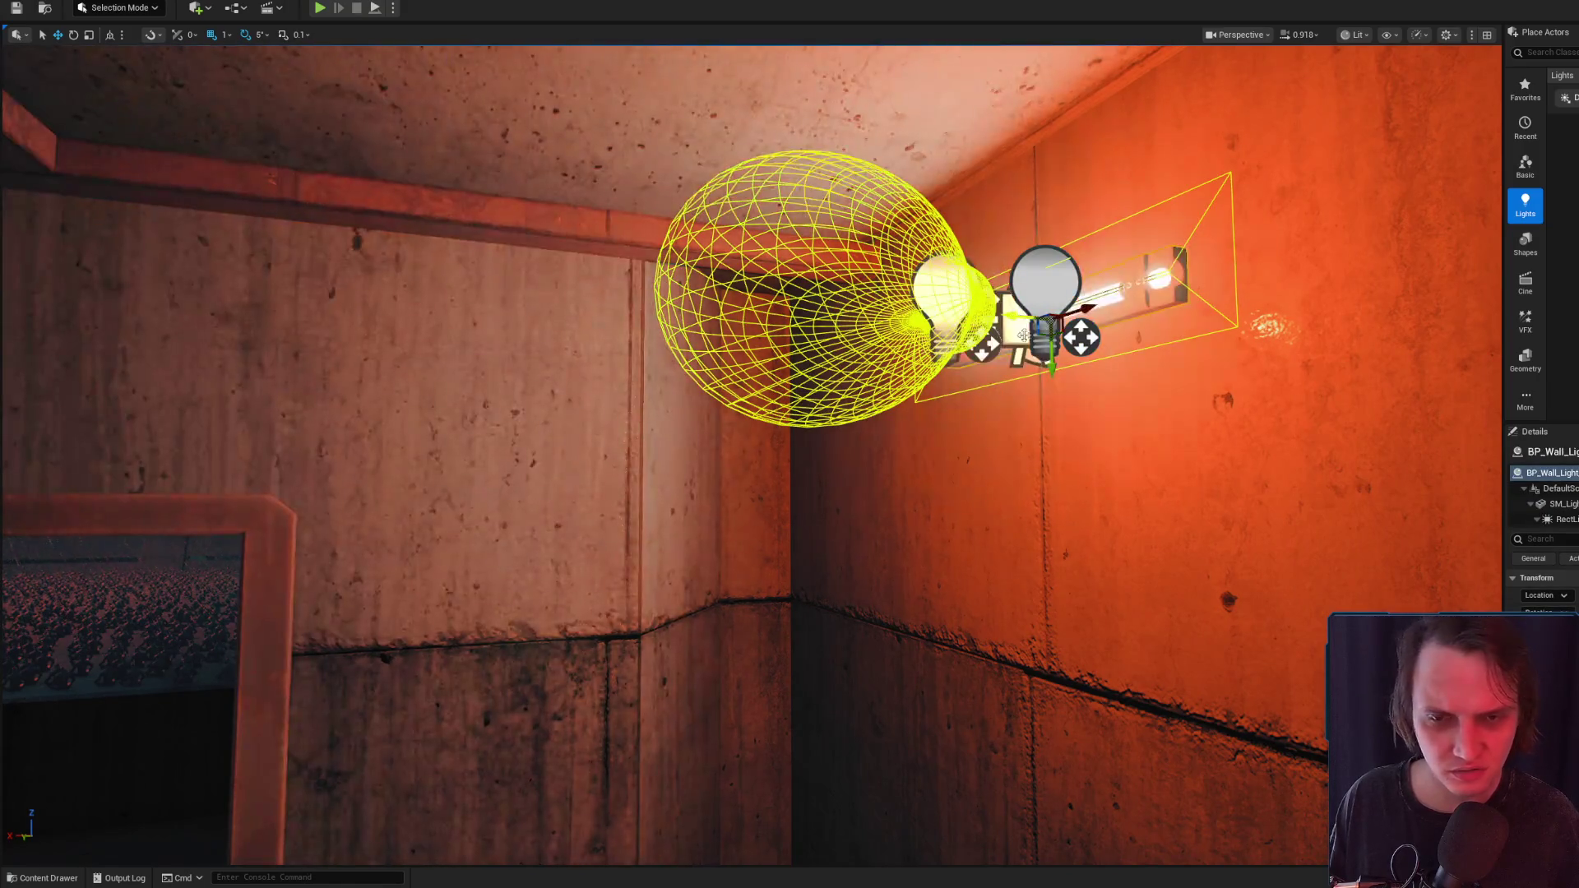
{"action": "scroll", "coordinate": [962, 292], "scroll_direction": "down", "scroll_amount": 3}
{"action": "left_click", "coordinate": [1563, 503]}
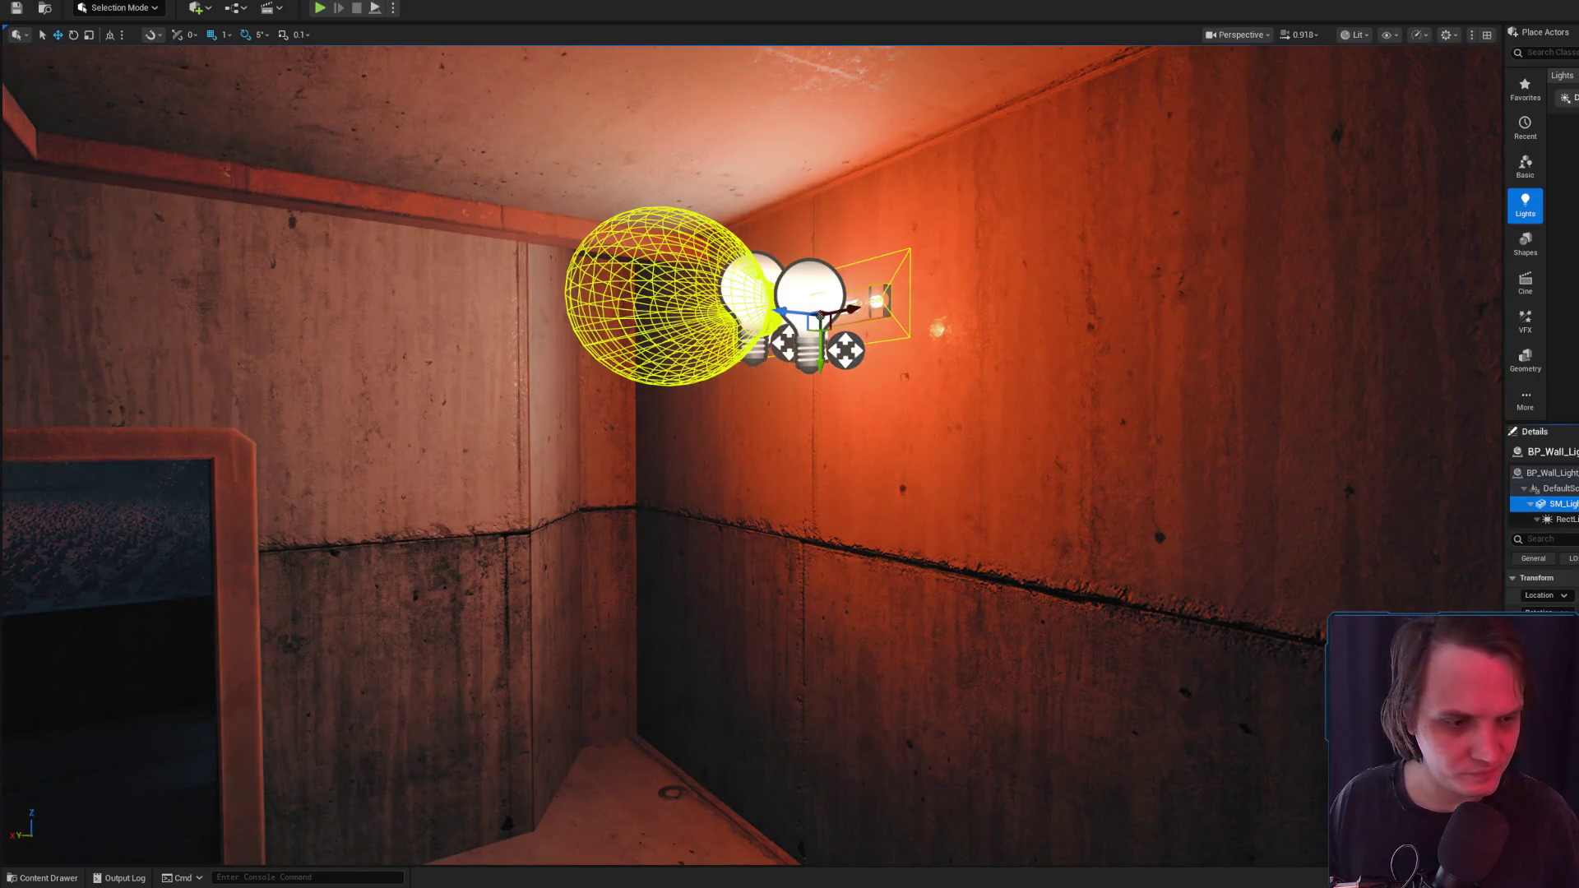
Place the SM_Light57 tube mesh on the far wall and rotate it to lie horizontally
{"action": "key", "text": "ctrl+space"}
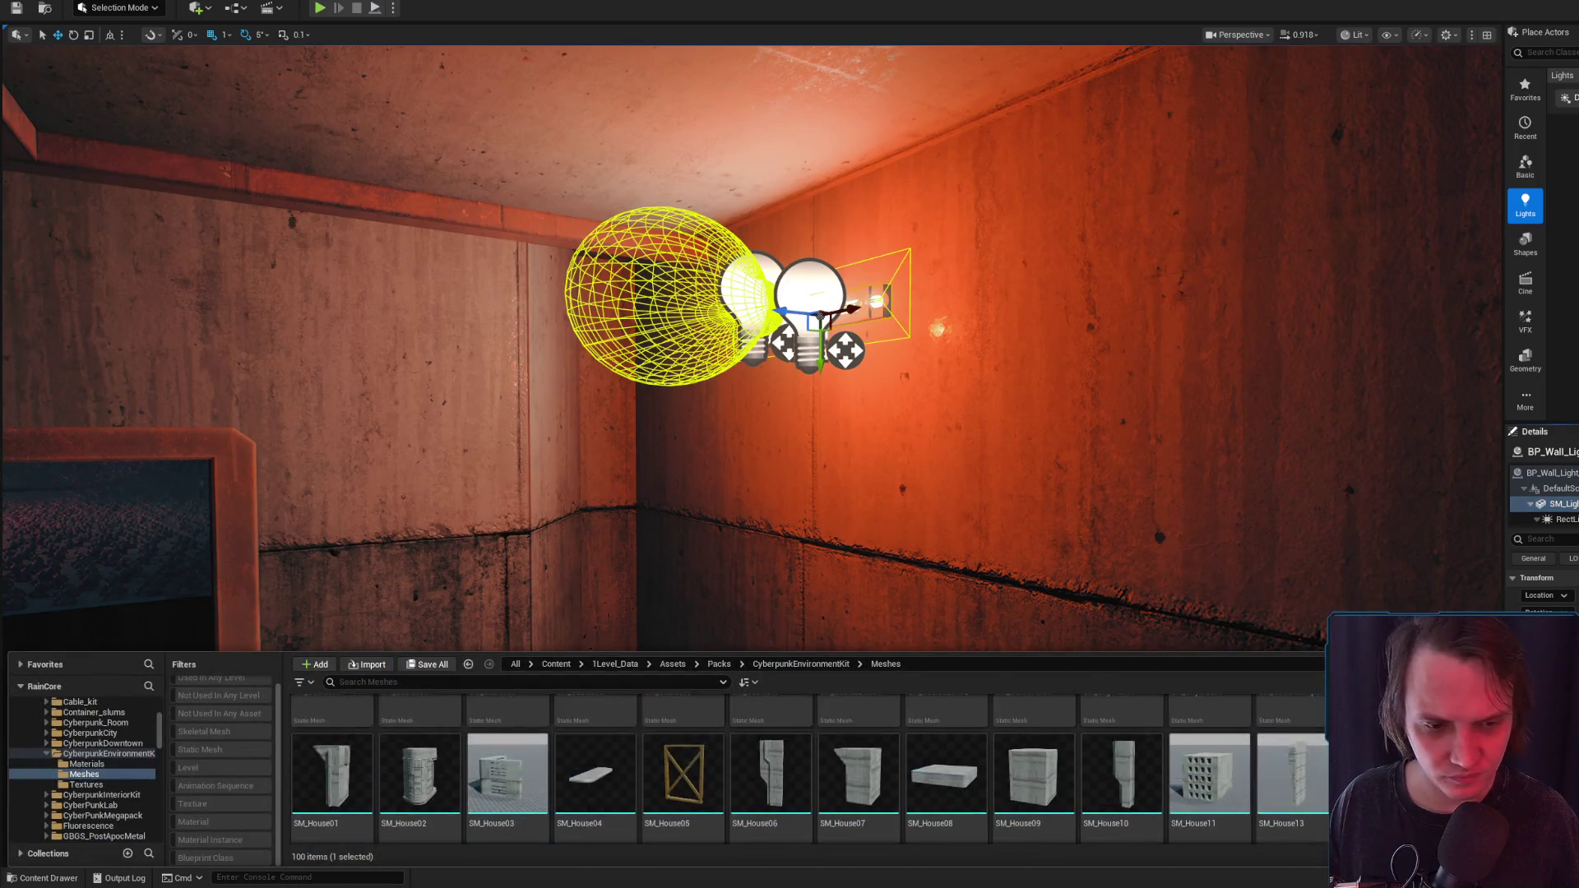
{"action": "mouse_move", "coordinate": [872, 334]}
{"action": "left_mouse_down"}
{"action": "mouse_move", "coordinate": [1020, 271]}
{"action": "mouse_move", "coordinate": [1042, 321]}
{"action": "left_mouse_up"}
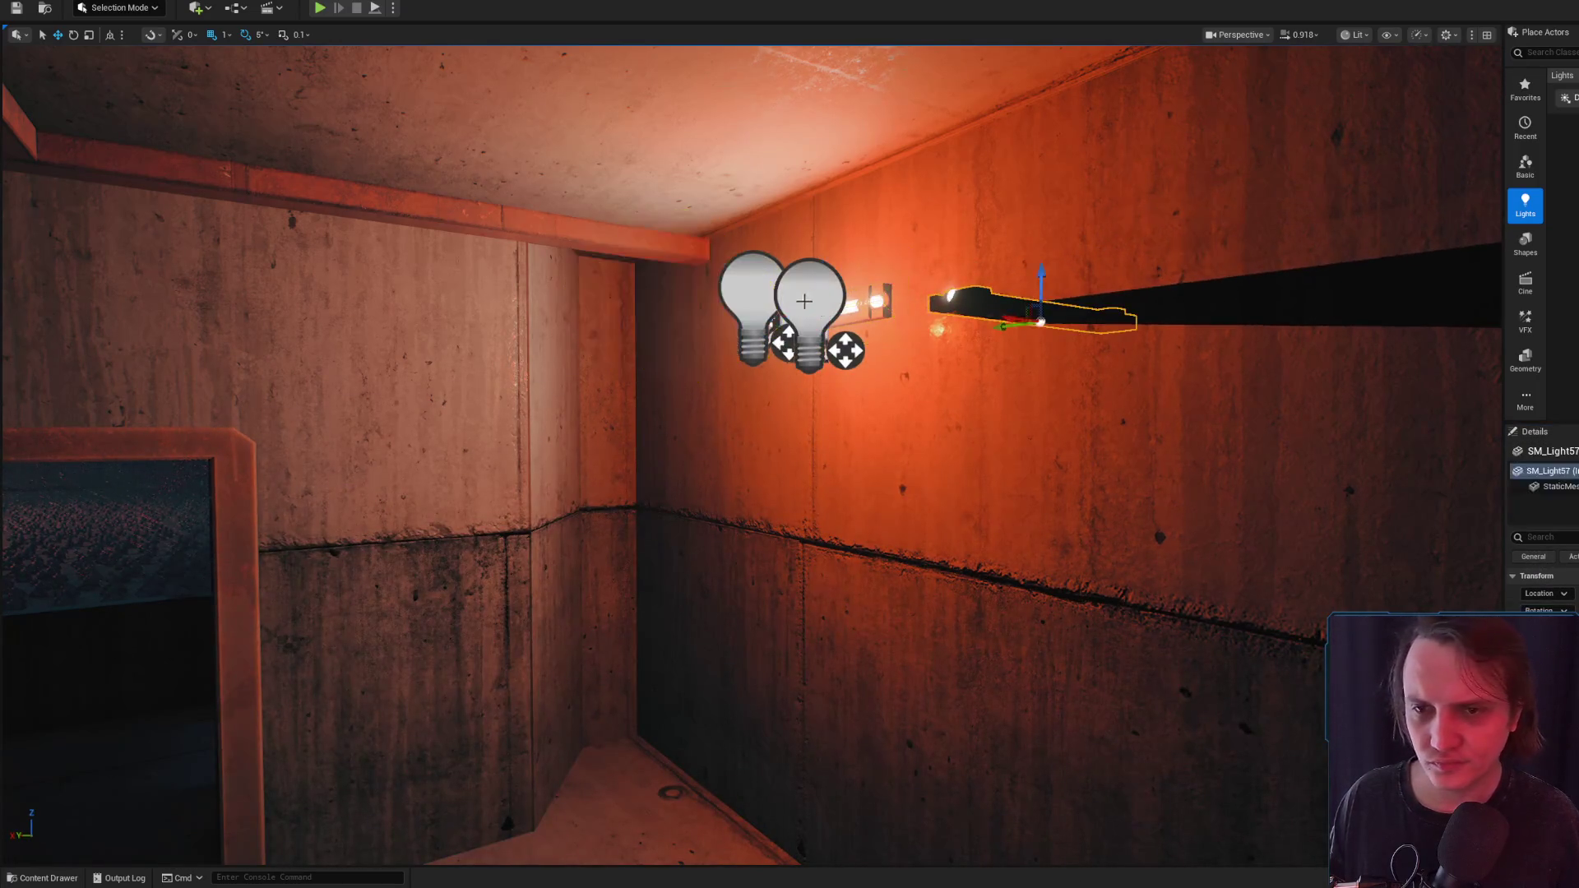
{"action": "left_click", "coordinate": [908, 361]}
{"action": "left_click", "coordinate": [958, 294]}
{"action": "key", "text": "e"}
{"action": "left_click_drag", "start_coordinate": [995, 338], "coordinate": [993, 303]}
{"action": "mouse_move", "coordinate": [1088, 363]}
{"action": "left_mouse_down"}
{"action": "mouse_move", "coordinate": [1088, 314]}
{"action": "mouse_move", "coordinate": [917, 339]}
{"action": "left_mouse_up"}
{"action": "key", "text": "w"}
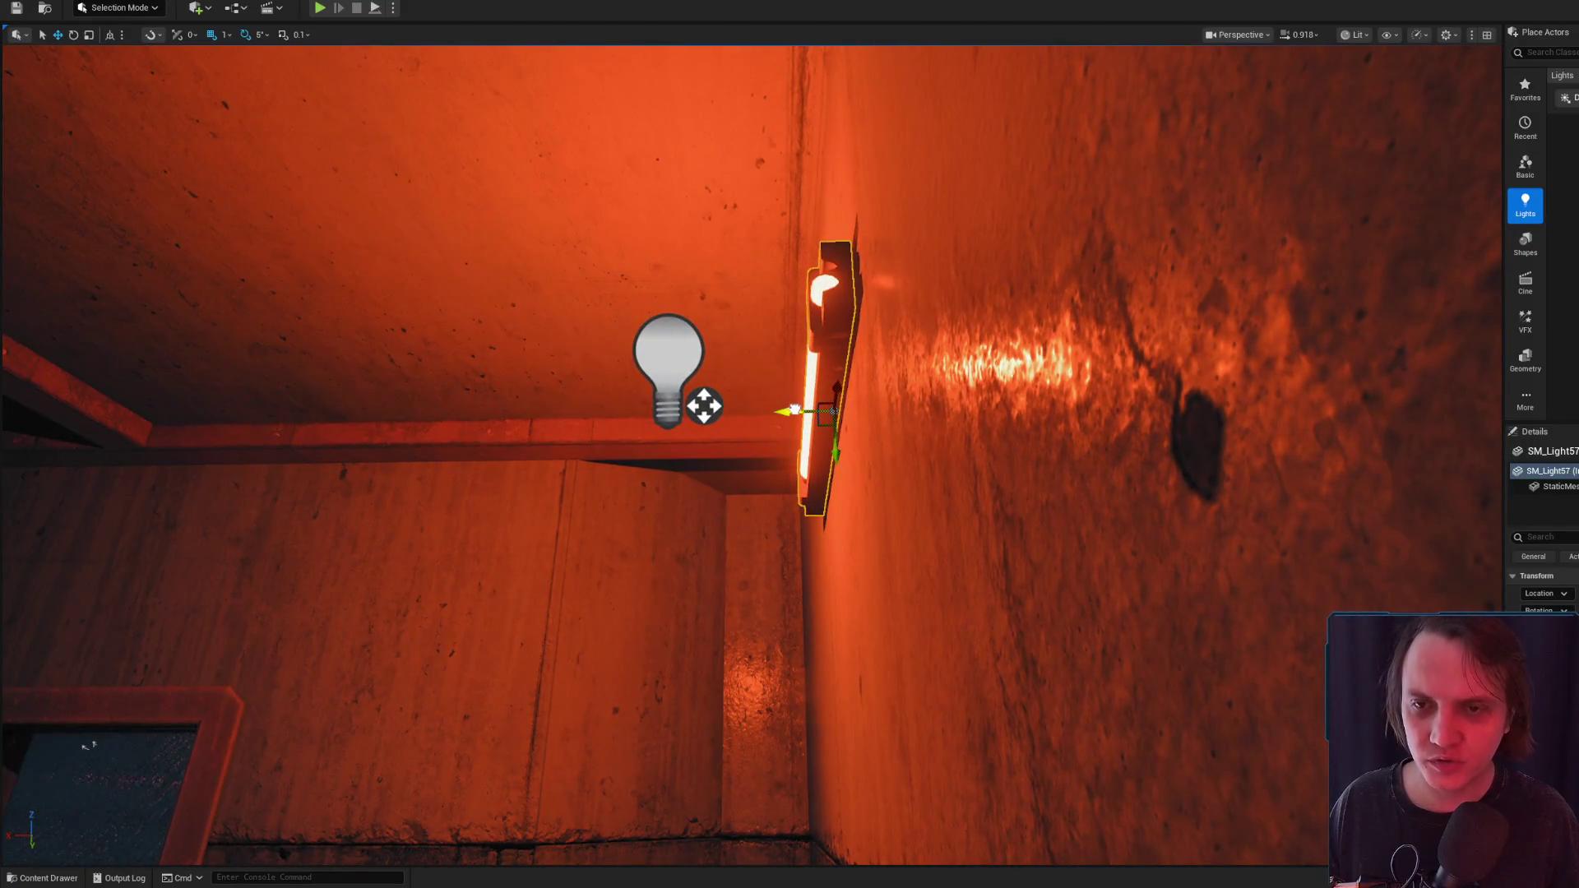
{"action": "key", "text": "f"}
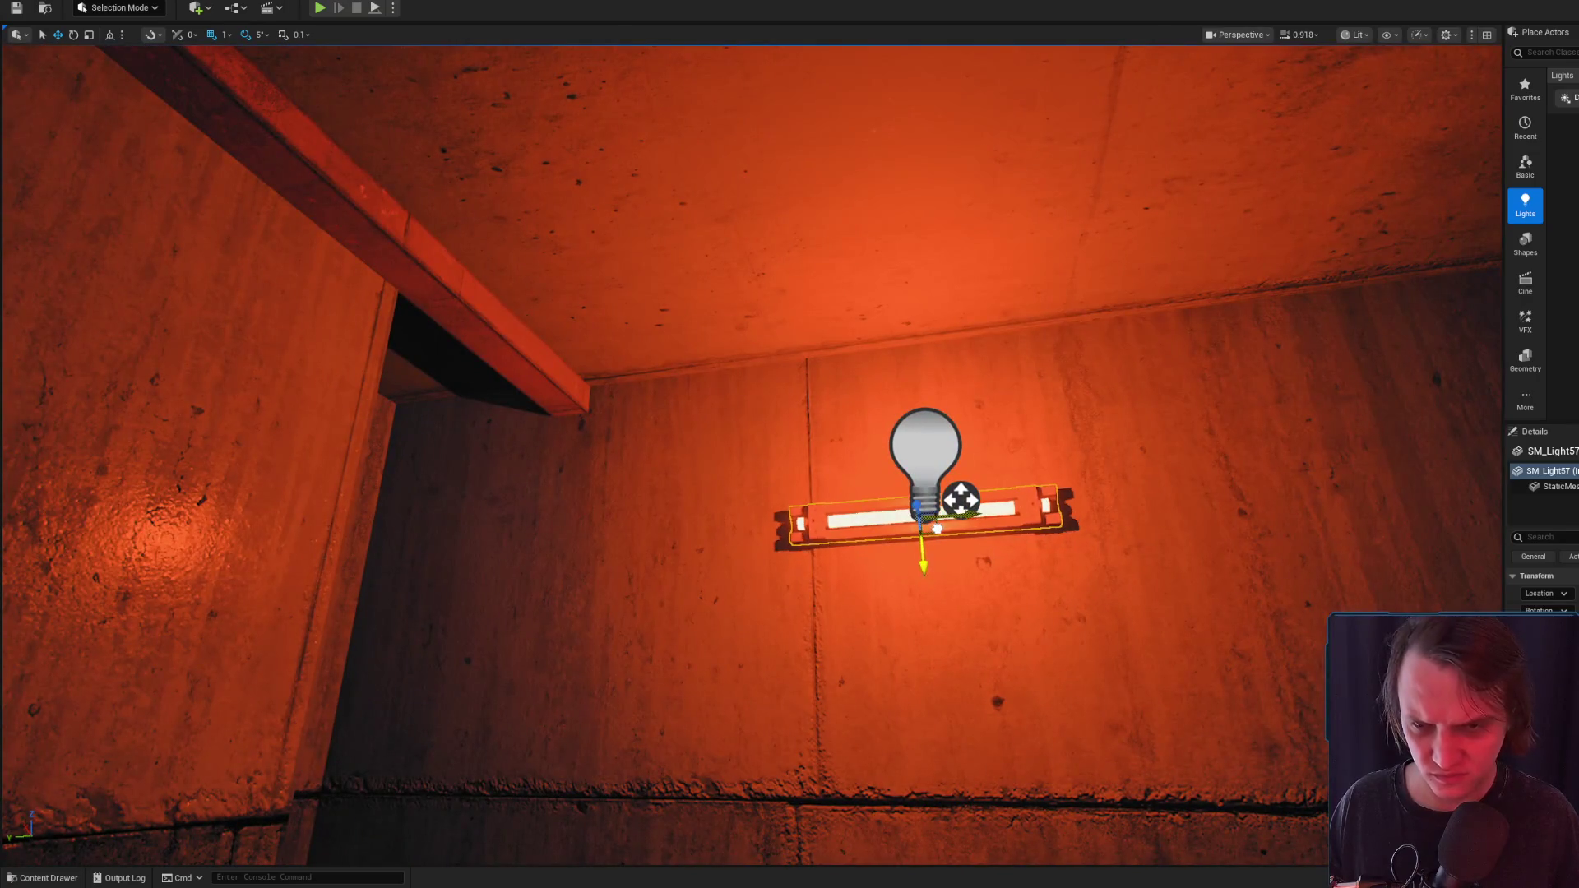
Preview the room in Game View to inspect the new fixture's lighting
{"action": "scroll", "coordinate": [939, 523], "scroll_direction": "down", "scroll_amount": 5}
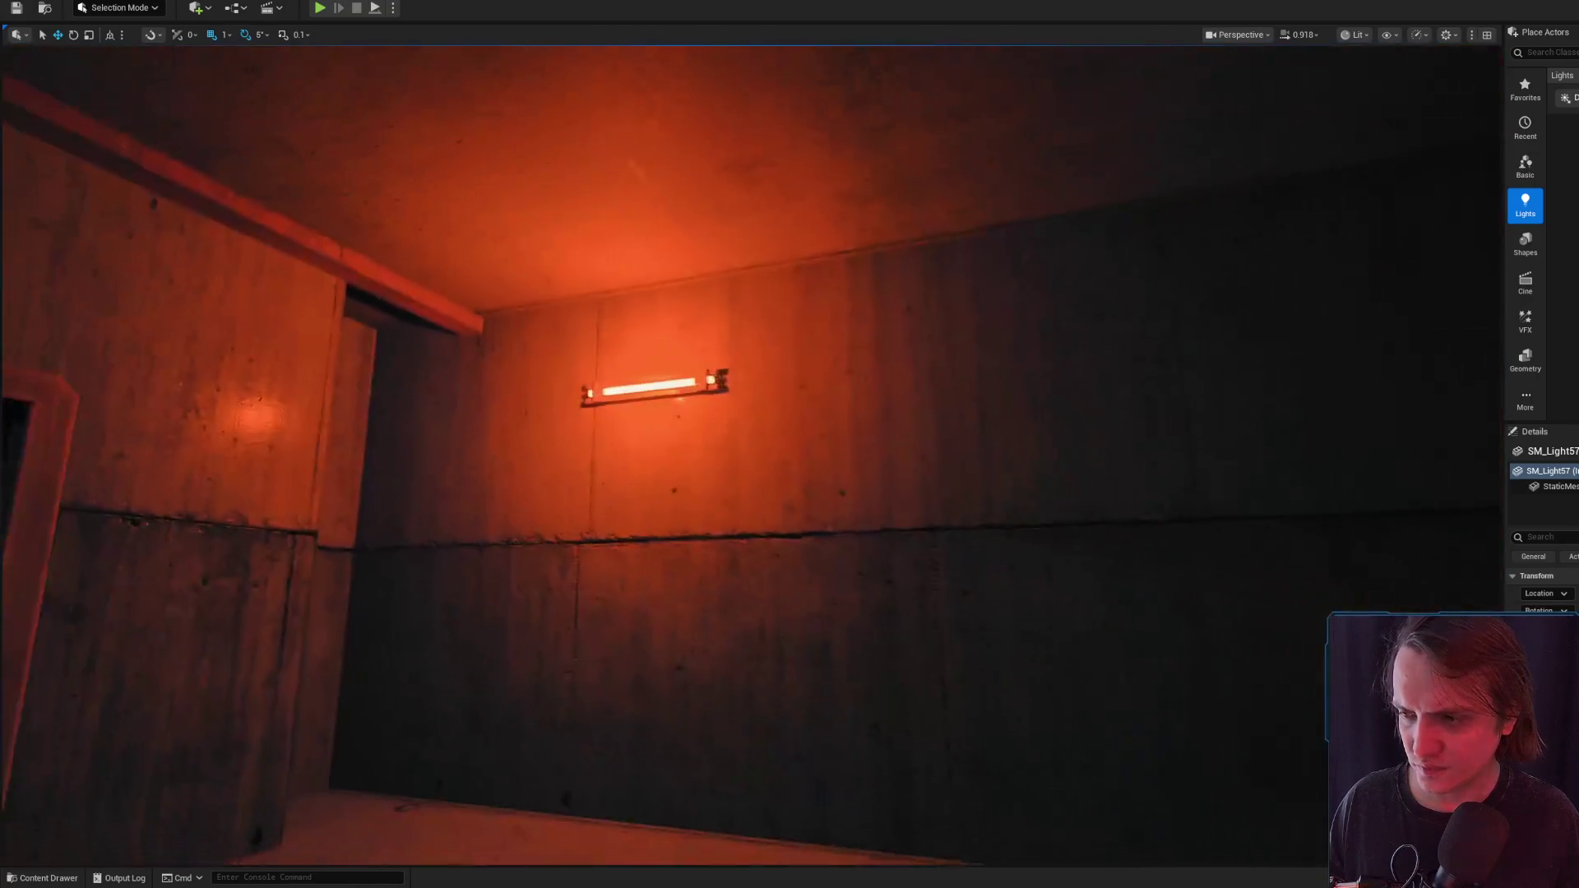
{"action": "key", "text": "g"}
{"action": "mouse_move", "coordinate": [998, 552]}
{"action": "left_mouse_down"}
{"action": "mouse_move", "coordinate": [970, 539]}
{"action": "mouse_move", "coordinate": [1011, 559]}
{"action": "mouse_move", "coordinate": [975, 537]}
{"action": "left_mouse_up"}
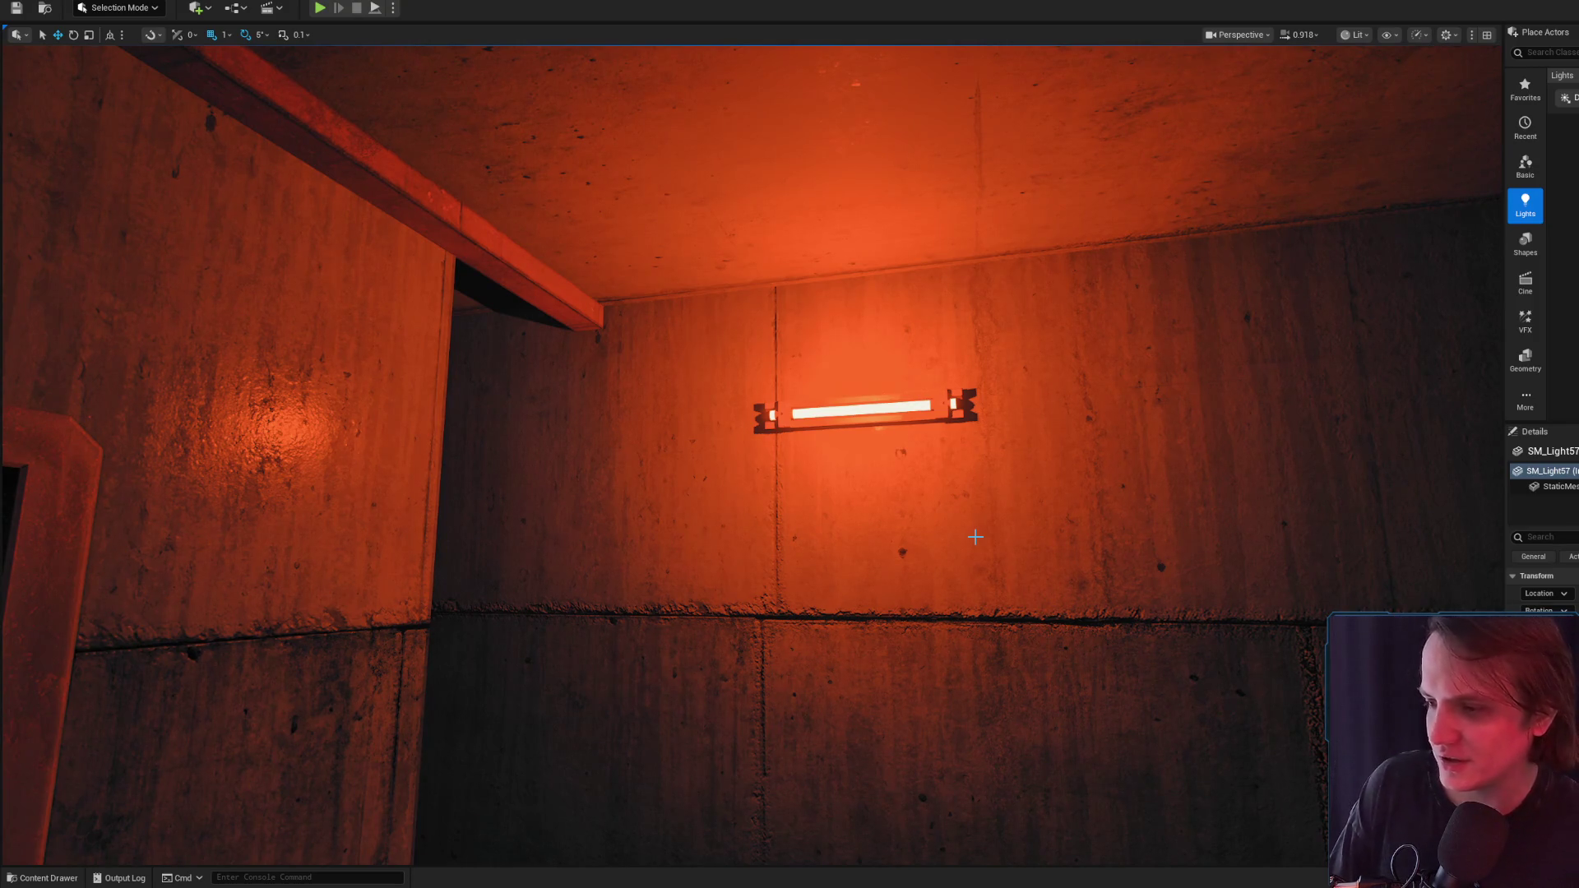
Select the point light beside the wall fixture and lower it slightly
{"action": "left_click_drag", "start_coordinate": [1005, 480], "coordinate": [1005, 480]}
{"action": "left_click_drag", "start_coordinate": [830, 413], "coordinate": [773, 379]}
{"action": "key", "text": "g"}
{"action": "left_click", "coordinate": [773, 378]}
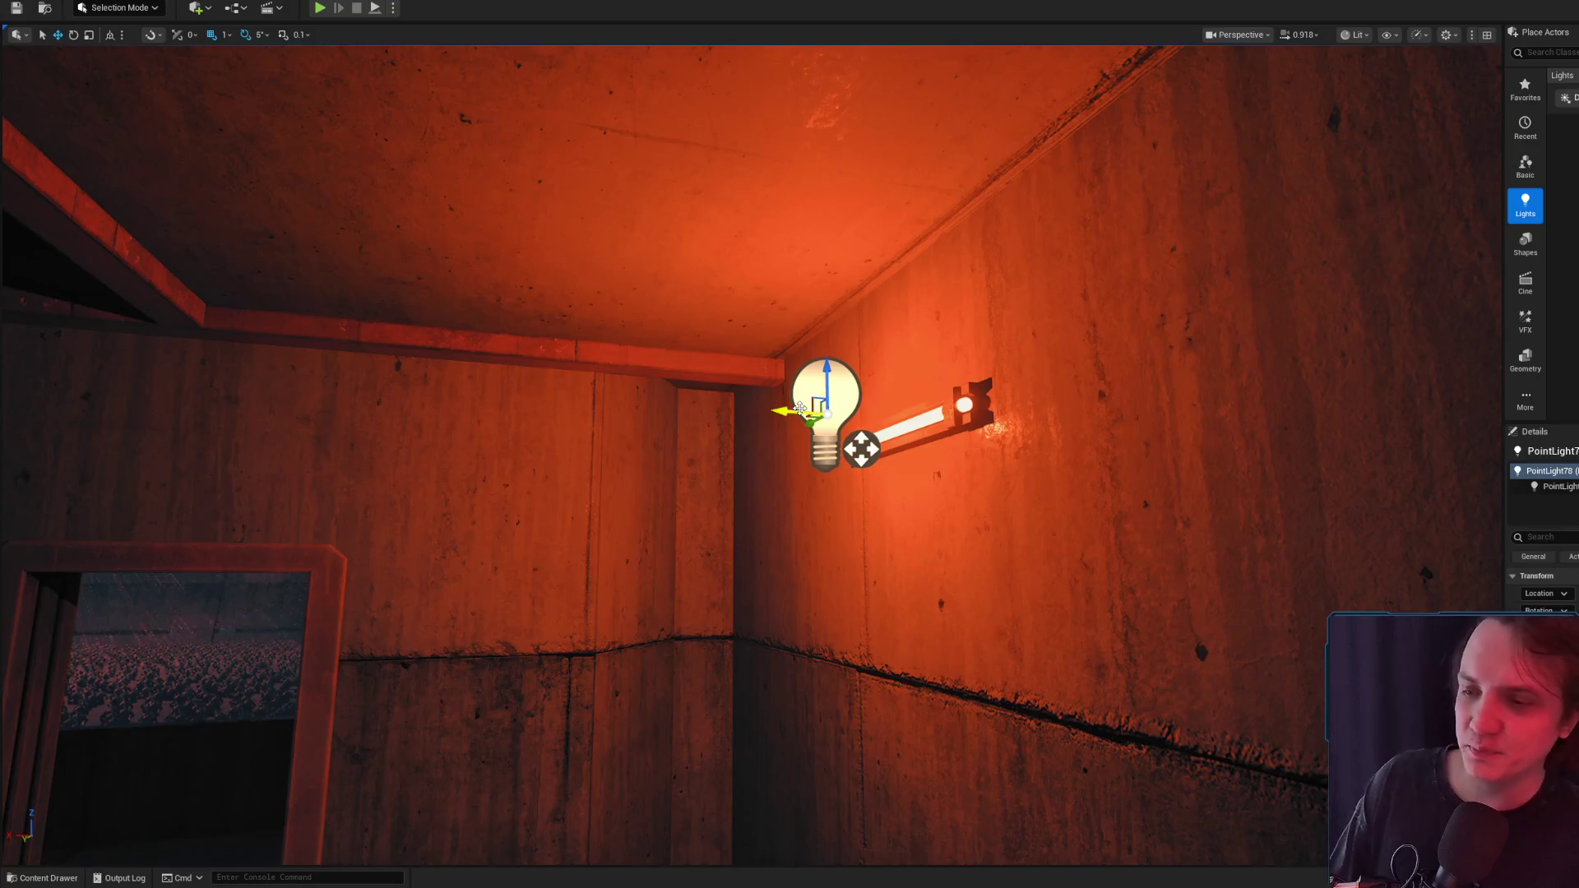
{"action": "mouse_move", "coordinate": [834, 370]}
{"action": "left_mouse_down"}
{"action": "mouse_move", "coordinate": [901, 412]}
{"action": "mouse_move", "coordinate": [901, 374]}
{"action": "mouse_move", "coordinate": [888, 387]}
{"action": "left_mouse_up"}
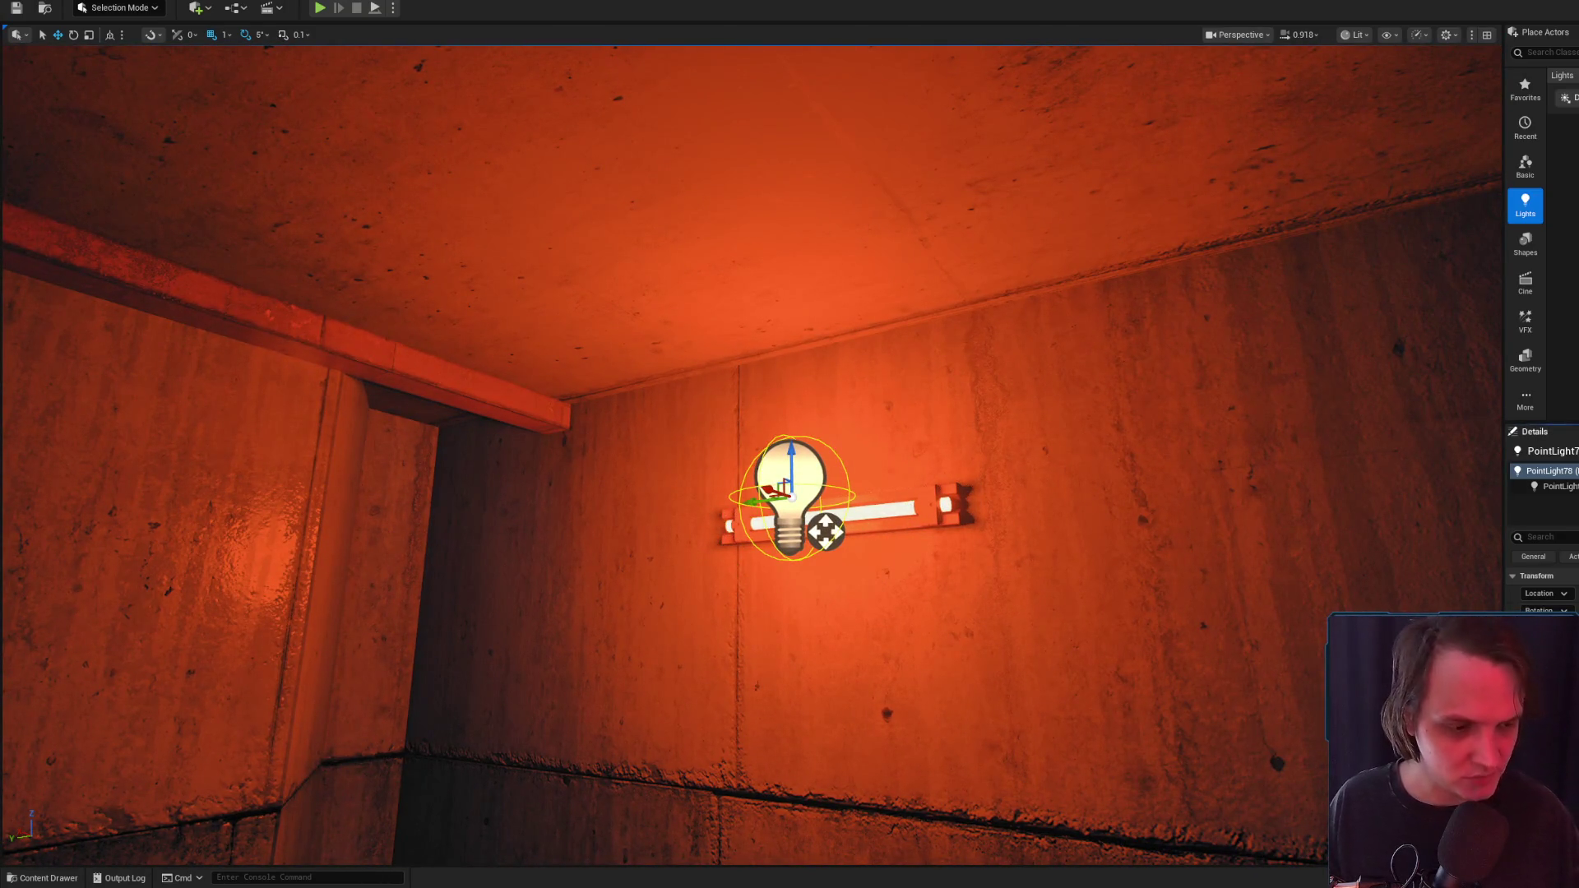
{"action": "mouse_move", "coordinate": [888, 386]}
{"action": "left_mouse_down"}
{"action": "mouse_move", "coordinate": [864, 383]}
{"action": "mouse_move", "coordinate": [938, 391]}
{"action": "left_mouse_up"}
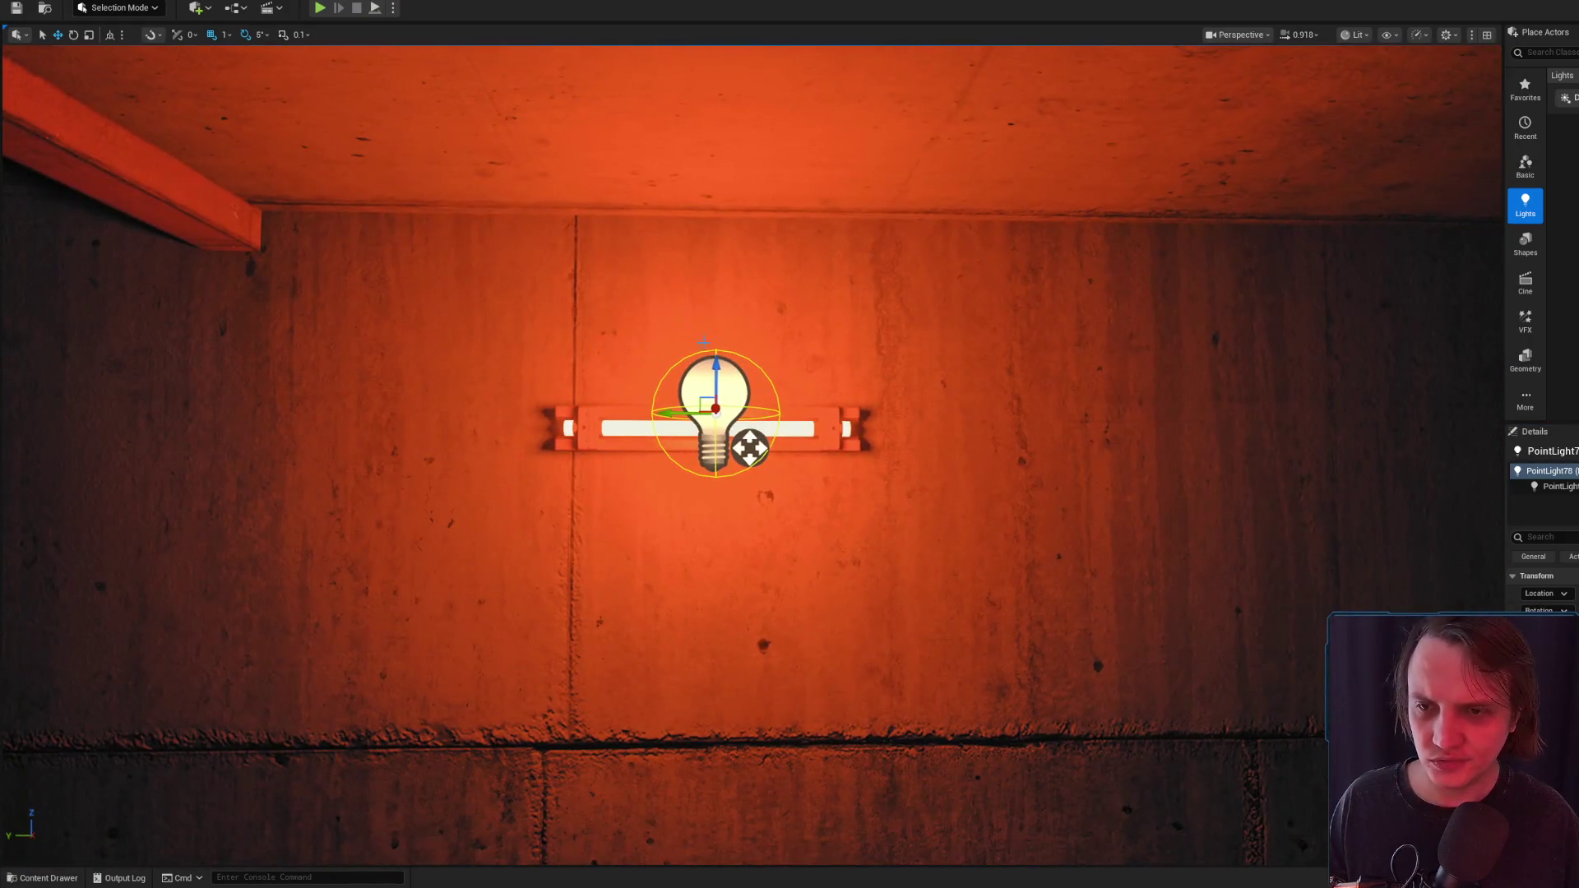
{"action": "left_click_drag", "start_coordinate": [718, 369], "coordinate": [799, 359]}
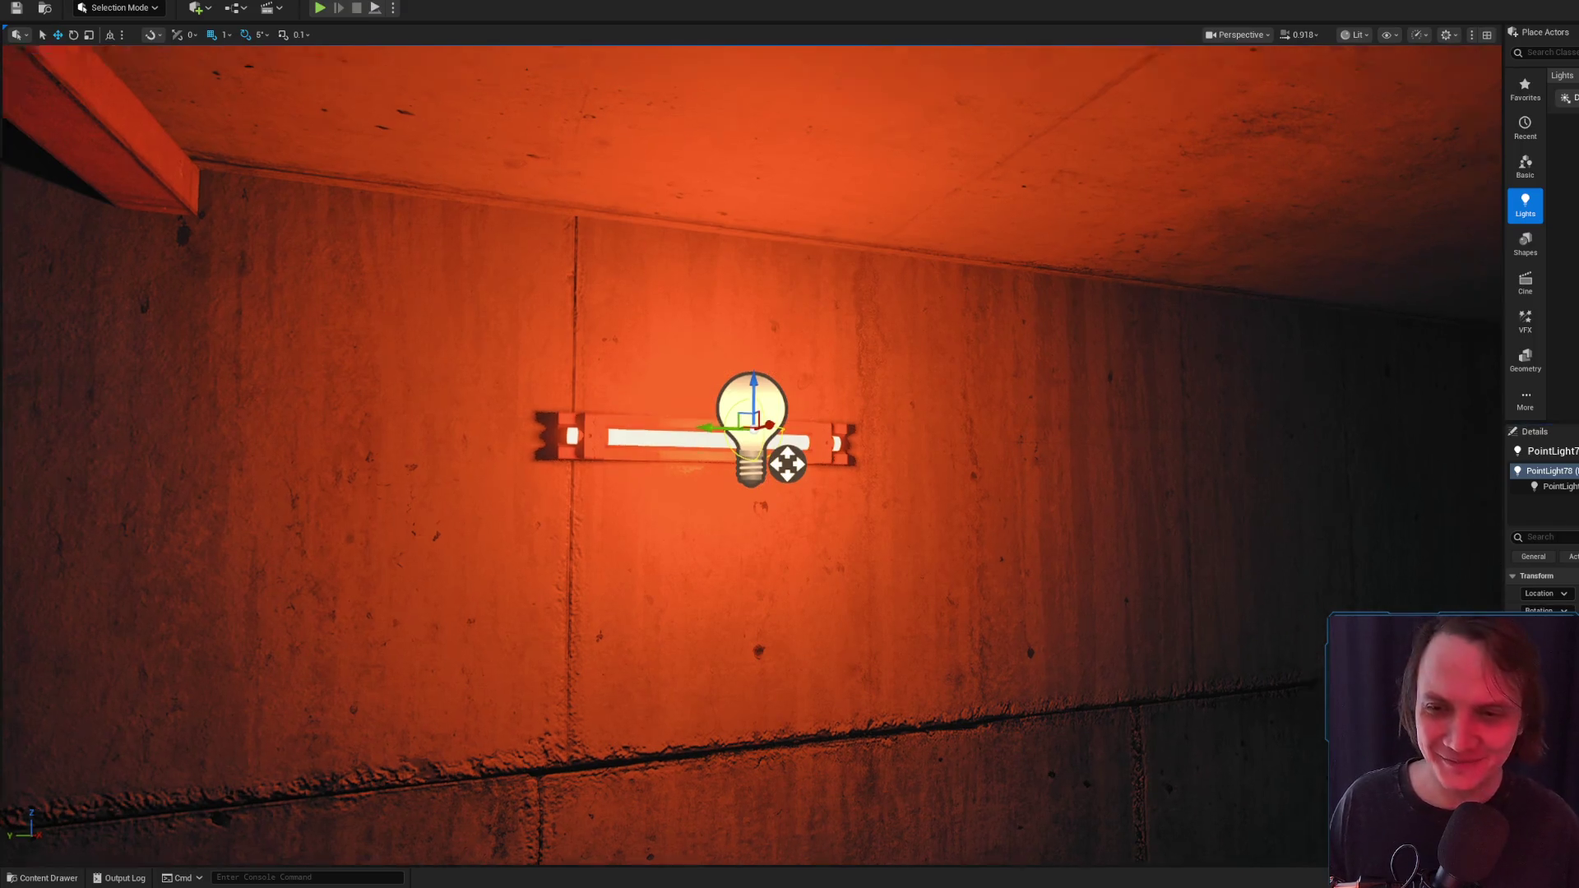
Frame the point light and rotate it to 95 degrees
{"action": "scroll", "coordinate": [909, 653], "scroll_direction": "down", "scroll_amount": 10}
{"action": "key", "text": "f"}
{"action": "scroll", "coordinate": [909, 653], "scroll_direction": "down", "scroll_amount": 5}
{"action": "key", "text": "f"}
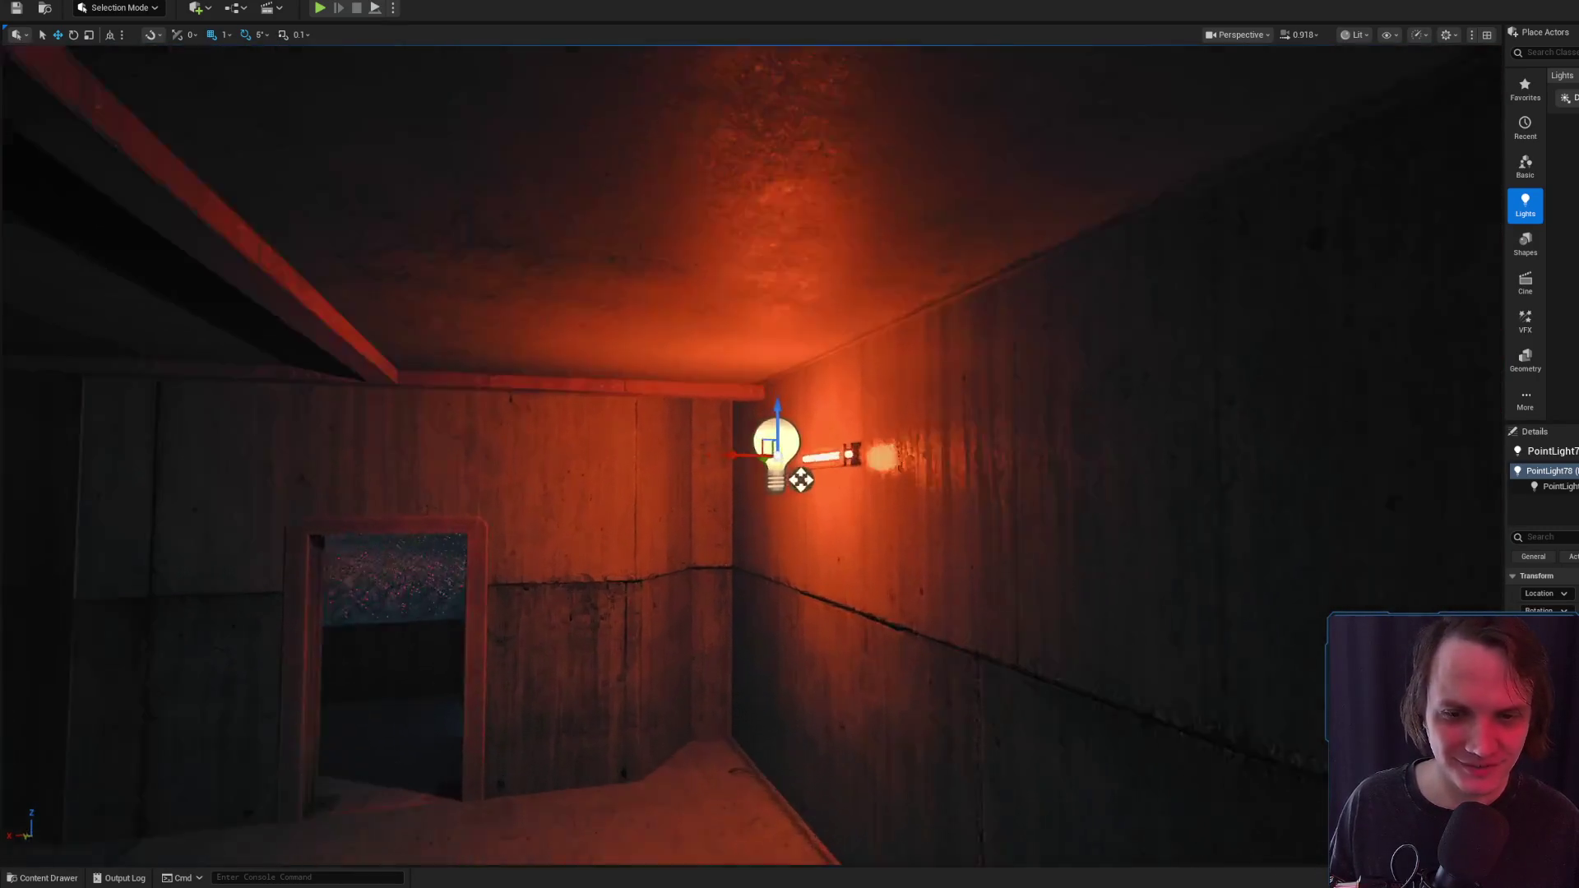
{"action": "scroll", "coordinate": [807, 481], "scroll_direction": "down", "scroll_amount": 5}
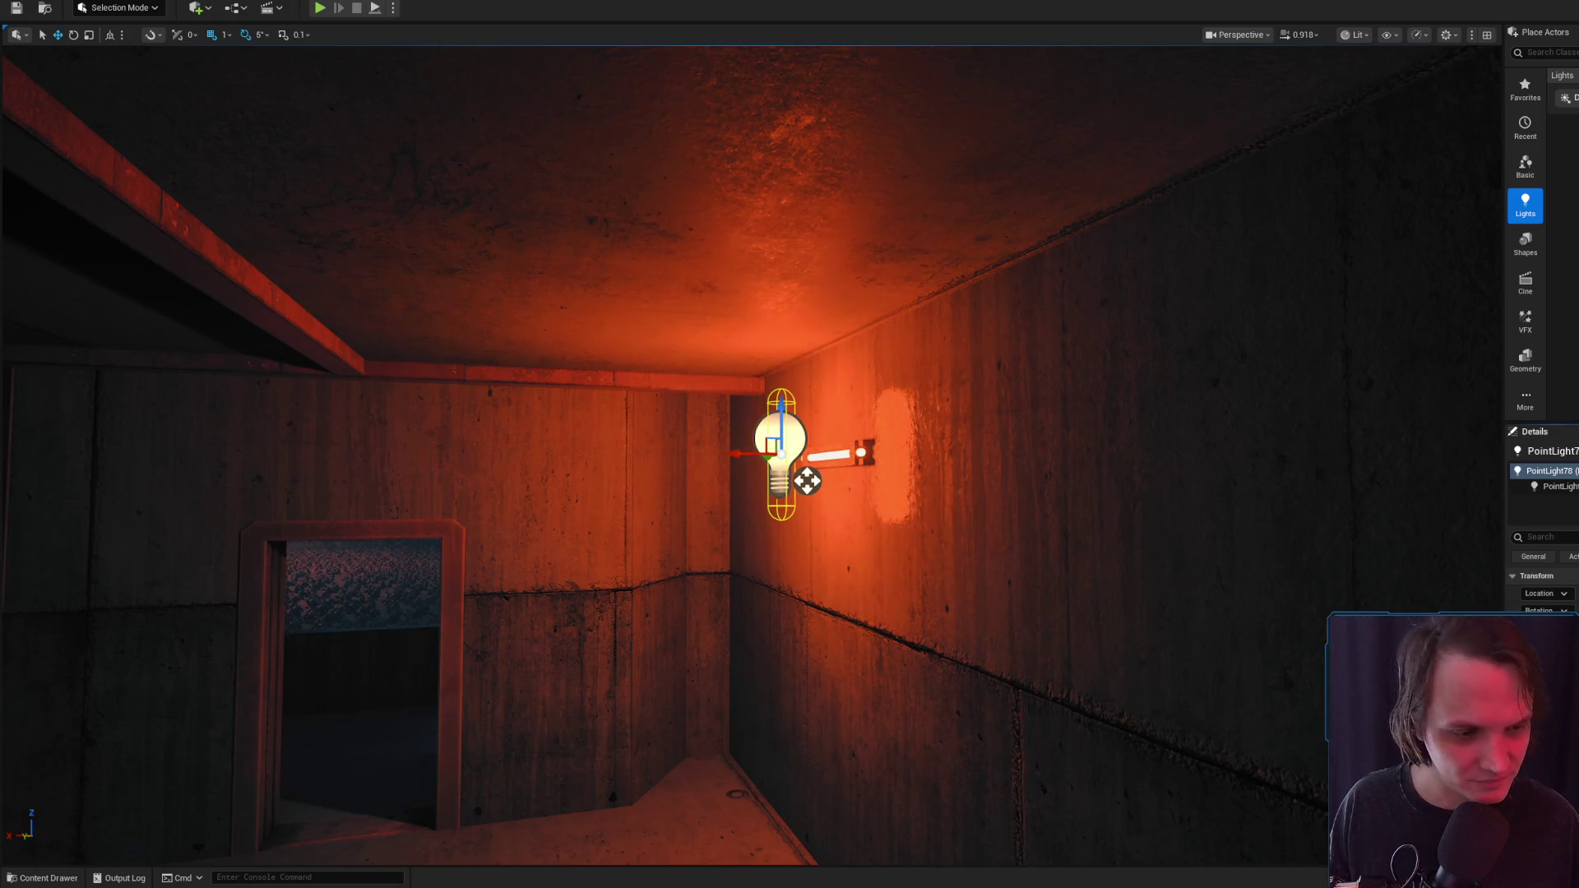
{"action": "key", "text": "f"}
{"action": "key", "text": "e"}
{"action": "left_click_drag", "start_coordinate": [744, 496], "coordinate": [743, 495]}
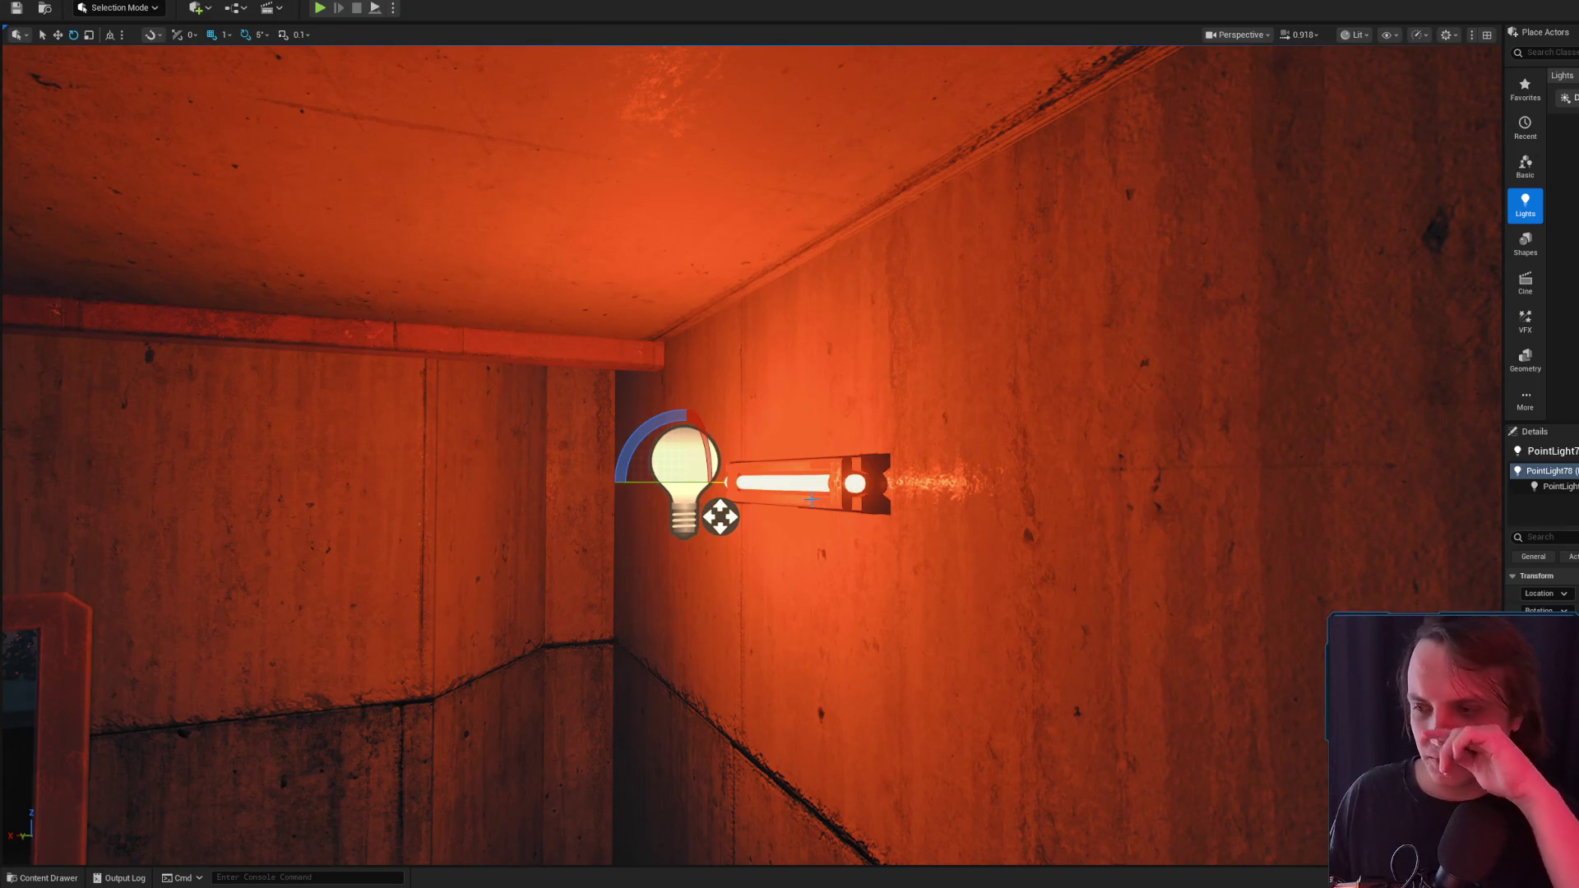
Slide the point light along the wall tube and lower it onto the fluorescent mesh
{"action": "key", "text": "r"}
{"action": "key", "text": "w"}
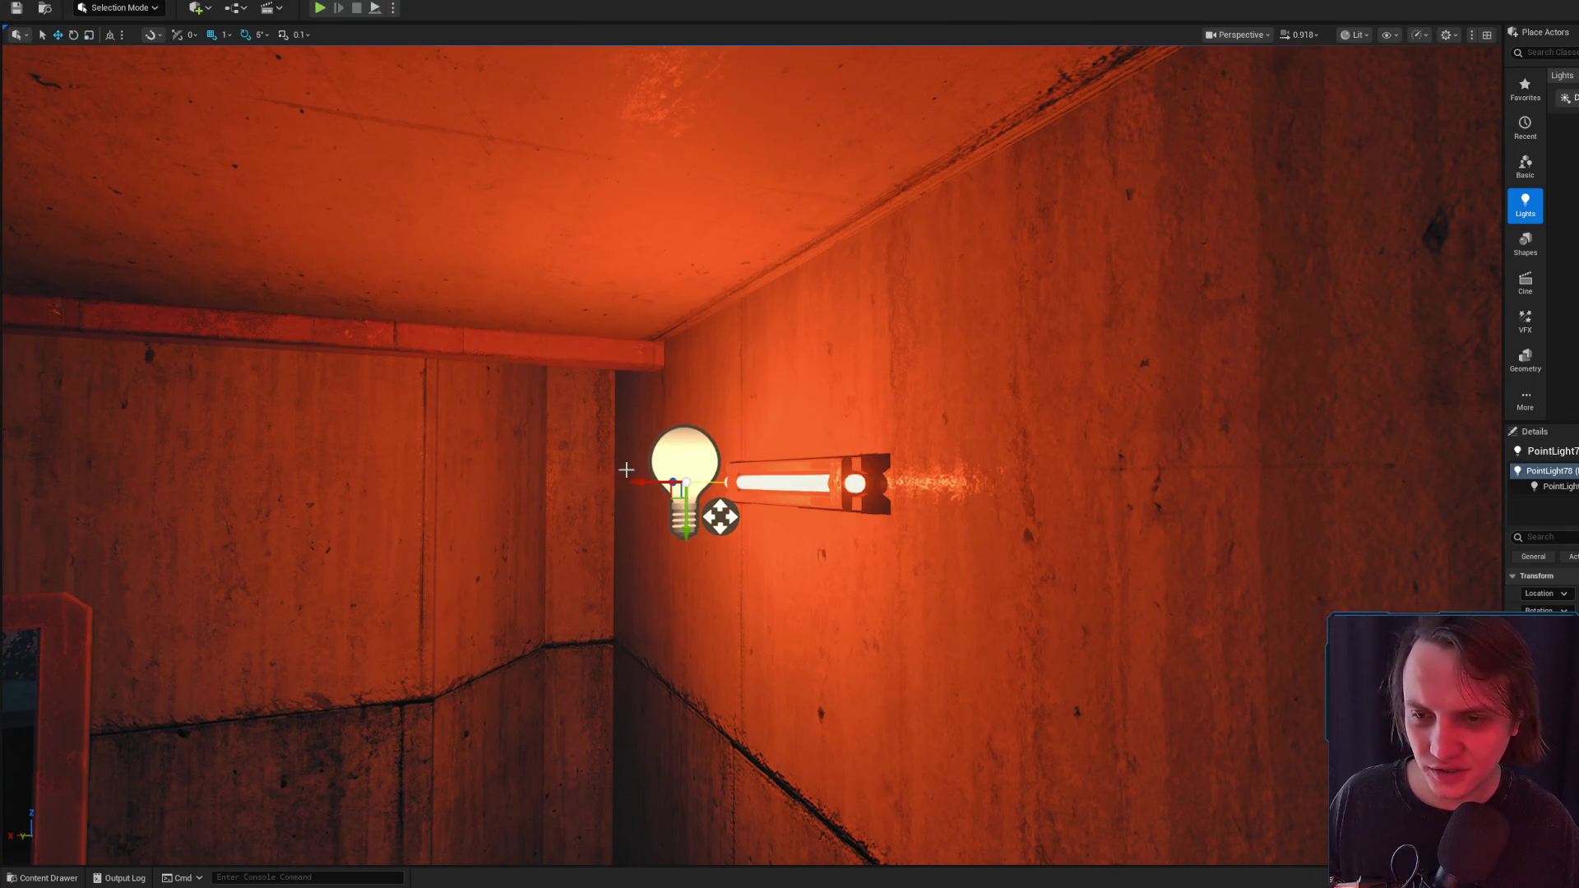
{"action": "left_click_drag", "start_coordinate": [644, 484], "coordinate": [692, 485]}
{"action": "left_click_drag", "start_coordinate": [858, 463], "coordinate": [864, 458]}
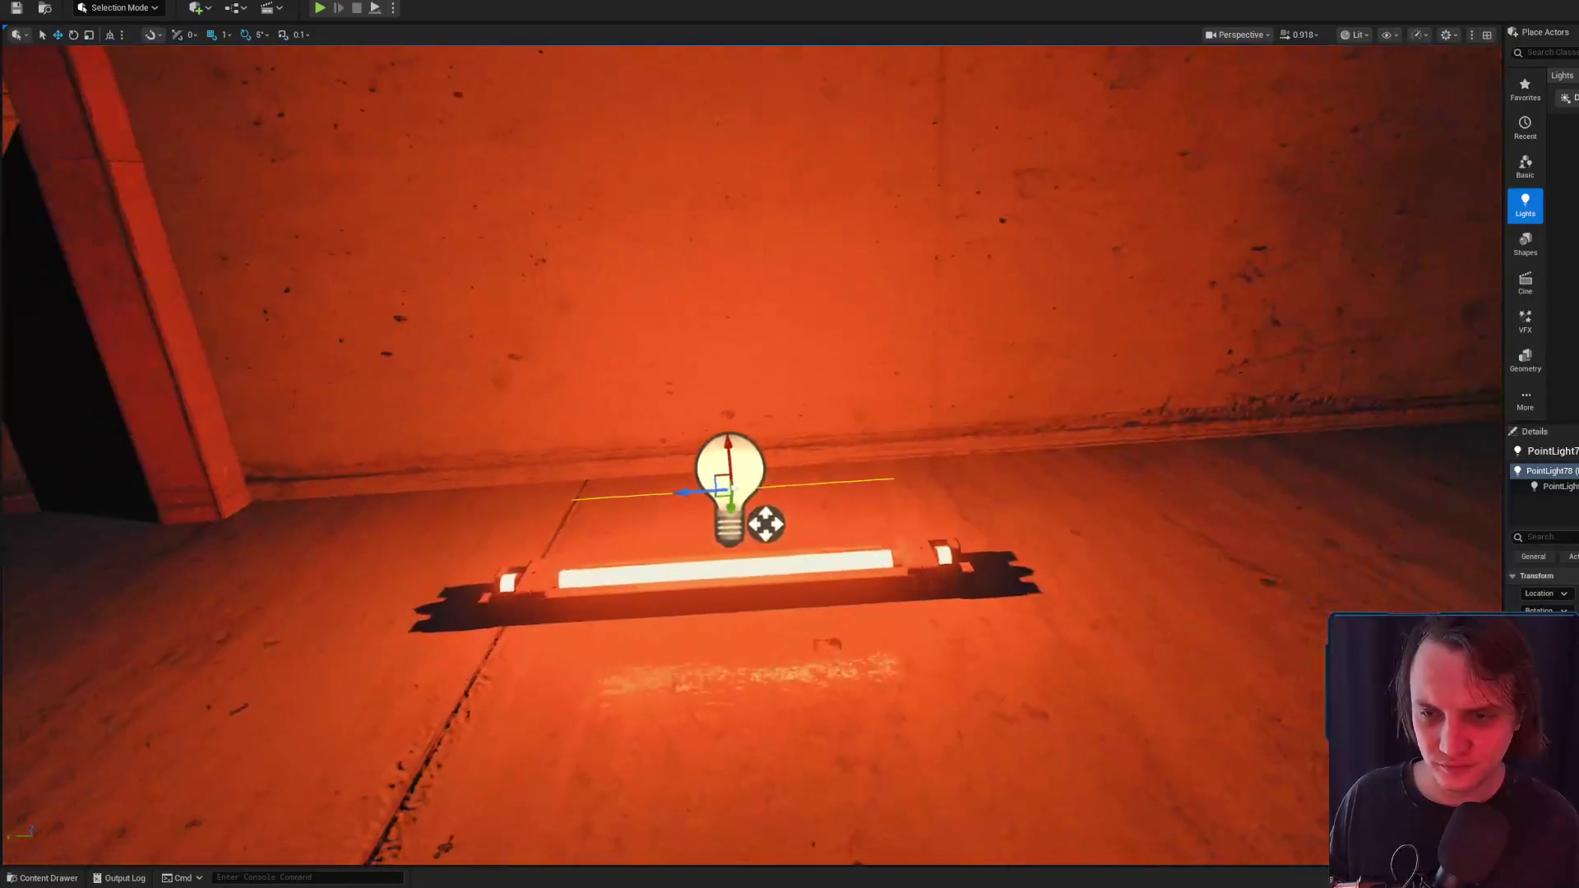
{"action": "left_click_drag", "start_coordinate": [732, 452], "coordinate": [736, 481]}
{"action": "left_click_drag", "start_coordinate": [795, 420], "coordinate": [803, 405]}
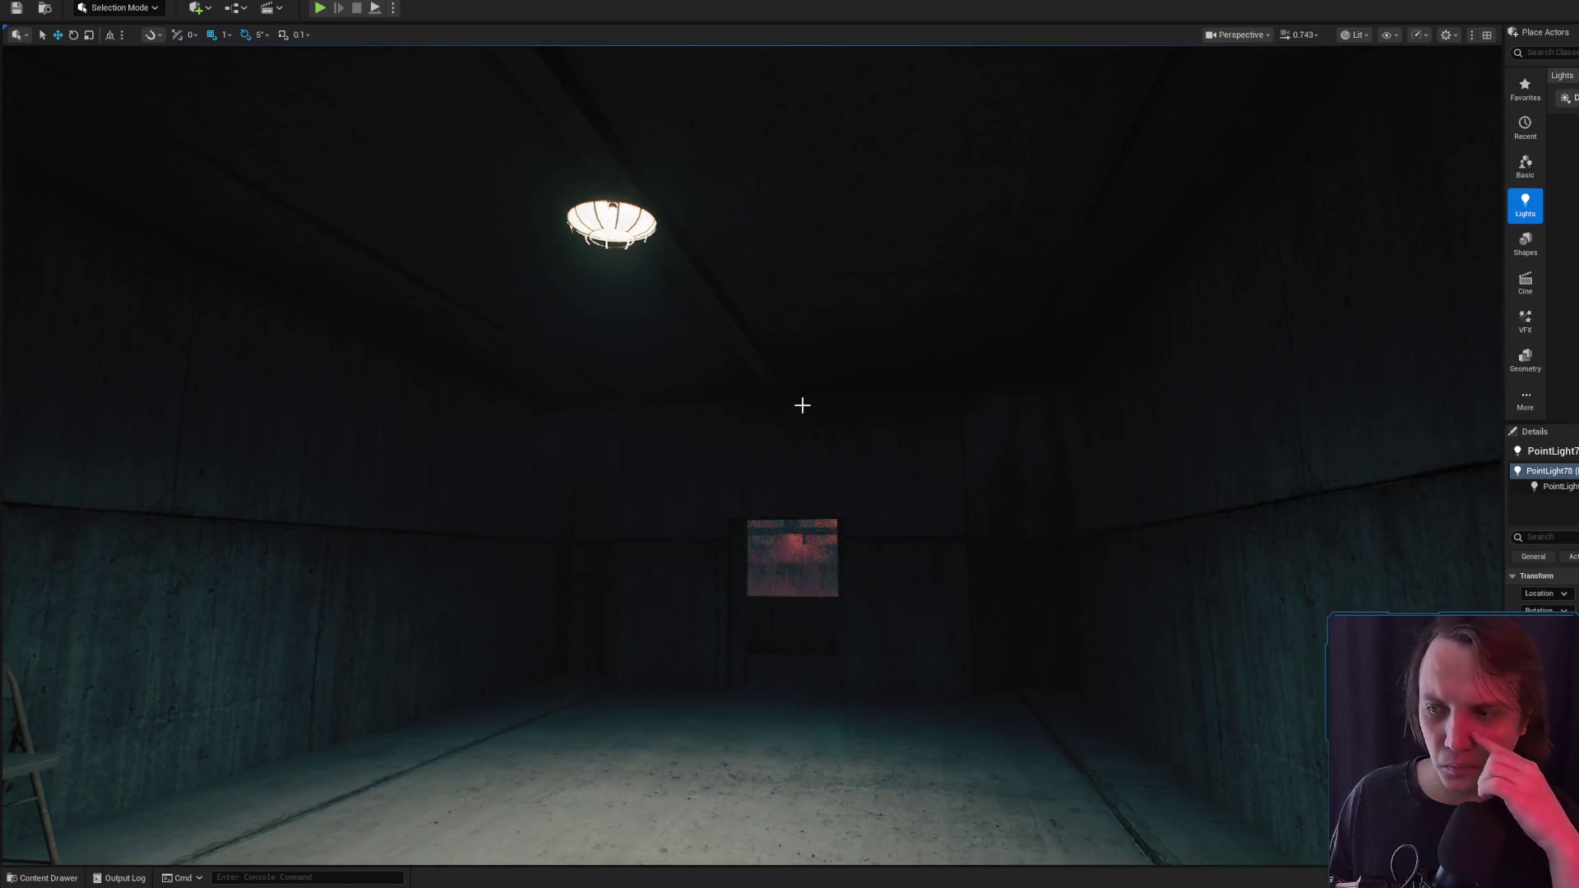
Fly from the hanging ceiling light through the room into the red corridor
{"action": "left_click", "coordinate": [622, 245]}
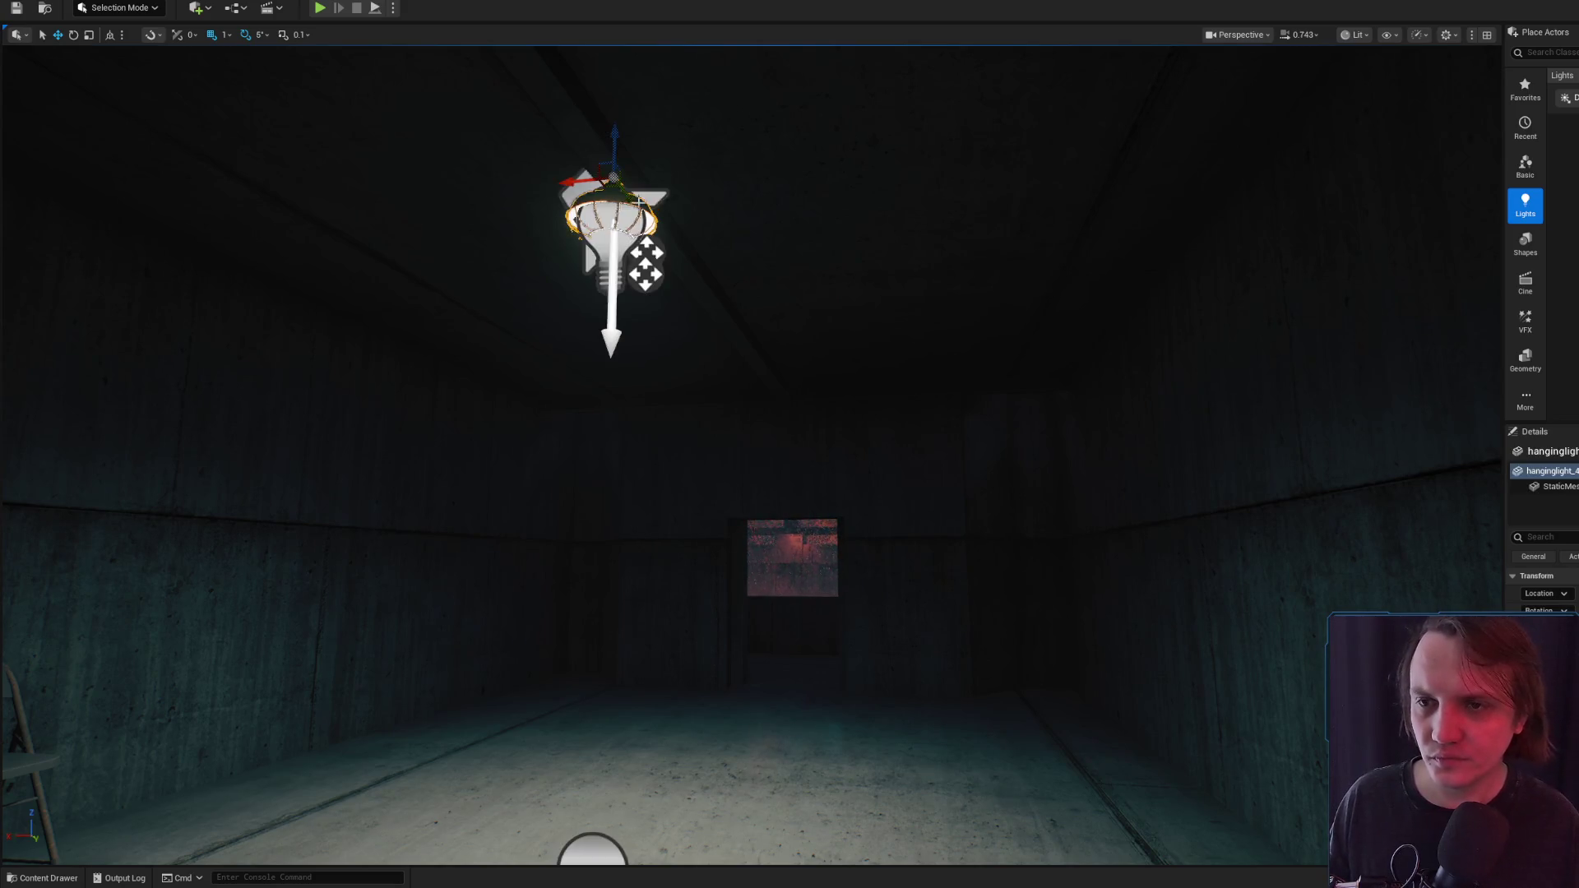
{"action": "key", "text": "f"}
{"action": "key", "text": "g"}
{"action": "mouse_move", "coordinate": [938, 303]}
{"action": "left_mouse_down"}
{"action": "mouse_move", "coordinate": [937, 247]}
{"action": "mouse_move", "coordinate": [954, 280]}
{"action": "left_mouse_up"}
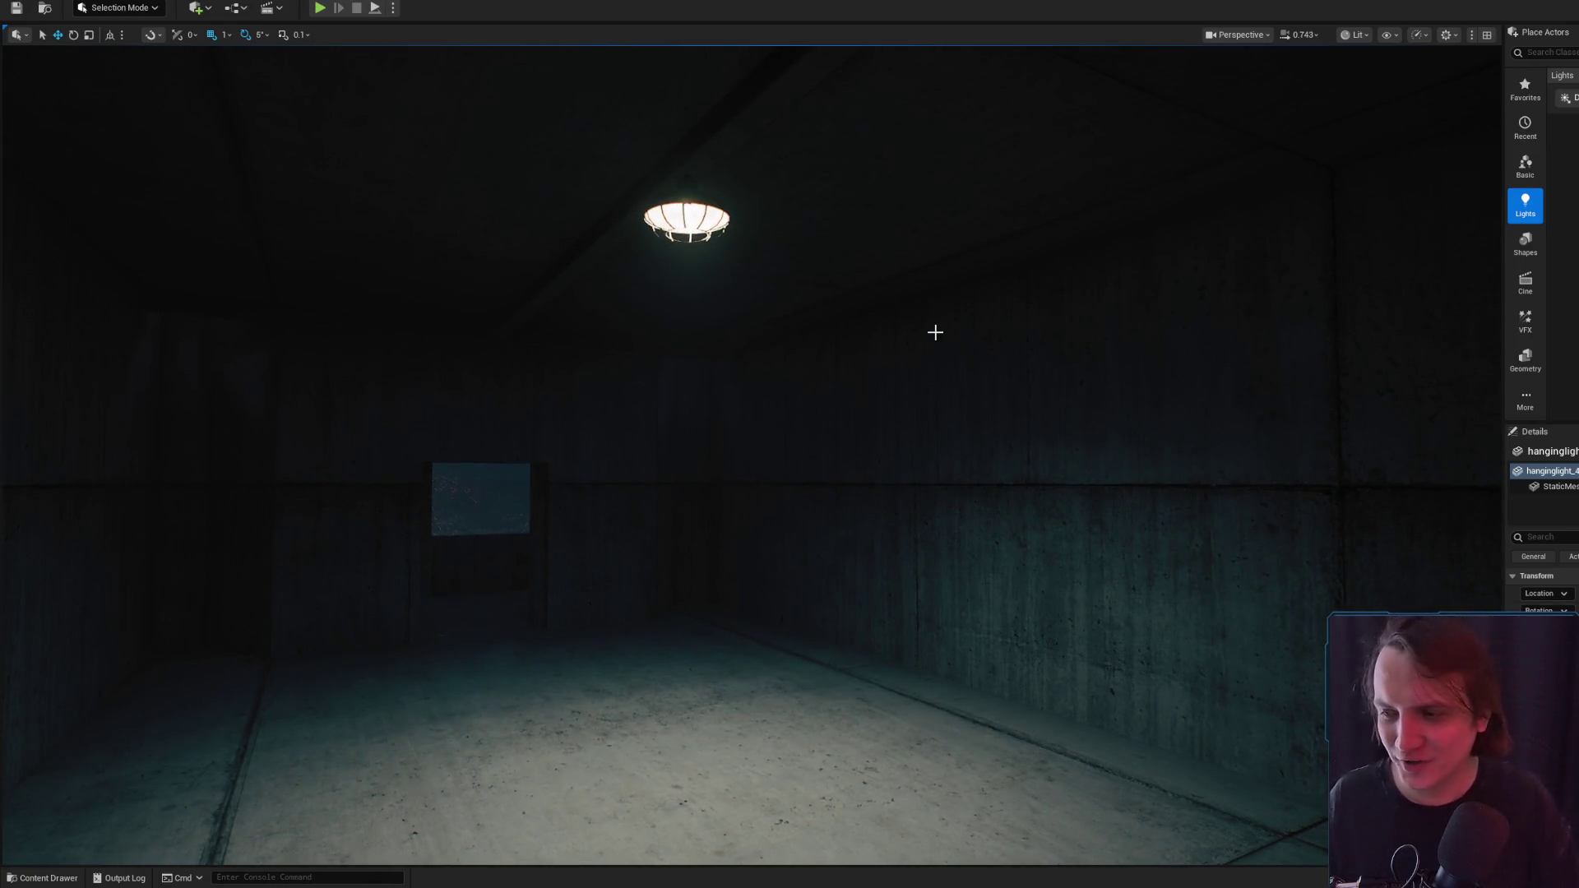
{"action": "mouse_move", "coordinate": [896, 396]}
{"action": "left_mouse_down"}
{"action": "mouse_move", "coordinate": [839, 395]}
{"action": "mouse_move", "coordinate": [856, 362]}
{"action": "left_mouse_up"}
{"action": "key", "text": "g"}
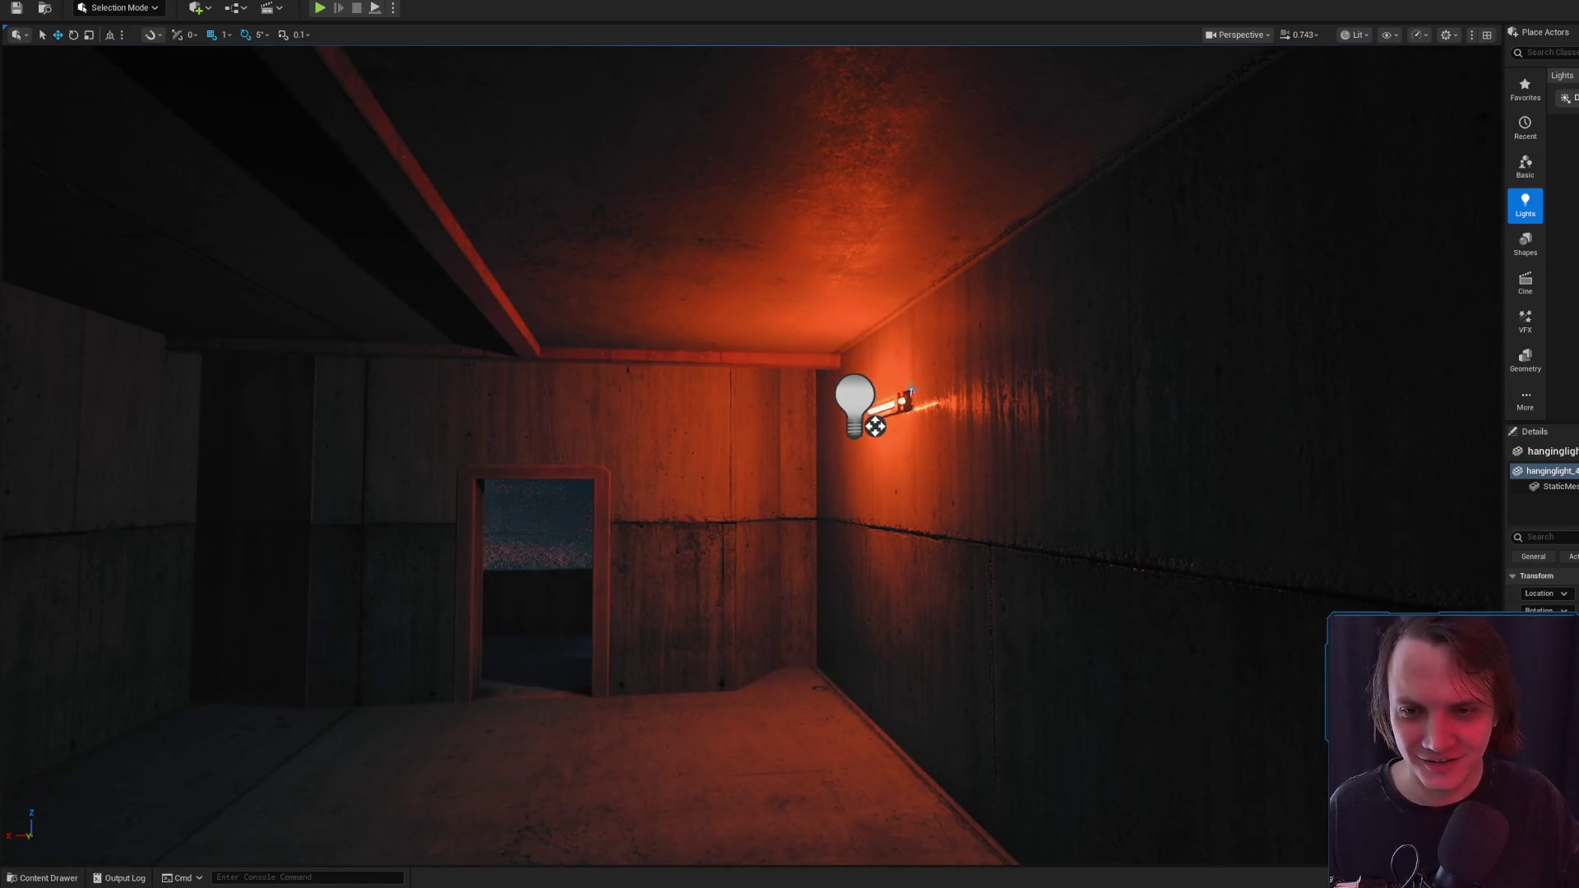
{"action": "left_click_drag", "start_coordinate": [972, 400], "coordinate": [1121, 353]}
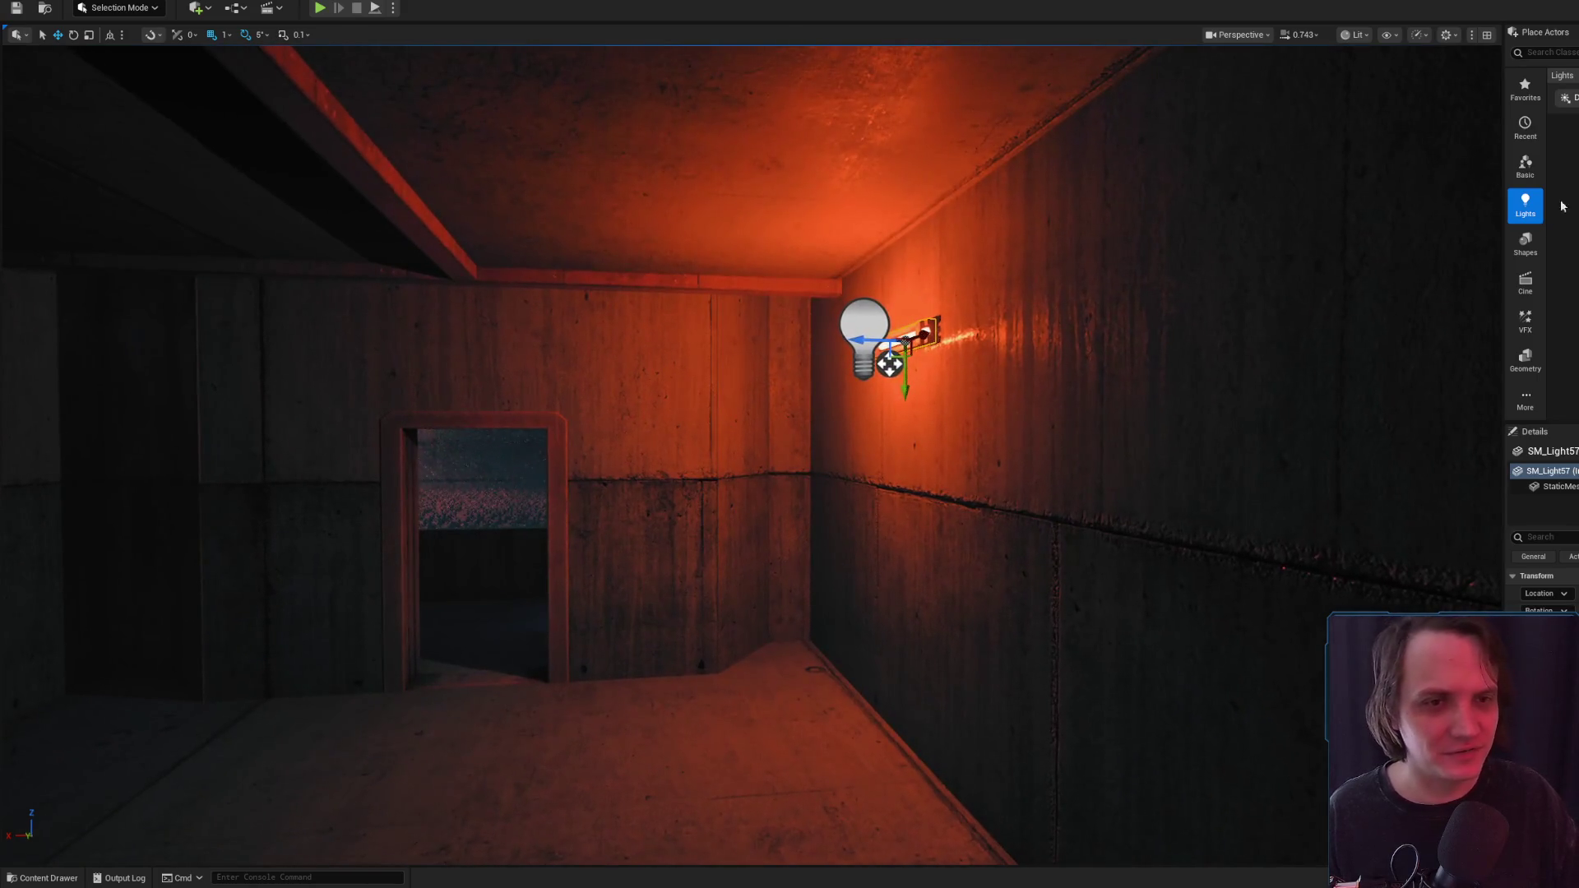
Delete the red point light at the wall lamp and place a Rect Light on the corridor wall
{"action": "left_click", "coordinate": [854, 319]}
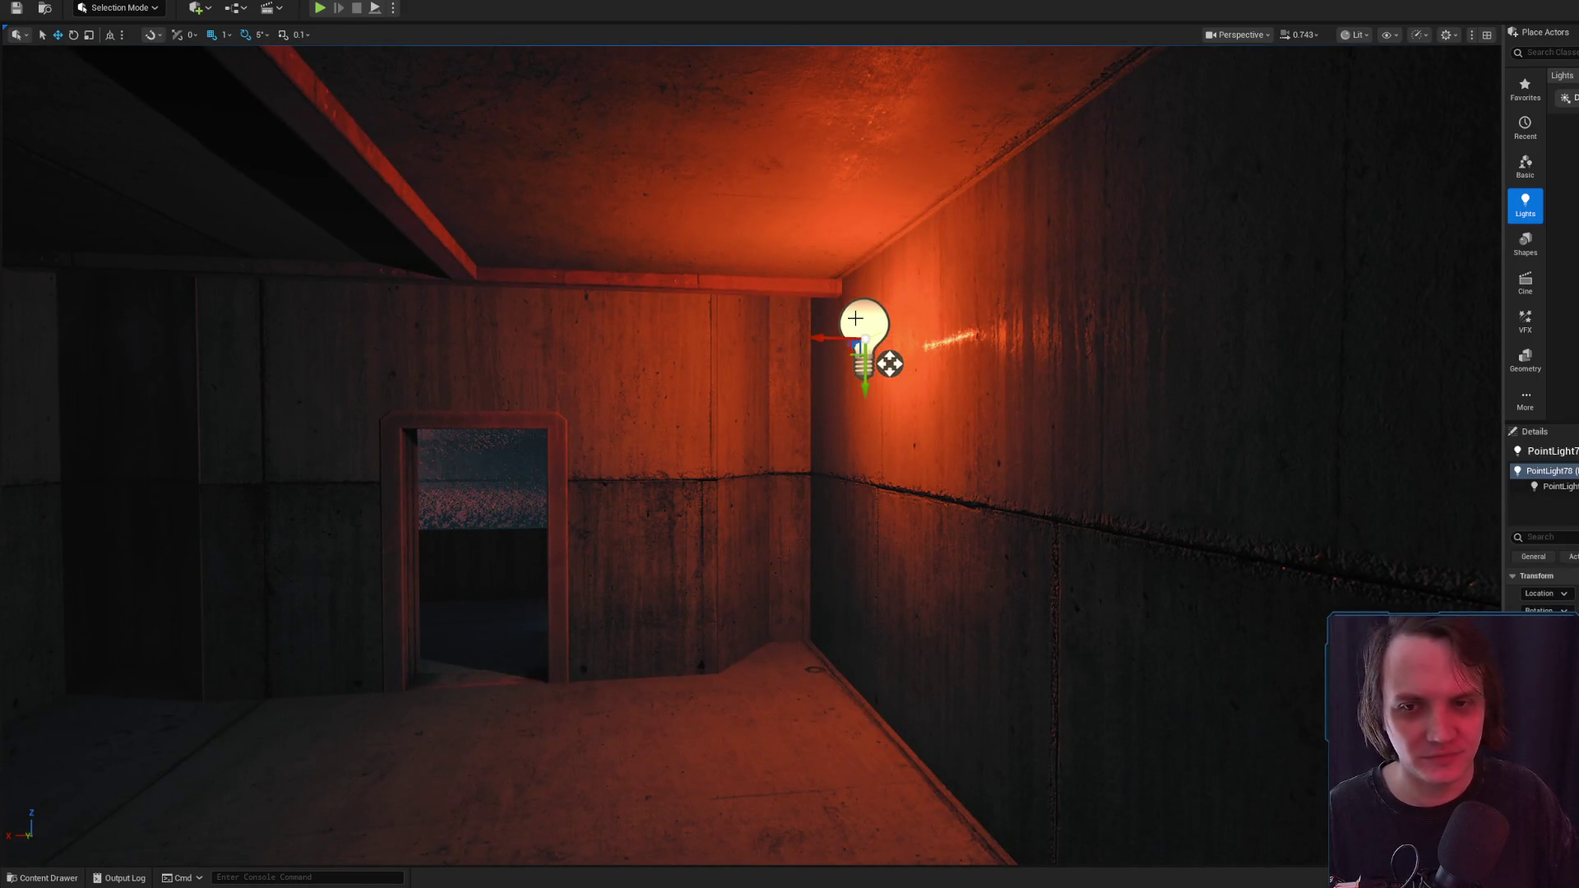
{"action": "key", "text": "Delete"}
{"action": "mouse_move", "coordinate": [1566, 132]}
{"action": "left_mouse_down"}
{"action": "mouse_move", "coordinate": [821, 296]}
{"action": "mouse_move", "coordinate": [906, 353]}
{"action": "mouse_move", "coordinate": [908, 393]}
{"action": "mouse_move", "coordinate": [855, 469]}
{"action": "left_mouse_up"}
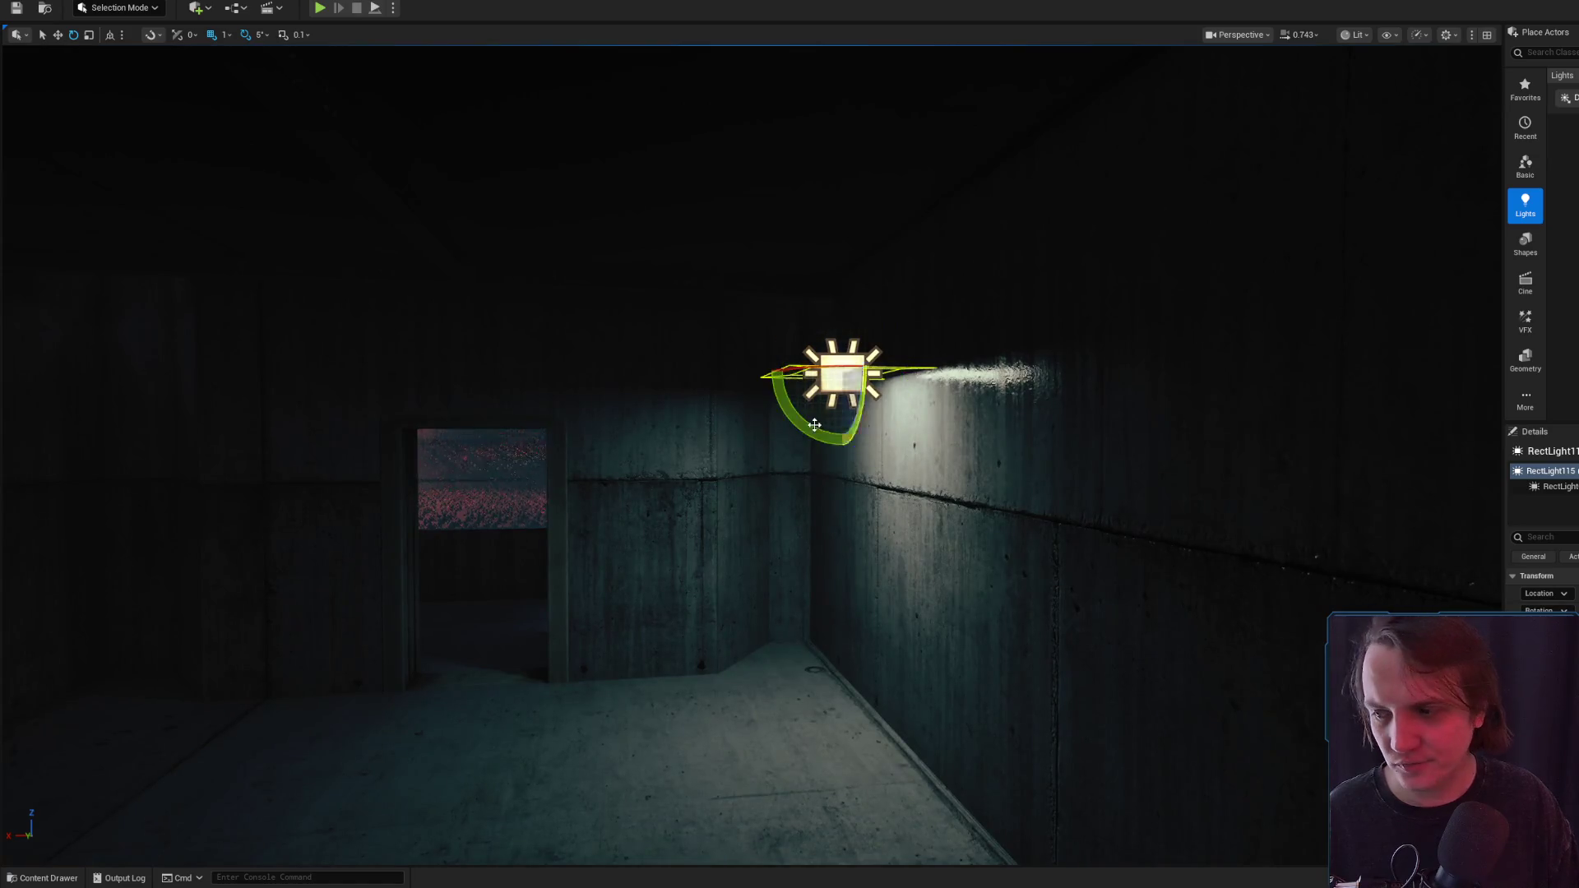
Frame the new rect light and turn the view back toward it down the corridor
{"action": "key", "text": "w"}
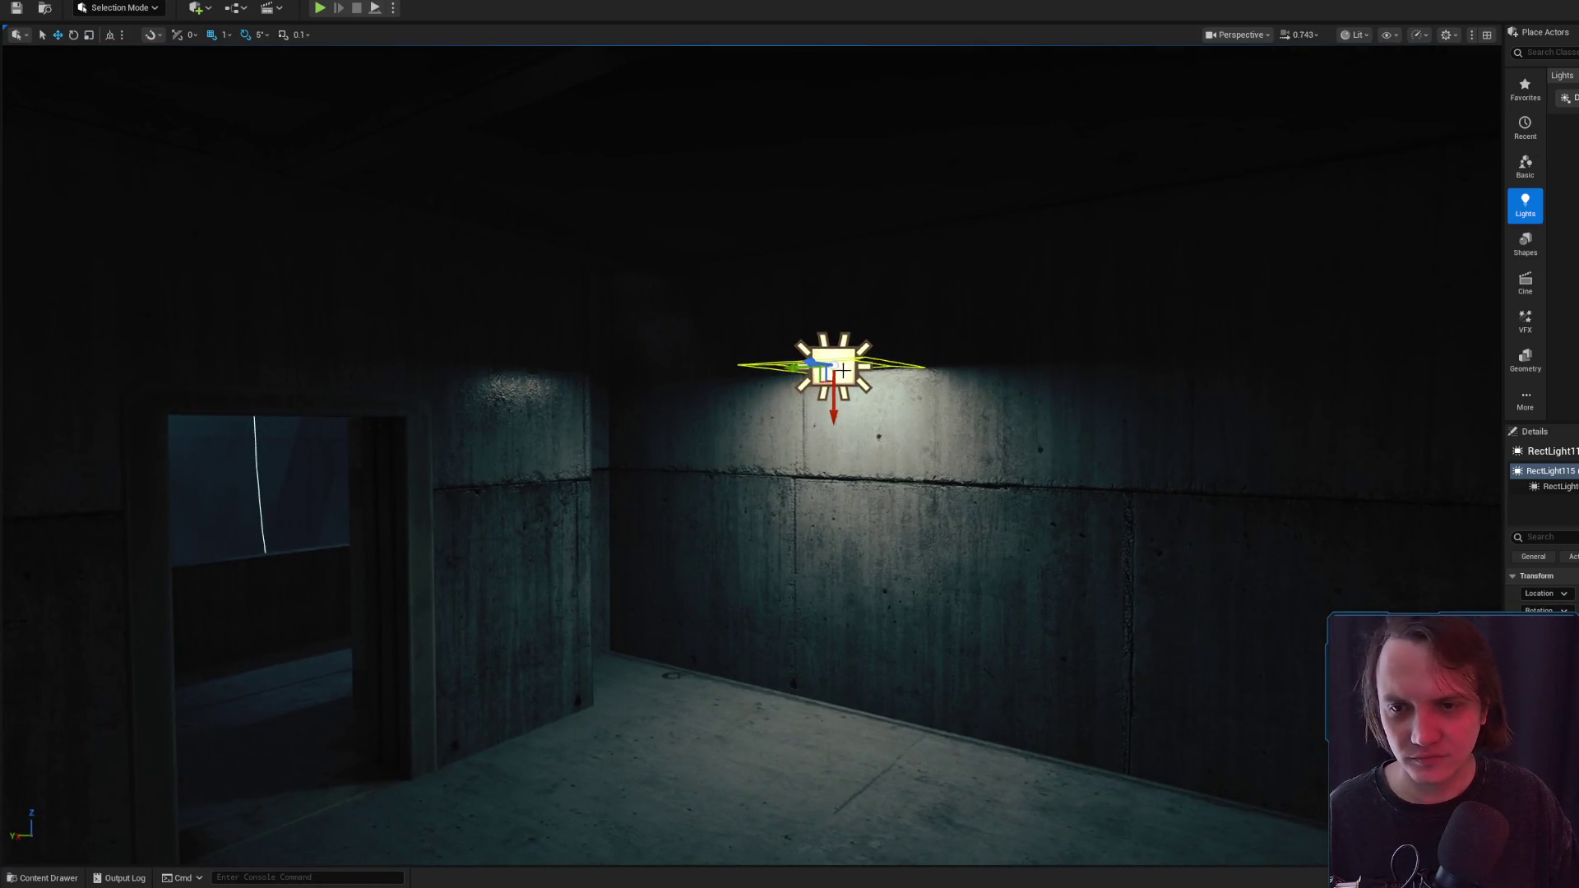
{"action": "left_click_drag", "start_coordinate": [832, 409], "coordinate": [641, 428]}
{"action": "key", "text": "f"}
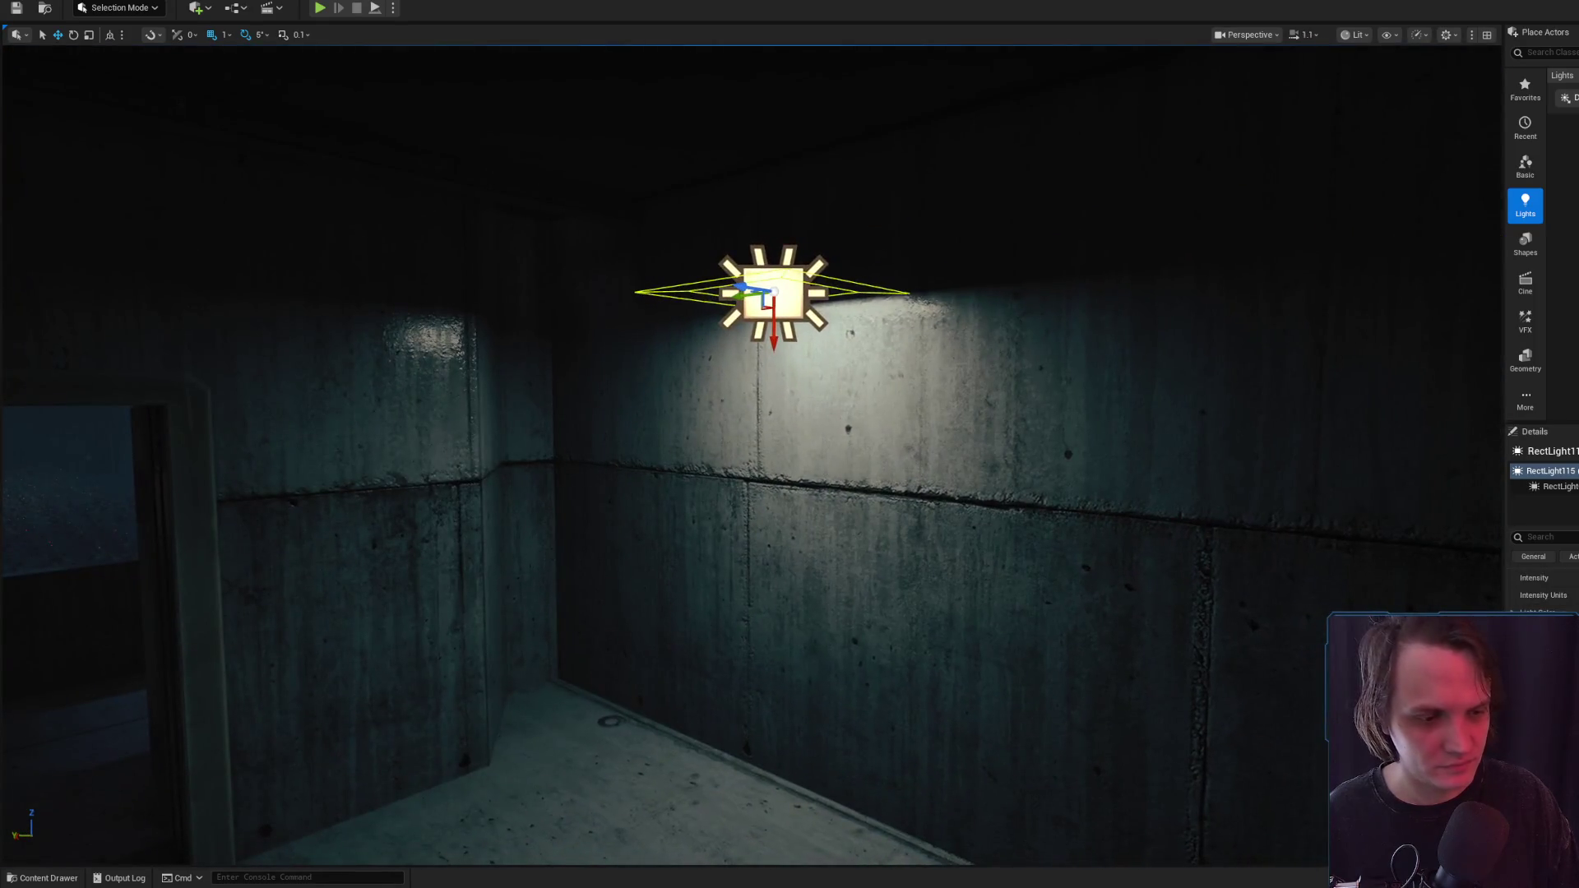
{"action": "left_click_drag", "start_coordinate": [510, 568], "coordinate": [485, 613]}
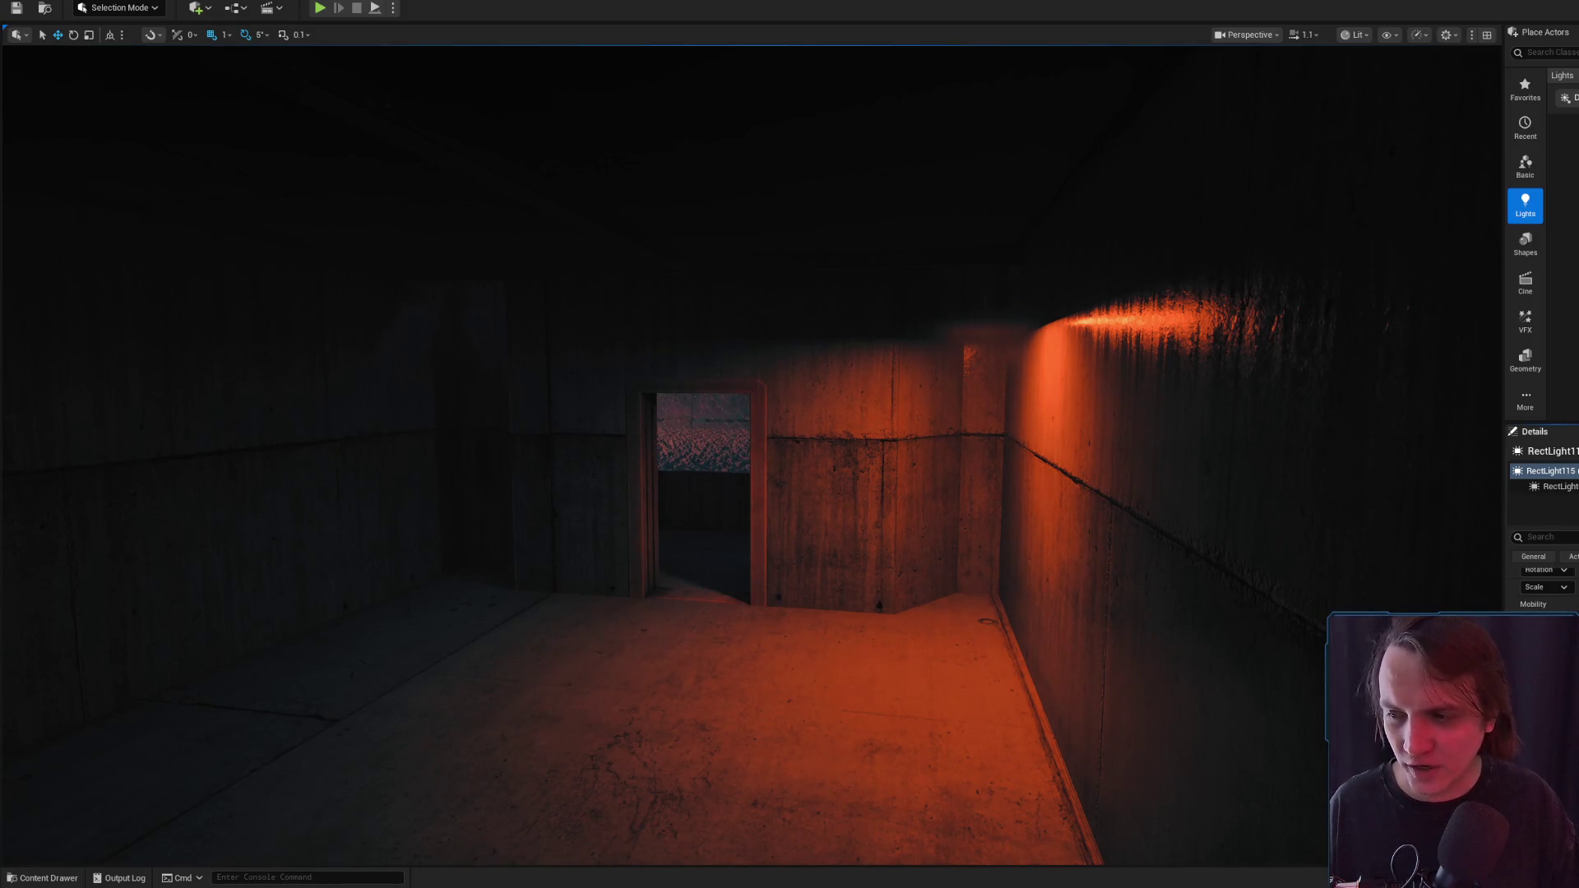
{"action": "mouse_move", "coordinate": [1116, 424]}
{"action": "left_mouse_down"}
{"action": "mouse_move", "coordinate": [1082, 445]}
{"action": "mouse_move", "coordinate": [921, 444]}
{"action": "mouse_move", "coordinate": [934, 433]}
{"action": "mouse_move", "coordinate": [1223, 497]}
{"action": "mouse_move", "coordinate": [1347, 459]}
{"action": "left_mouse_up"}
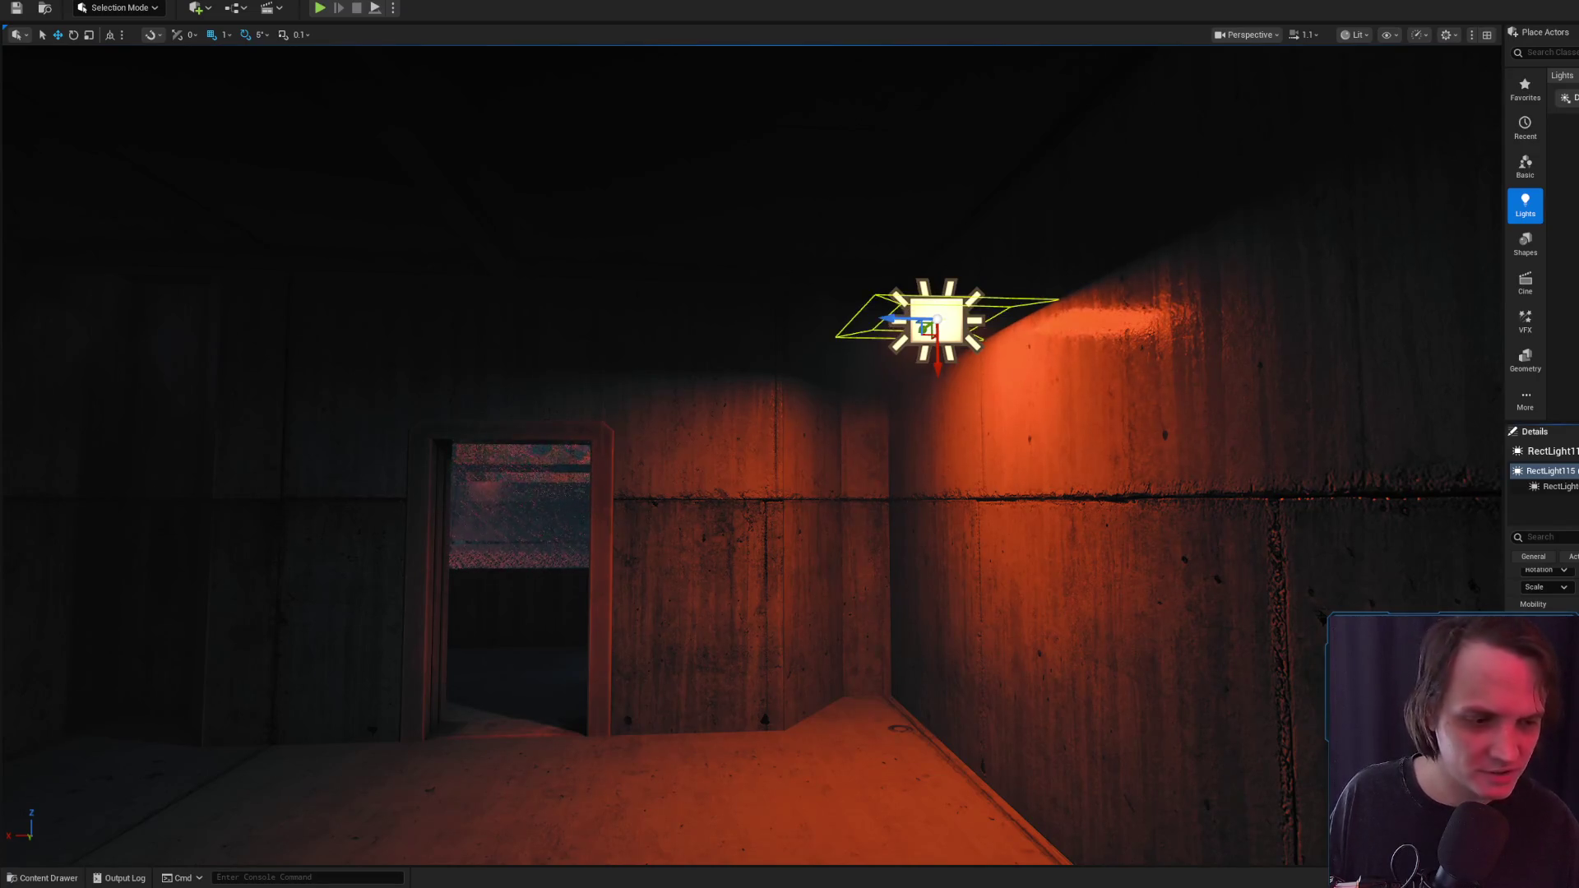
Slide the rect light right along the wall and preview its orange-red wash in Game View
{"action": "scroll", "coordinate": [937, 319], "scroll_direction": "up", "scroll_amount": 3}
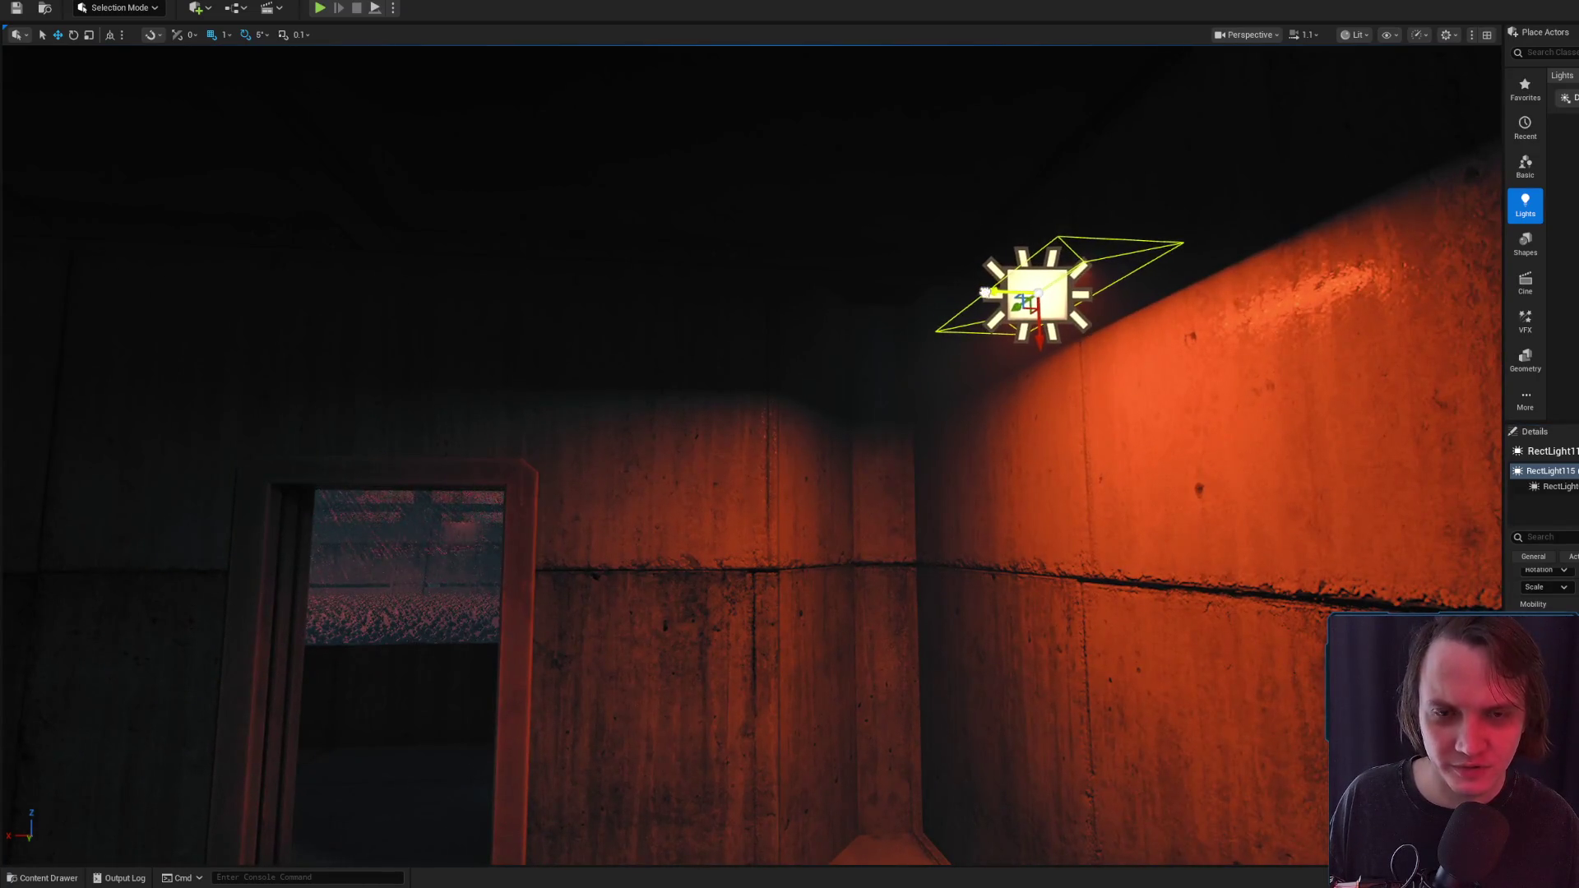
{"action": "left_click_drag", "start_coordinate": [981, 292], "coordinate": [1031, 302]}
{"action": "key", "text": "g"}
{"action": "scroll", "coordinate": [1029, 302], "scroll_direction": "down", "scroll_amount": 5}
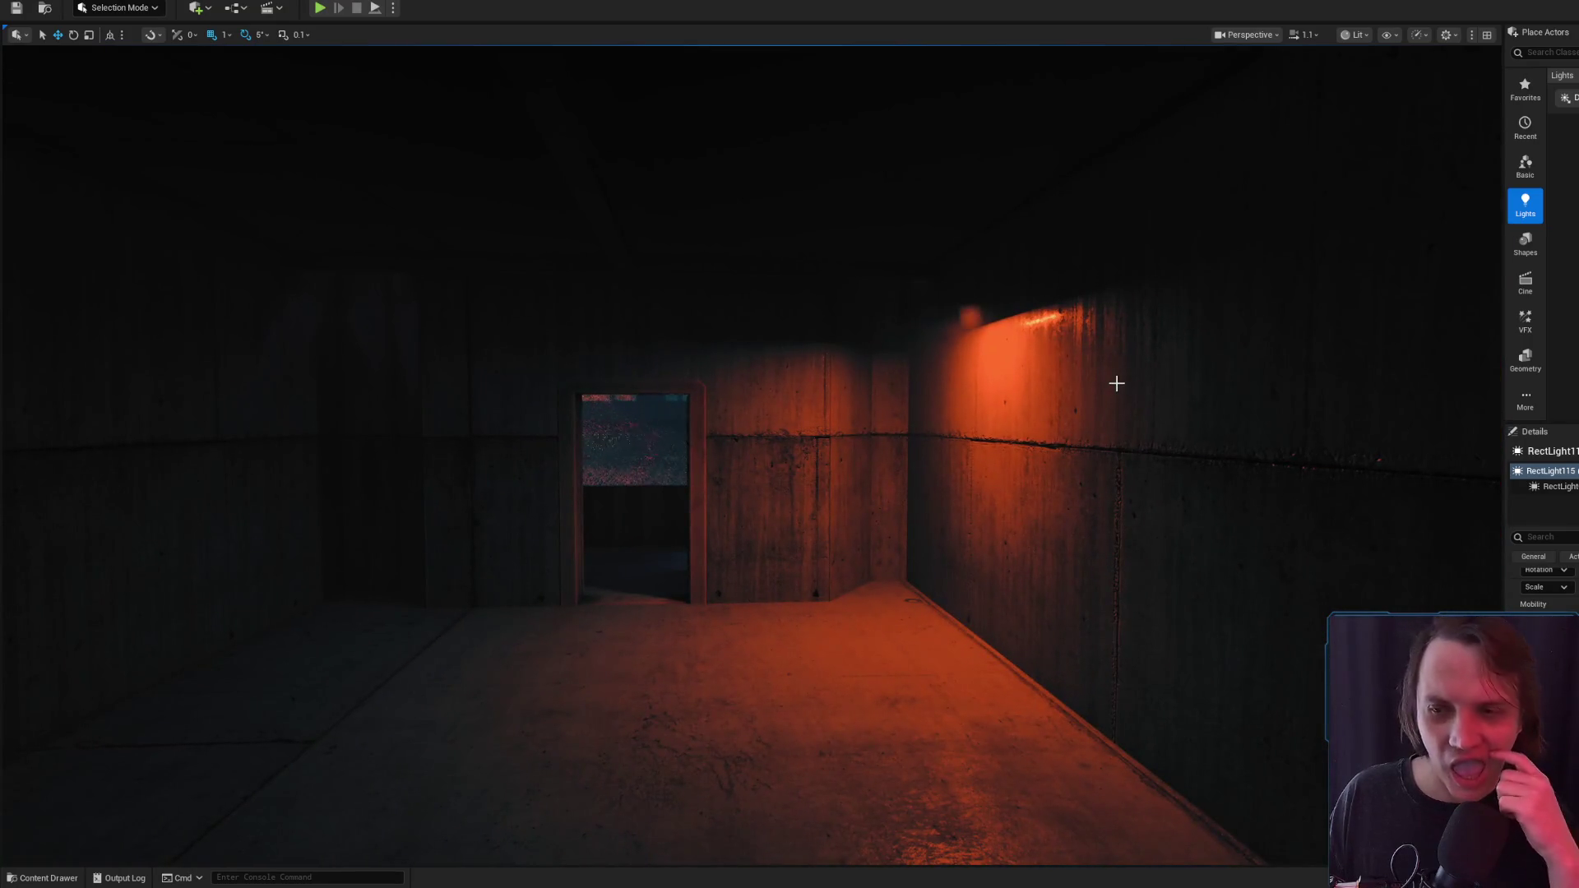
{"action": "scroll", "coordinate": [909, 409], "scroll_direction": "down", "scroll_amount": 3}
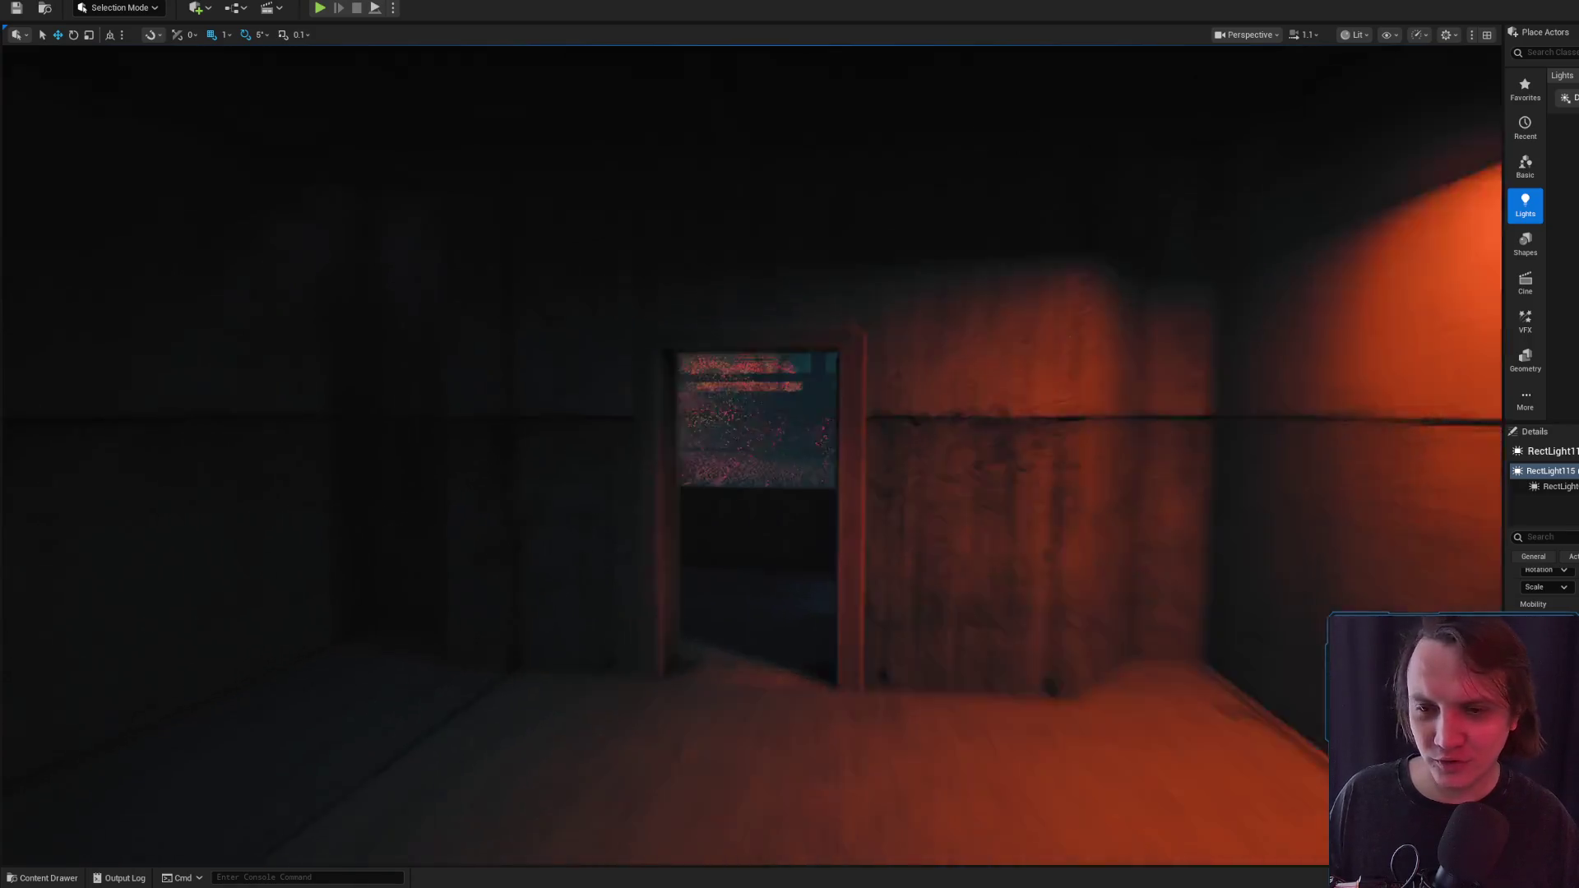
{"action": "scroll", "coordinate": [909, 409], "scroll_direction": "down", "scroll_amount": 2}
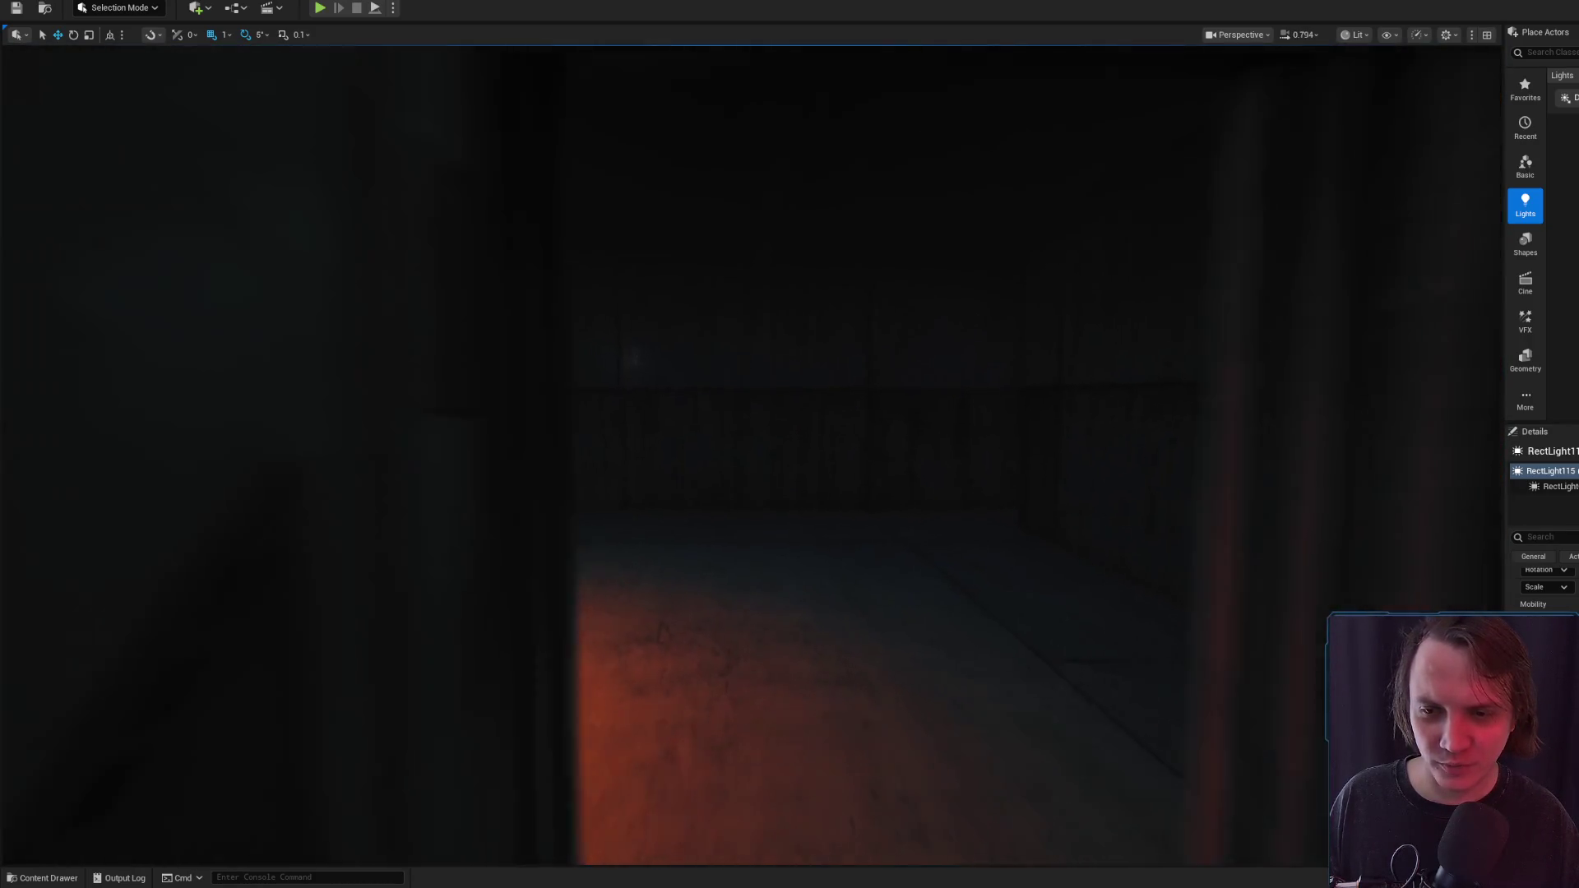
{"action": "scroll", "coordinate": [942, 408], "scroll_direction": "up", "scroll_amount": 3}
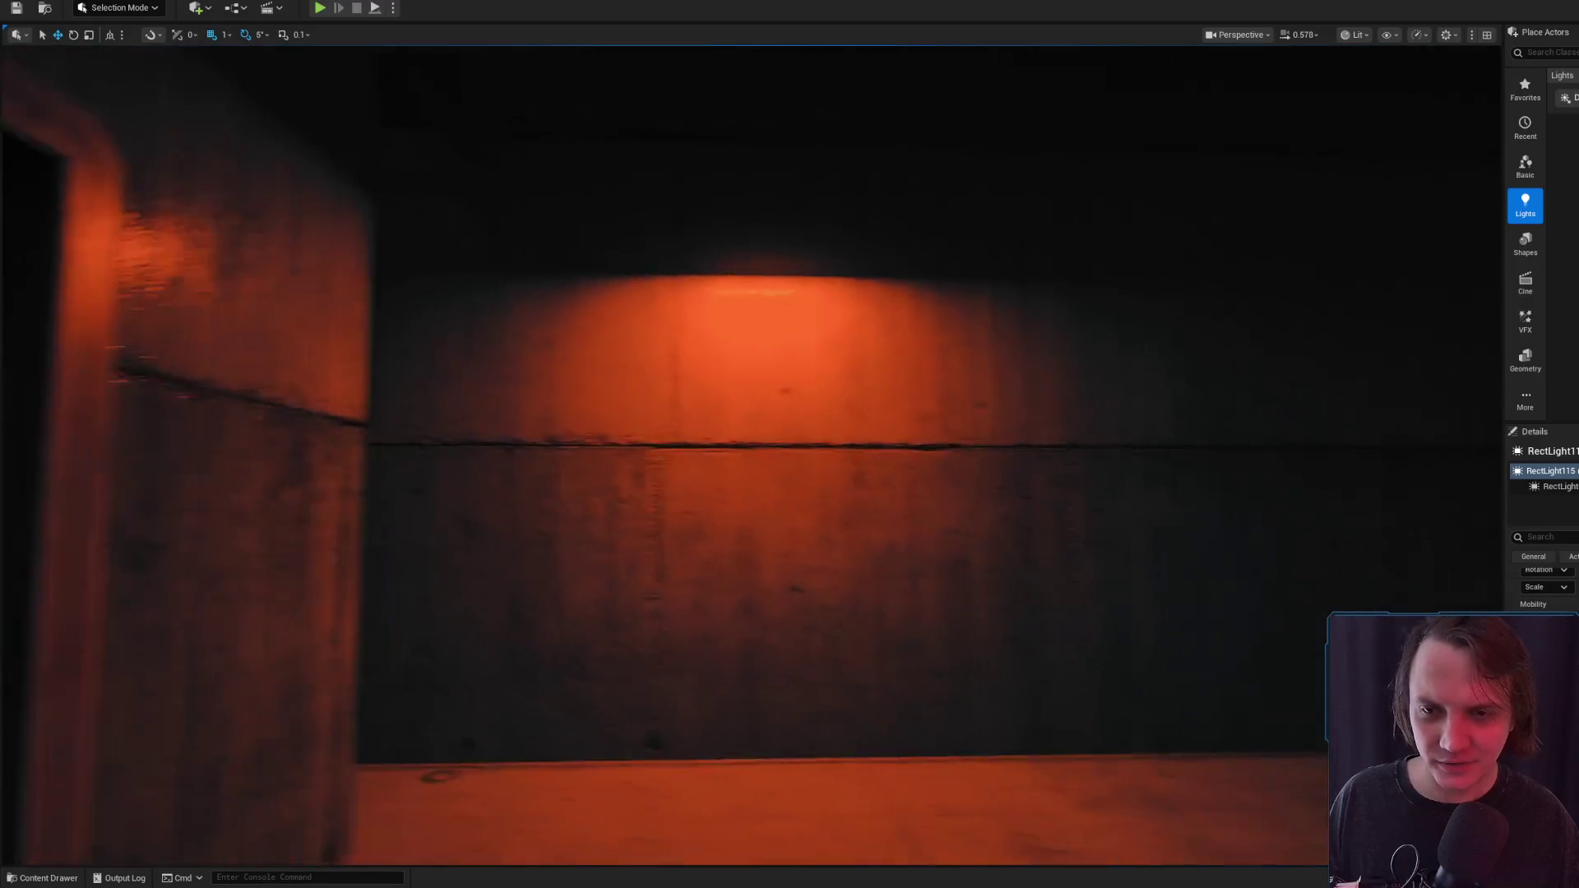
{"action": "left_click", "coordinate": [31, 883]}
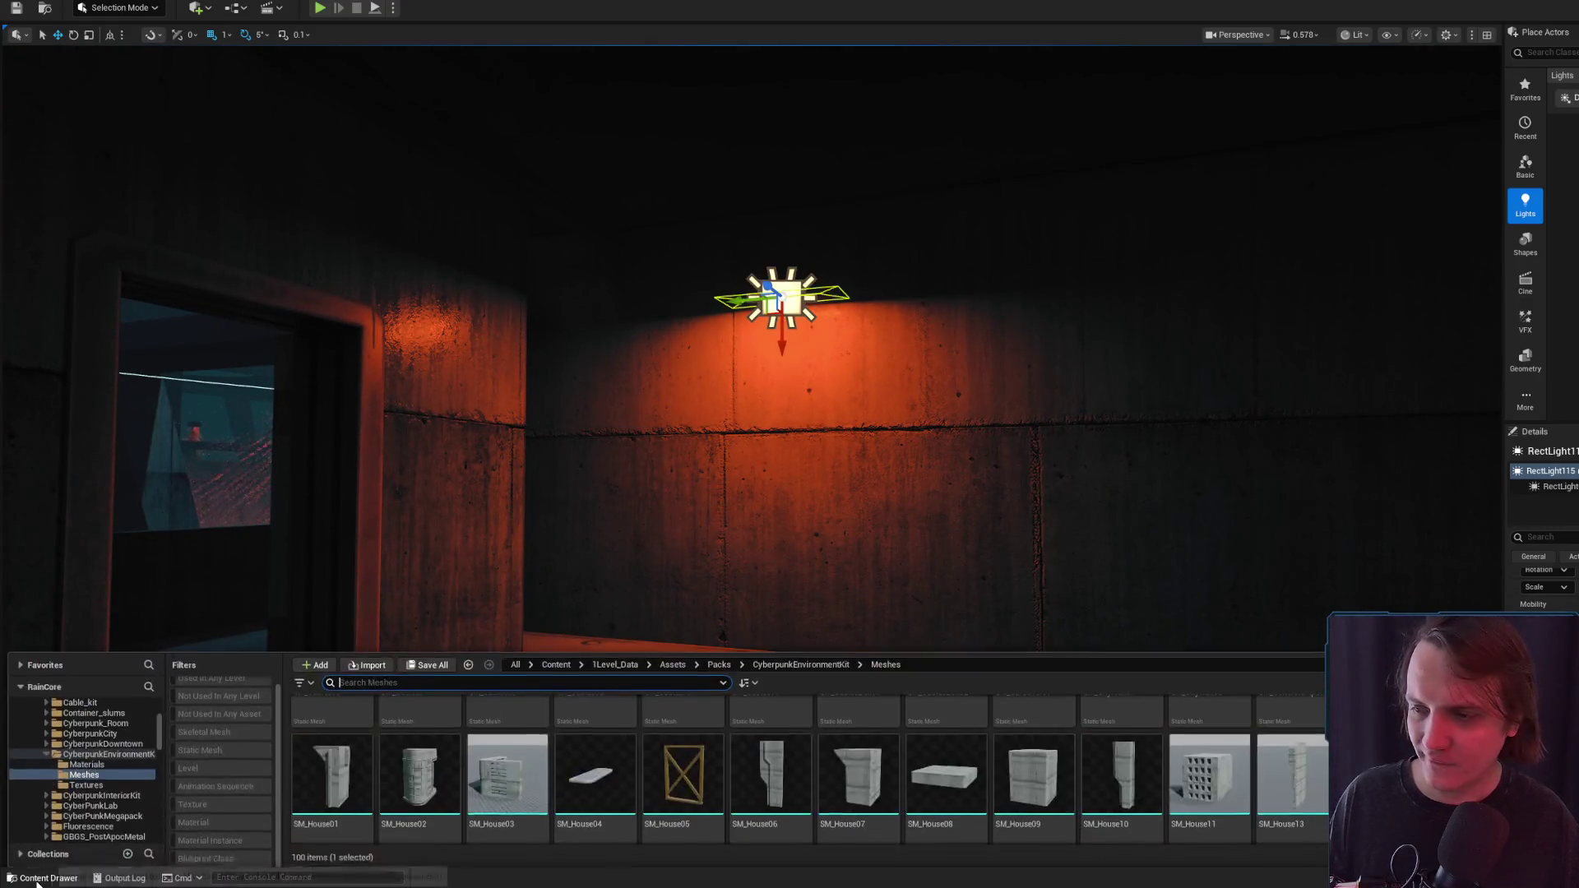
{"action": "left_click", "coordinate": [66, 717]}
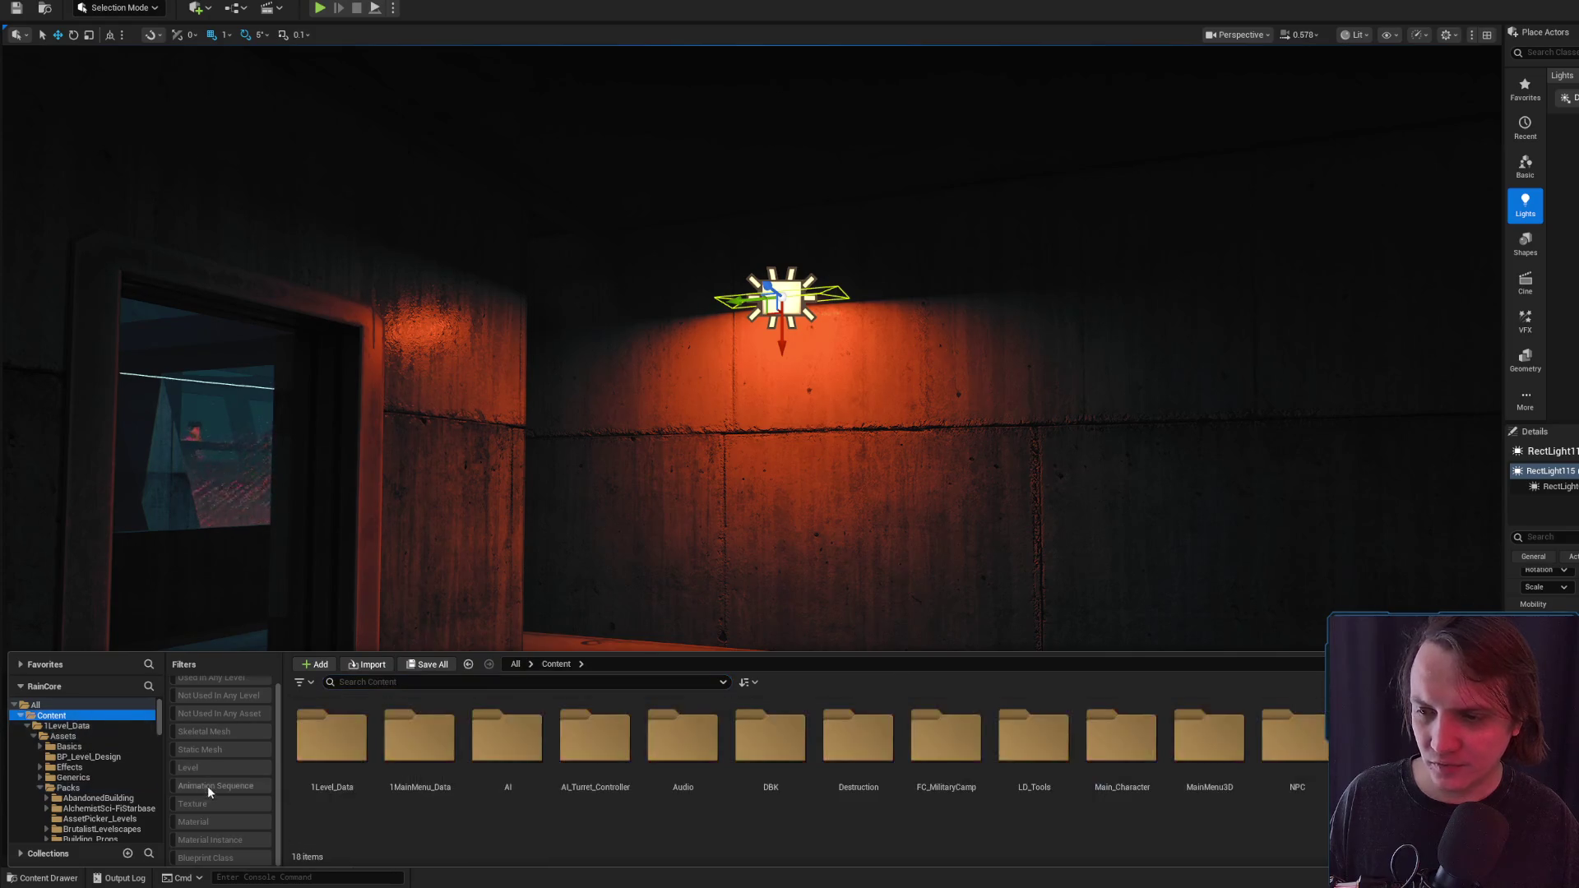
{"action": "left_click", "coordinate": [200, 749]}
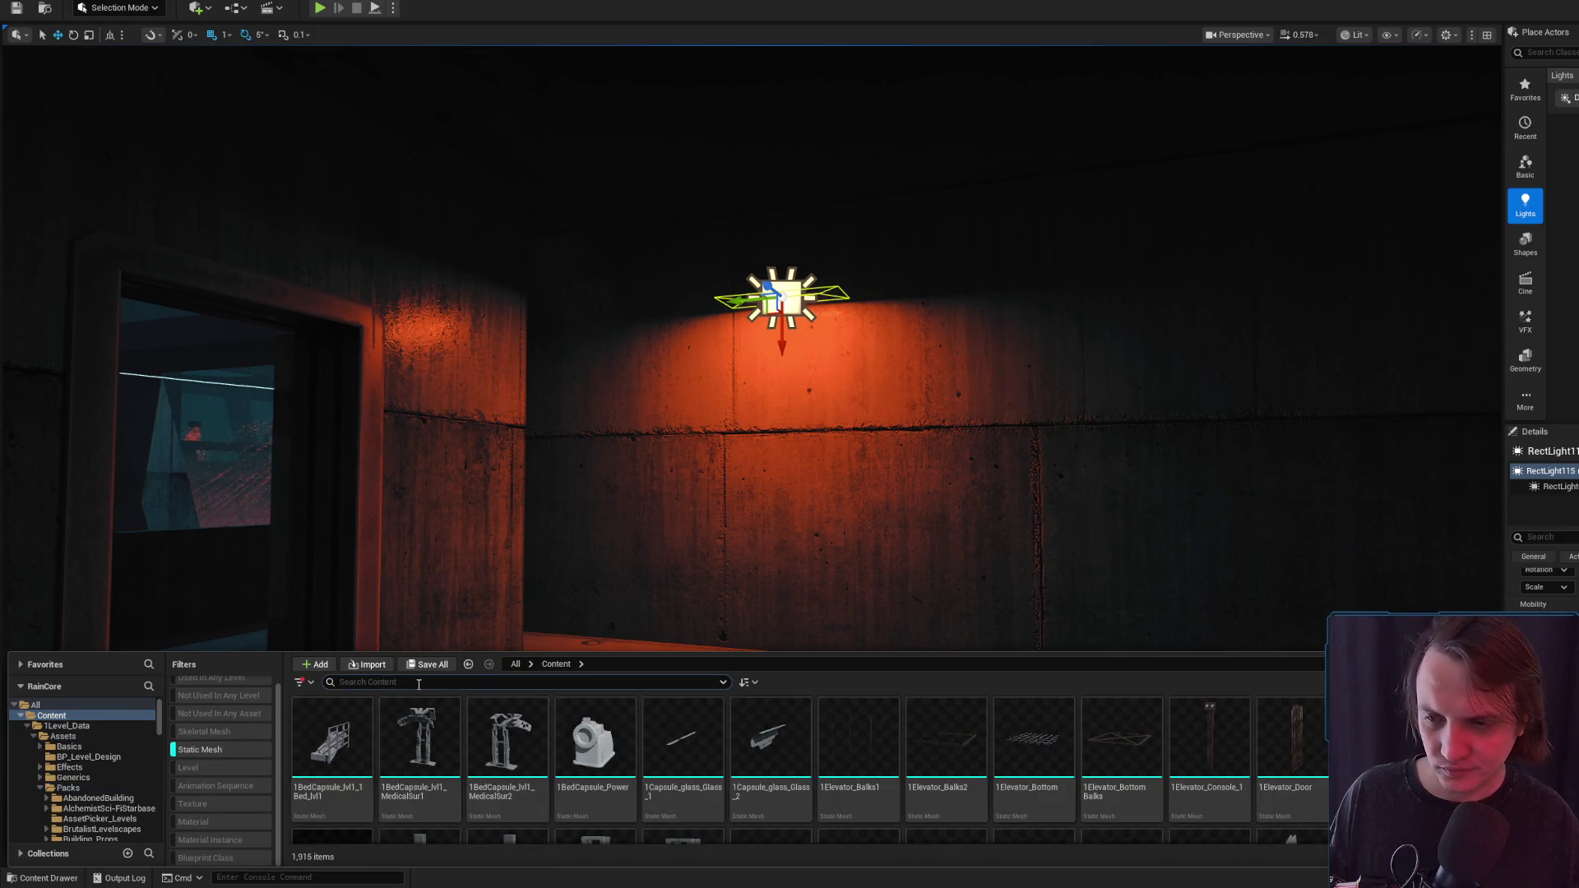
{"action": "type", "text": "light"}
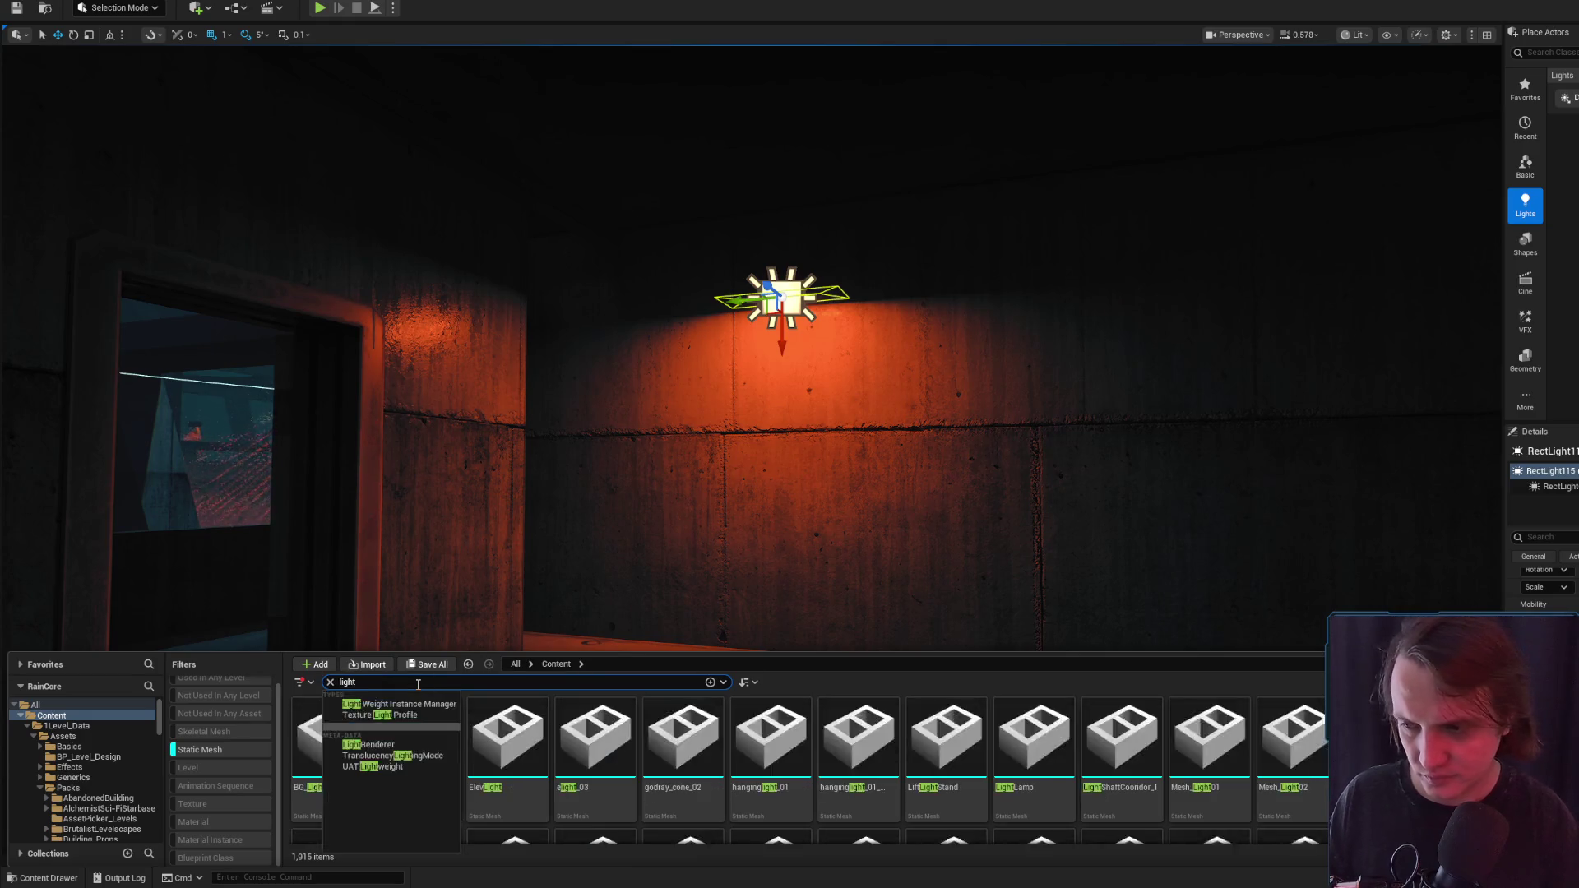
{"action": "left_click", "coordinate": [595, 739]}
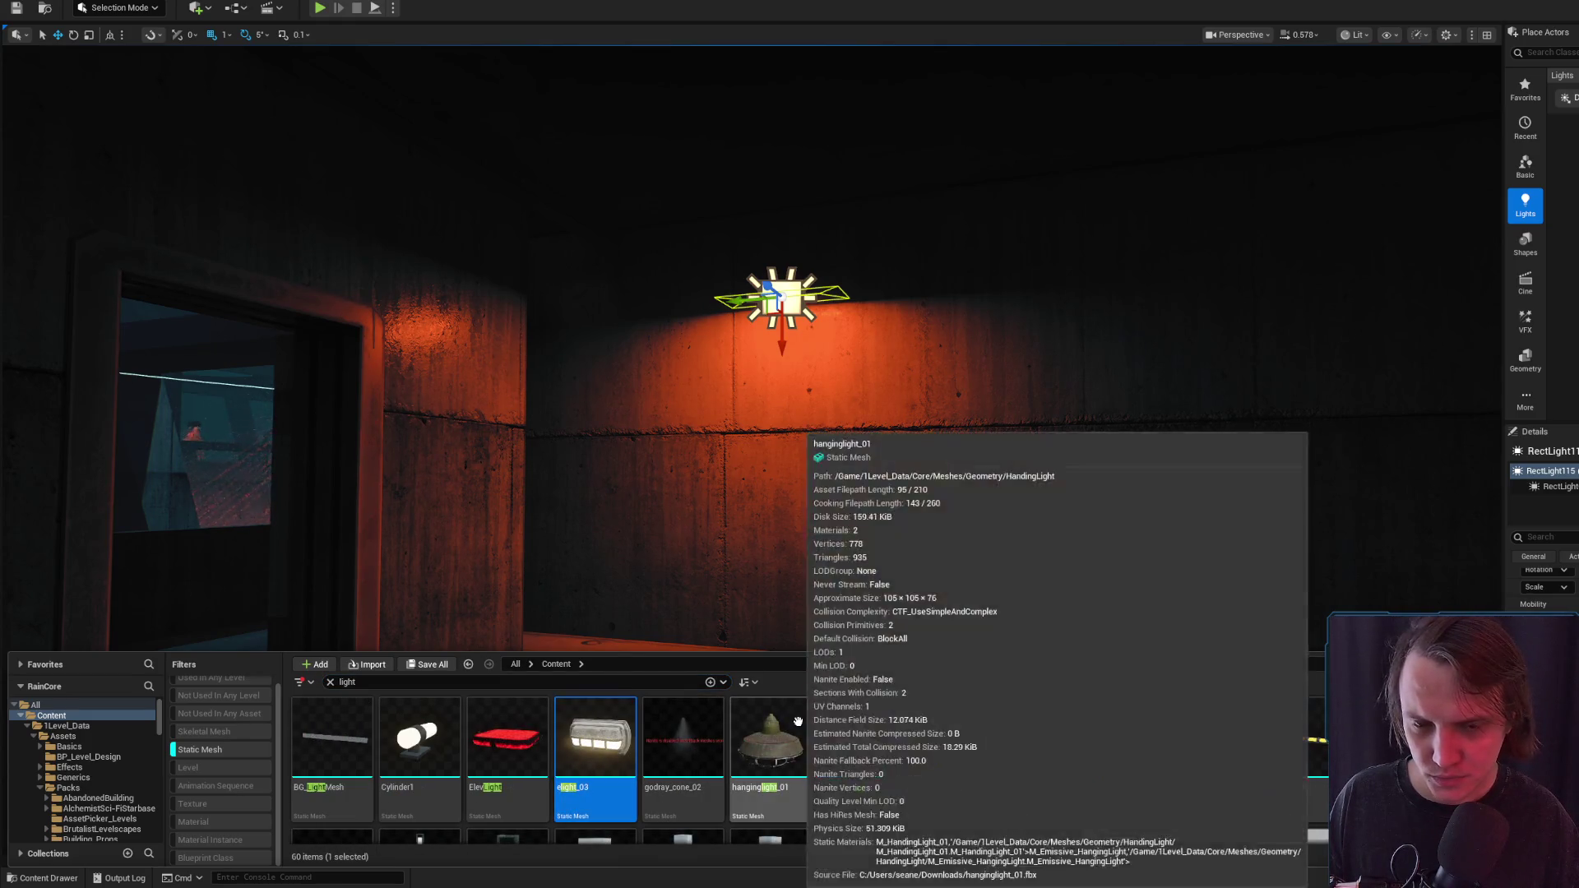
{"action": "scroll", "coordinate": [1312, 773], "scroll_direction": "down", "scroll_amount": 2}
{"action": "scroll", "coordinate": [961, 777], "scroll_direction": "down", "scroll_amount": 2}
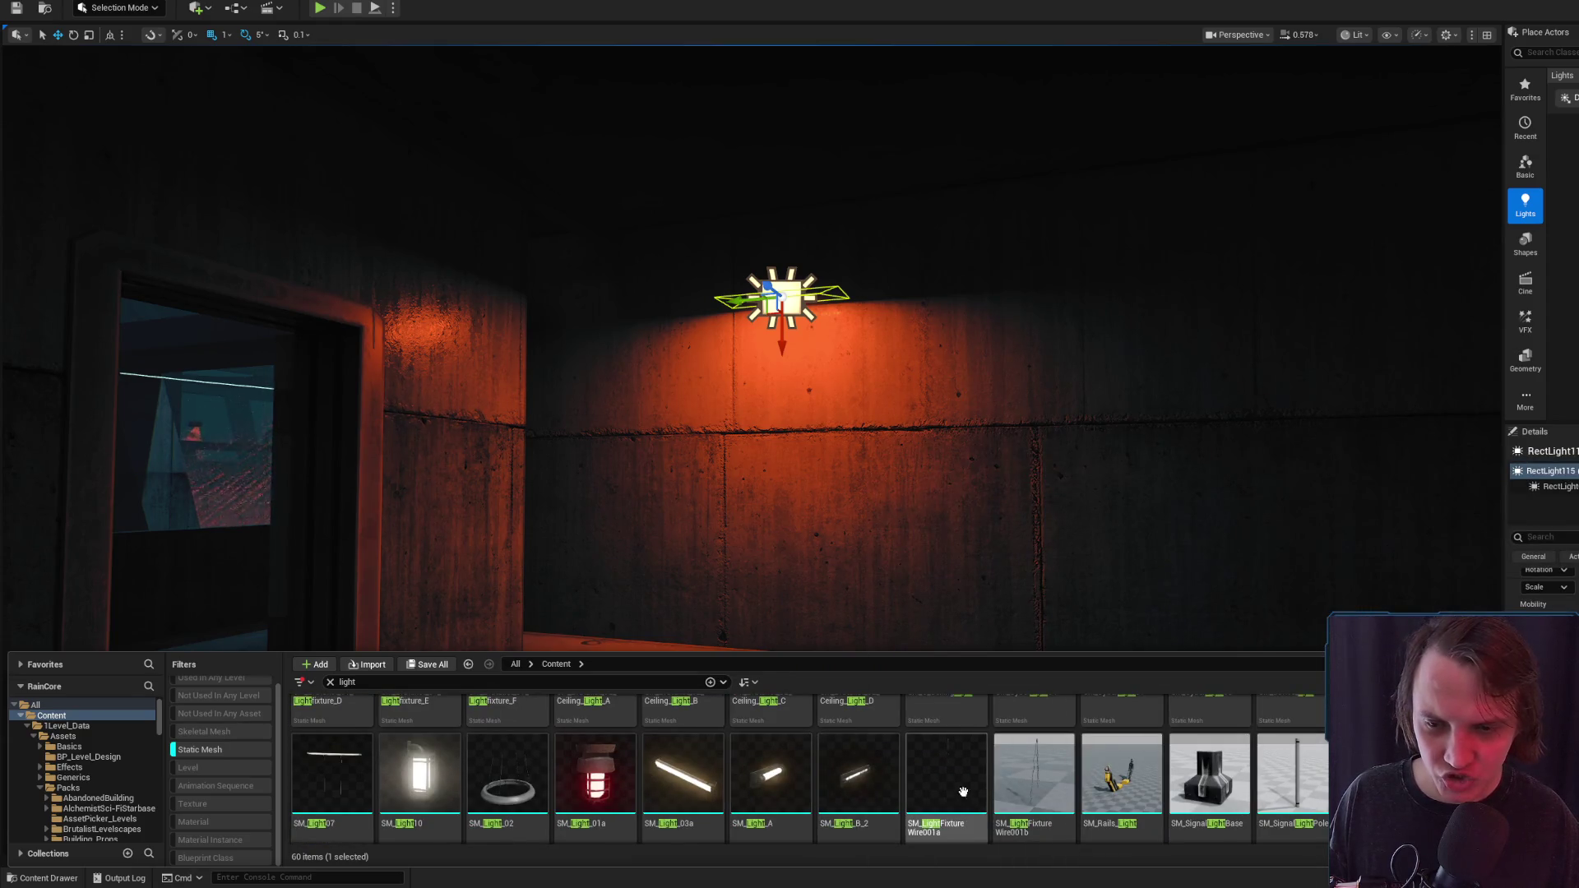
{"action": "mouse_move", "coordinate": [957, 794]}
{"action": "left_mouse_down"}
{"action": "mouse_move", "coordinate": [872, 823]}
{"action": "mouse_move", "coordinate": [876, 462]}
{"action": "mouse_move", "coordinate": [847, 304]}
{"action": "mouse_move", "coordinate": [794, 292]}
{"action": "mouse_move", "coordinate": [952, 352]}
{"action": "mouse_move", "coordinate": [1063, 331]}
{"action": "left_mouse_up"}
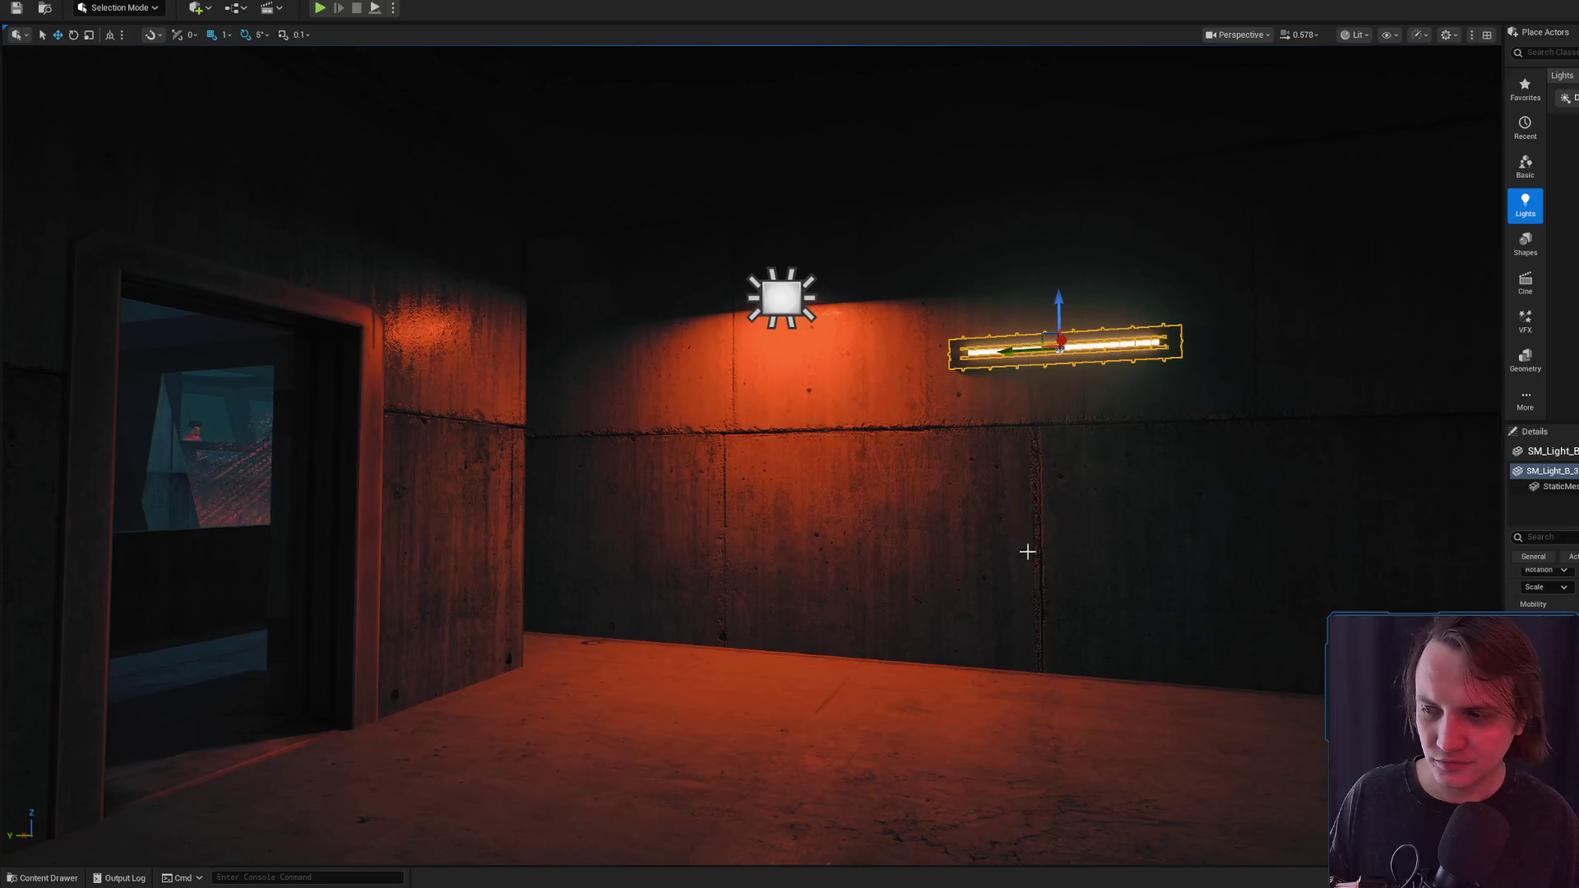
{"action": "left_click", "coordinate": [45, 878]}
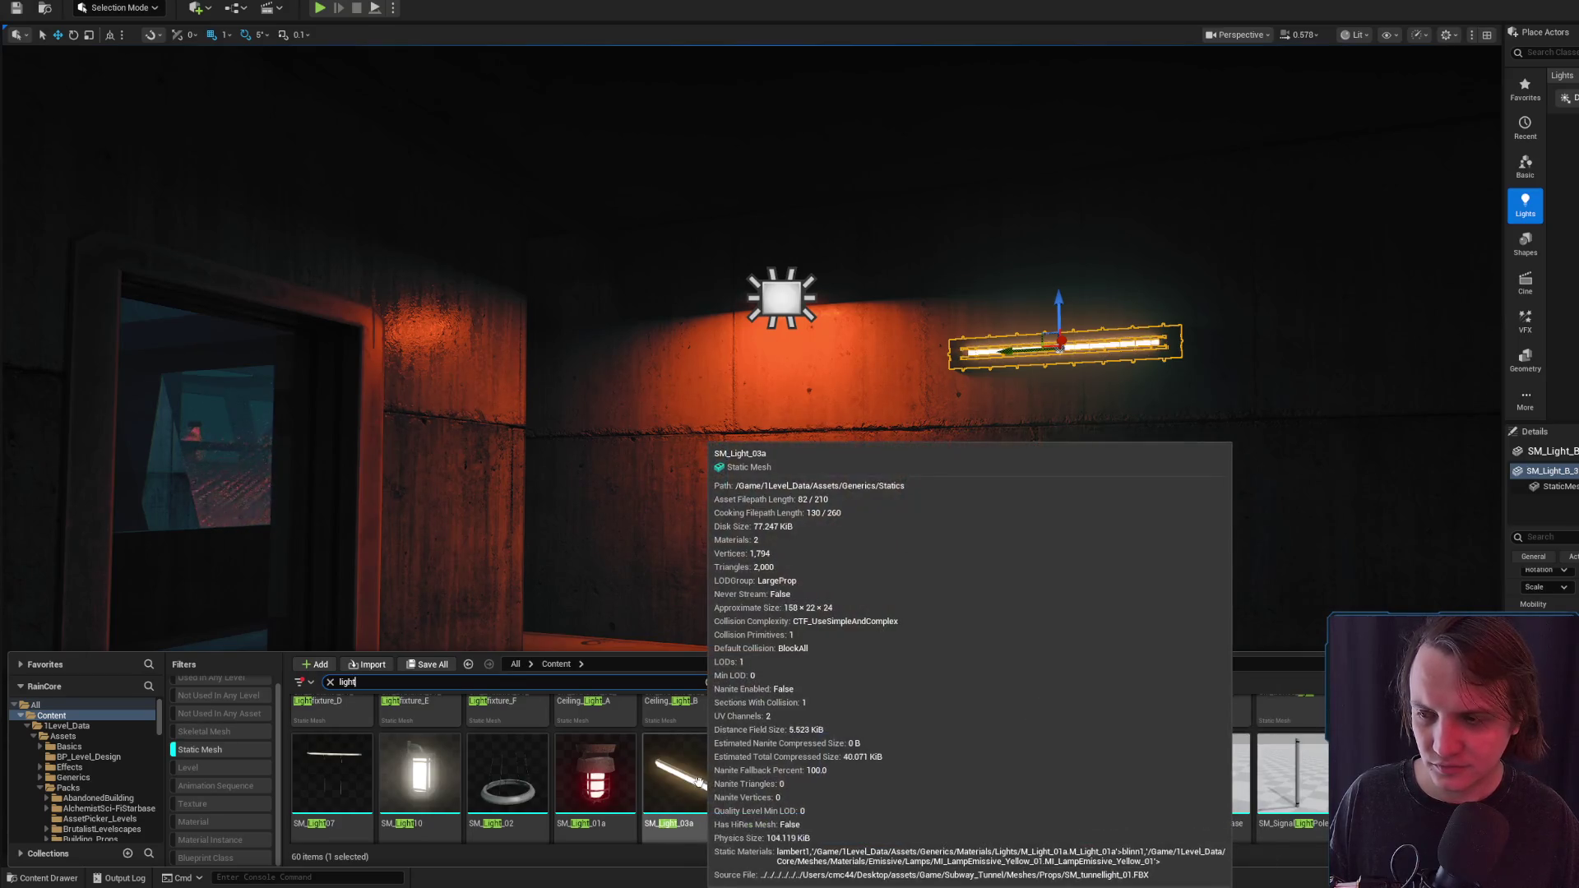
{"action": "mouse_move", "coordinate": [821, 514]}
{"action": "left_mouse_down"}
{"action": "mouse_move", "coordinate": [857, 461]}
{"action": "mouse_move", "coordinate": [851, 485]}
{"action": "mouse_move", "coordinate": [849, 466]}
{"action": "mouse_move", "coordinate": [1040, 504]}
{"action": "left_mouse_up"}
{"action": "key", "text": "Delete"}
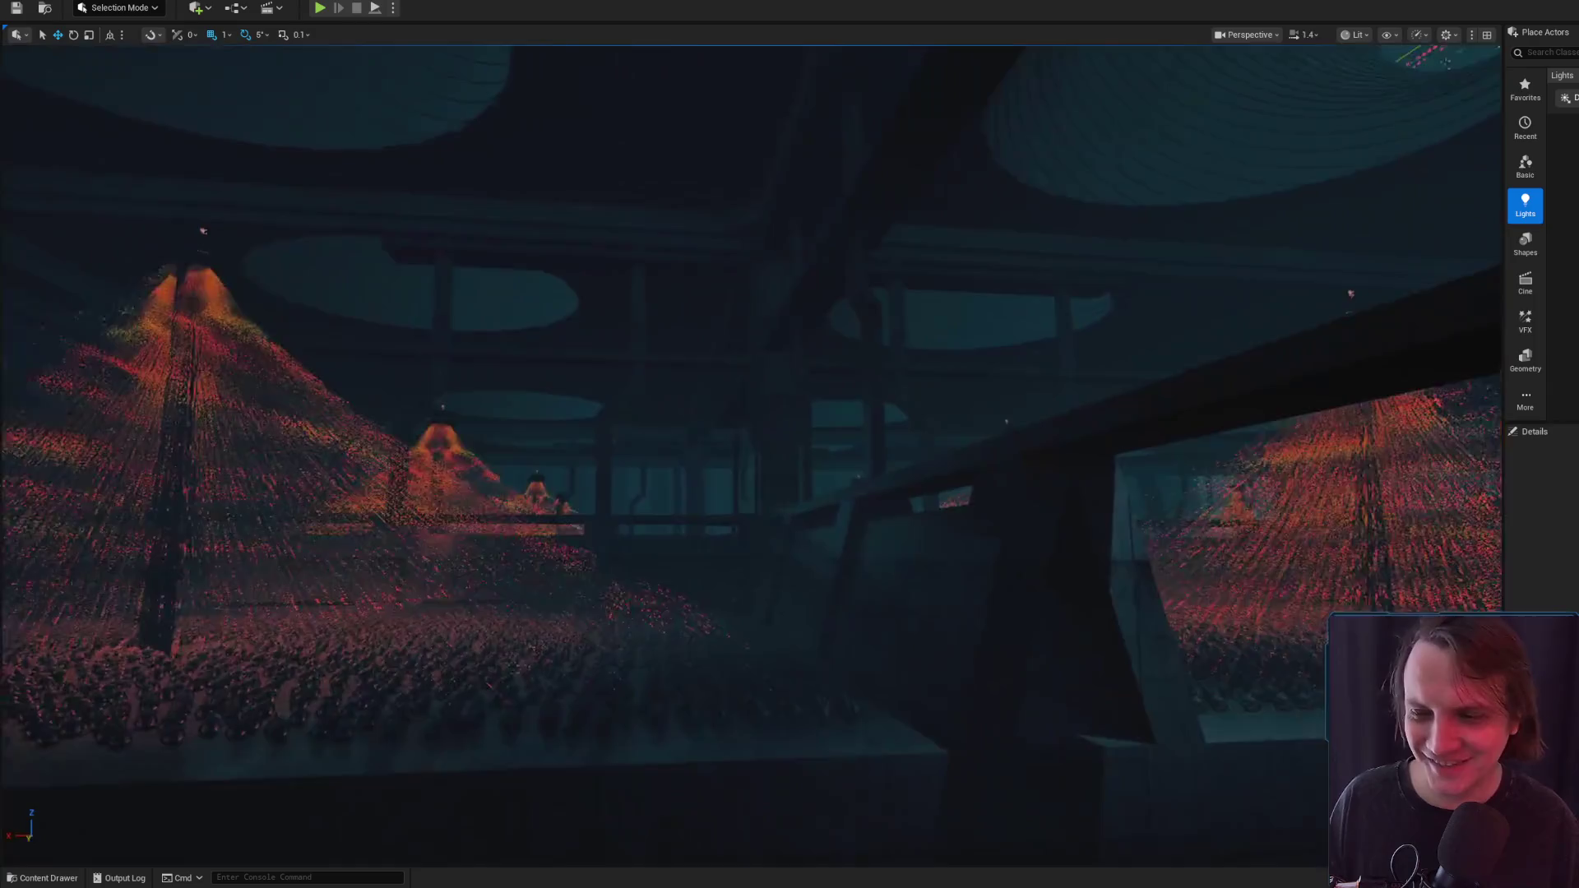
Fly through the hall and turn the view toward the dark corner
{"action": "mouse_move", "coordinate": [790, 444]}
{"action": "left_mouse_down"}
{"action": "mouse_move", "coordinate": [830, 452]}
{"action": "mouse_move", "coordinate": [763, 443]}
{"action": "mouse_move", "coordinate": [868, 440]}
{"action": "mouse_move", "coordinate": [942, 500]}
{"action": "left_mouse_up"}
{"action": "scroll", "coordinate": [775, 442], "scroll_direction": "up", "scroll_amount": 3}
{"action": "scroll", "coordinate": [834, 440], "scroll_direction": "up", "scroll_amount": 1}
{"action": "scroll", "coordinate": [866, 440], "scroll_direction": "down", "scroll_amount": 2}
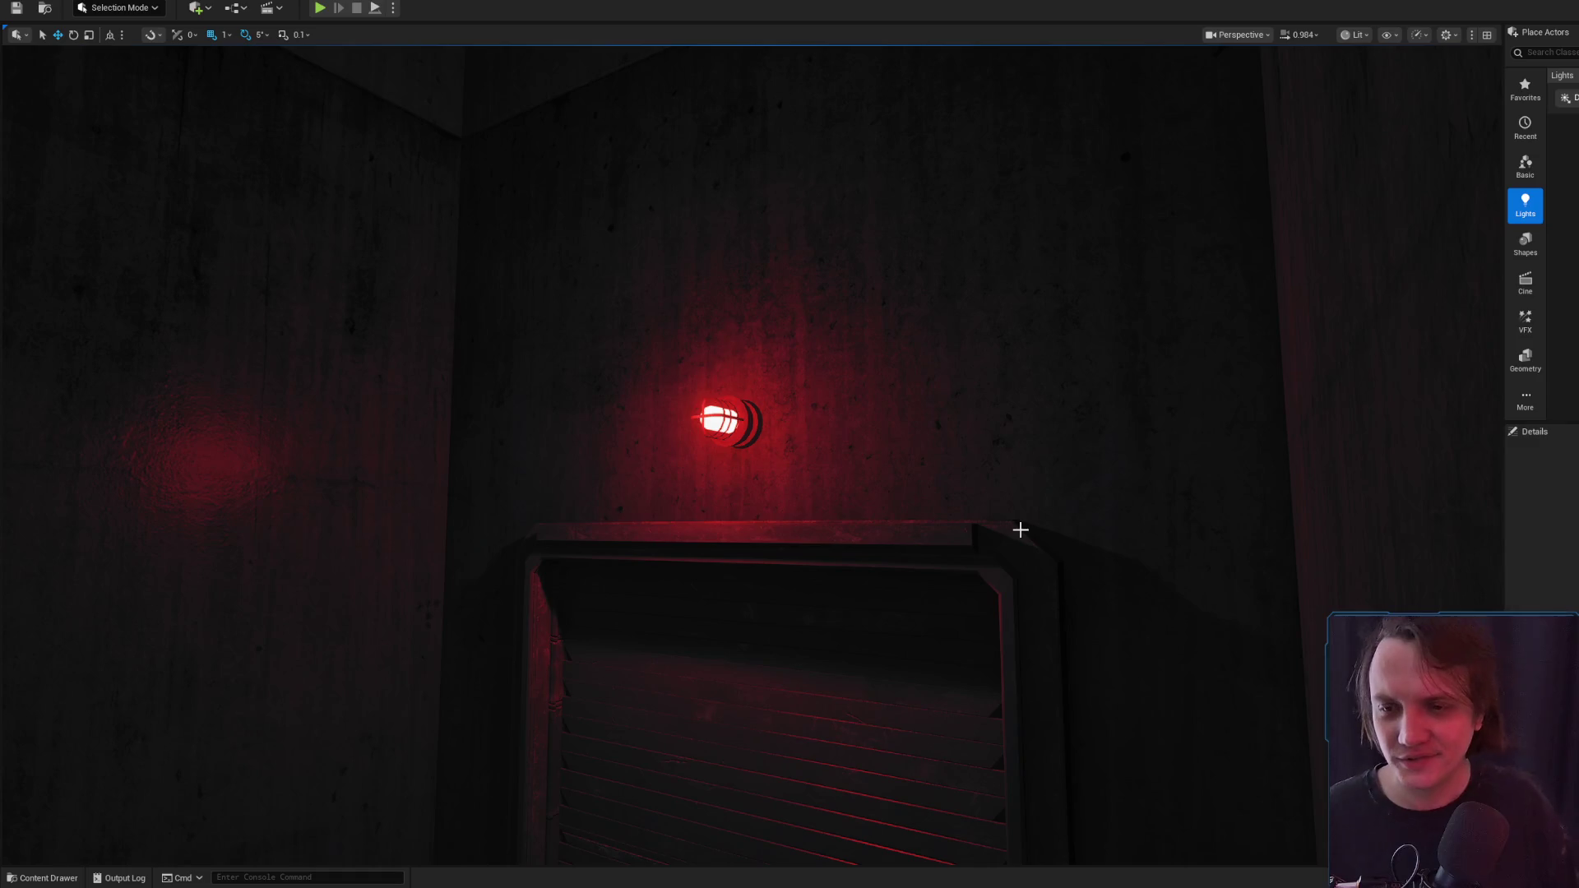
{"action": "left_click_drag", "start_coordinate": [990, 494], "coordinate": [946, 498]}
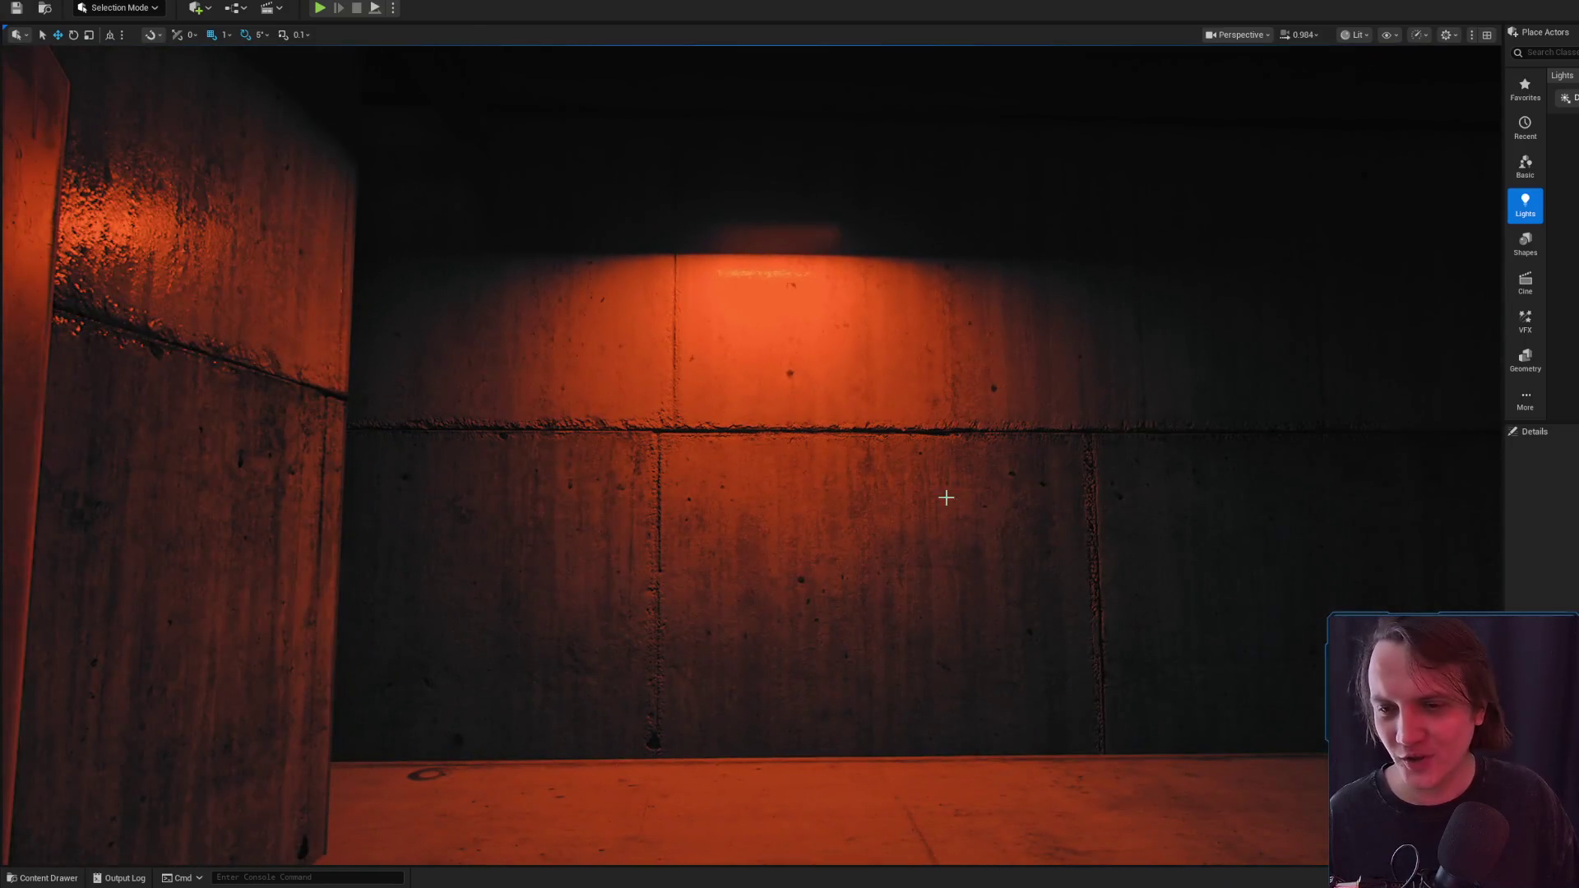
Close the Content Drawer and switch over to Chrome
{"action": "left_click", "coordinate": [23, 879]}
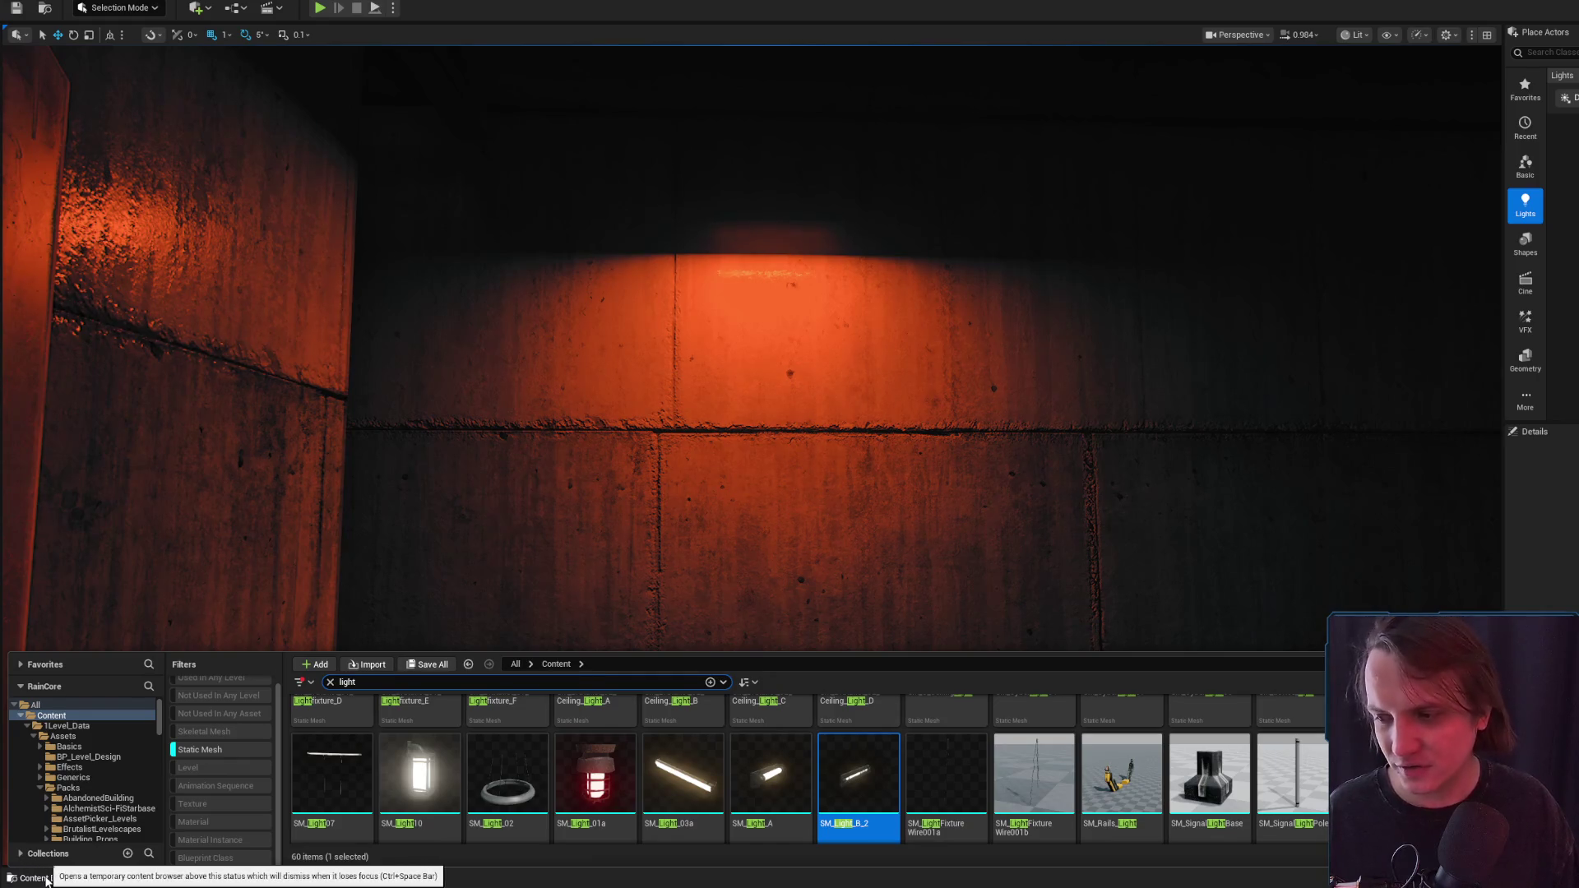
{"action": "left_click", "coordinate": [47, 878]}
{"action": "left_click", "coordinate": [47, 879]}
{"action": "left_click", "coordinate": [455, 761]}
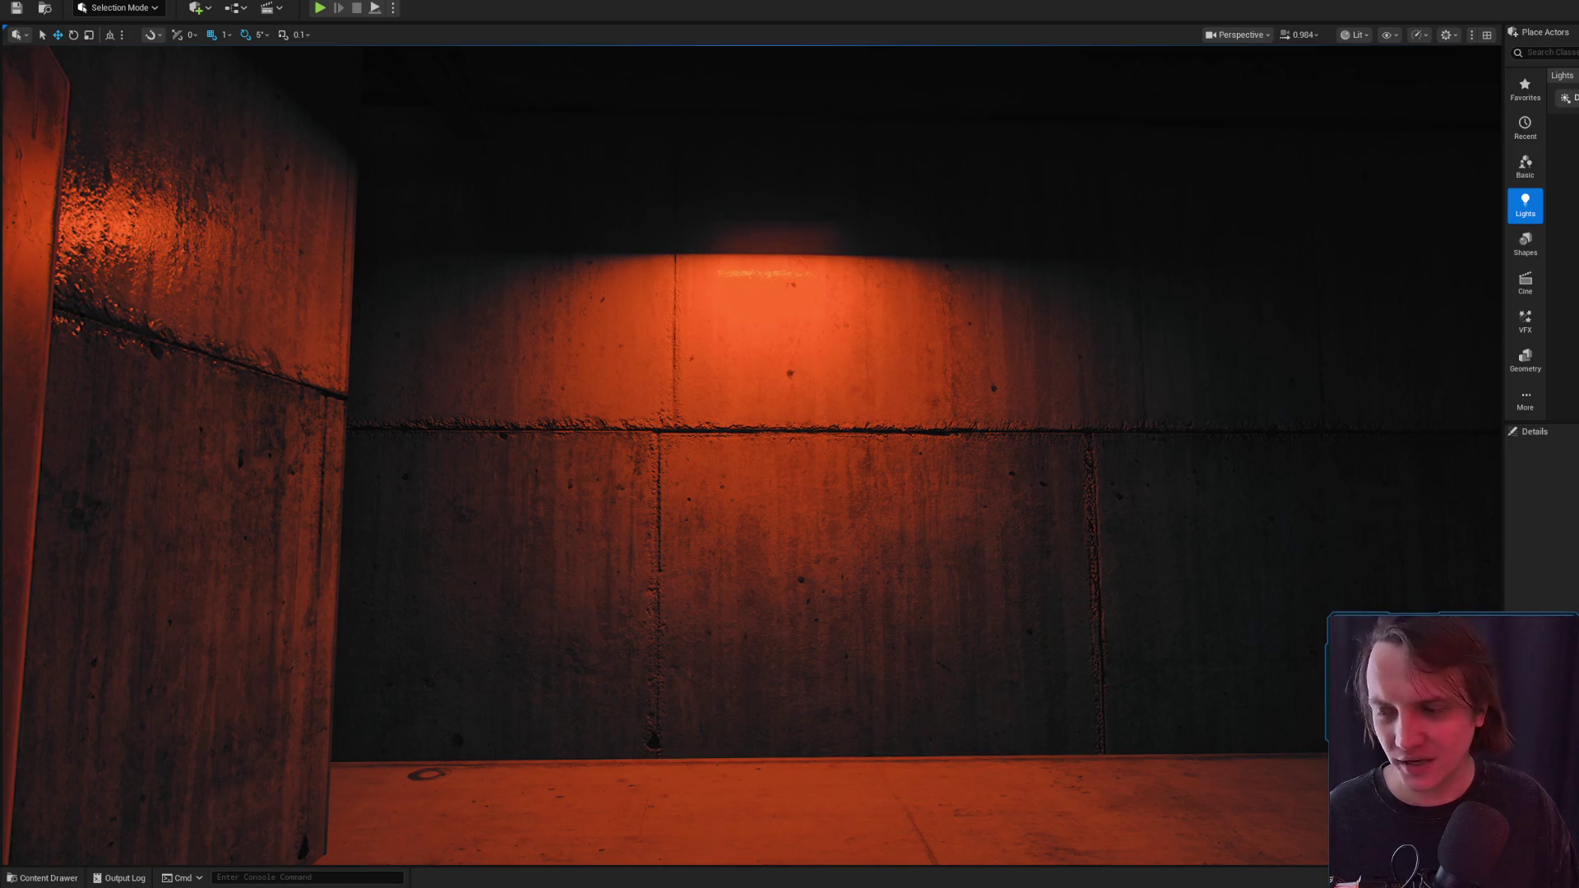
{"action": "key", "text": "alt+Tab"}
Search 'samsung матрицы на монимторах' in a new Chrome tab
{"action": "left_click", "coordinate": [1333, 77]}
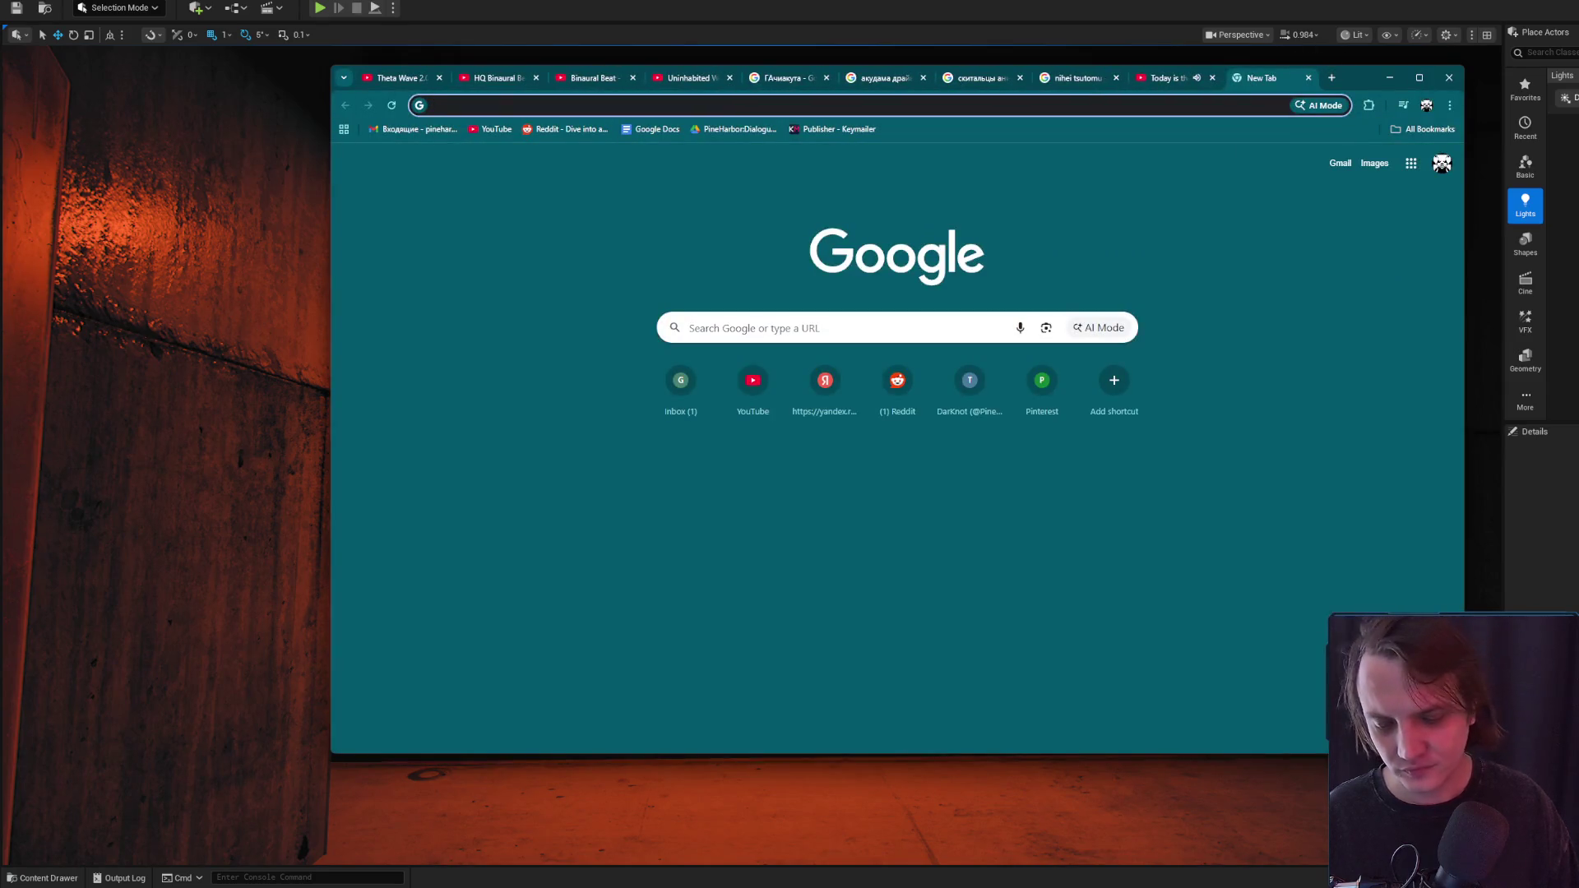
{"action": "type", "text": "samsung матрицы"}
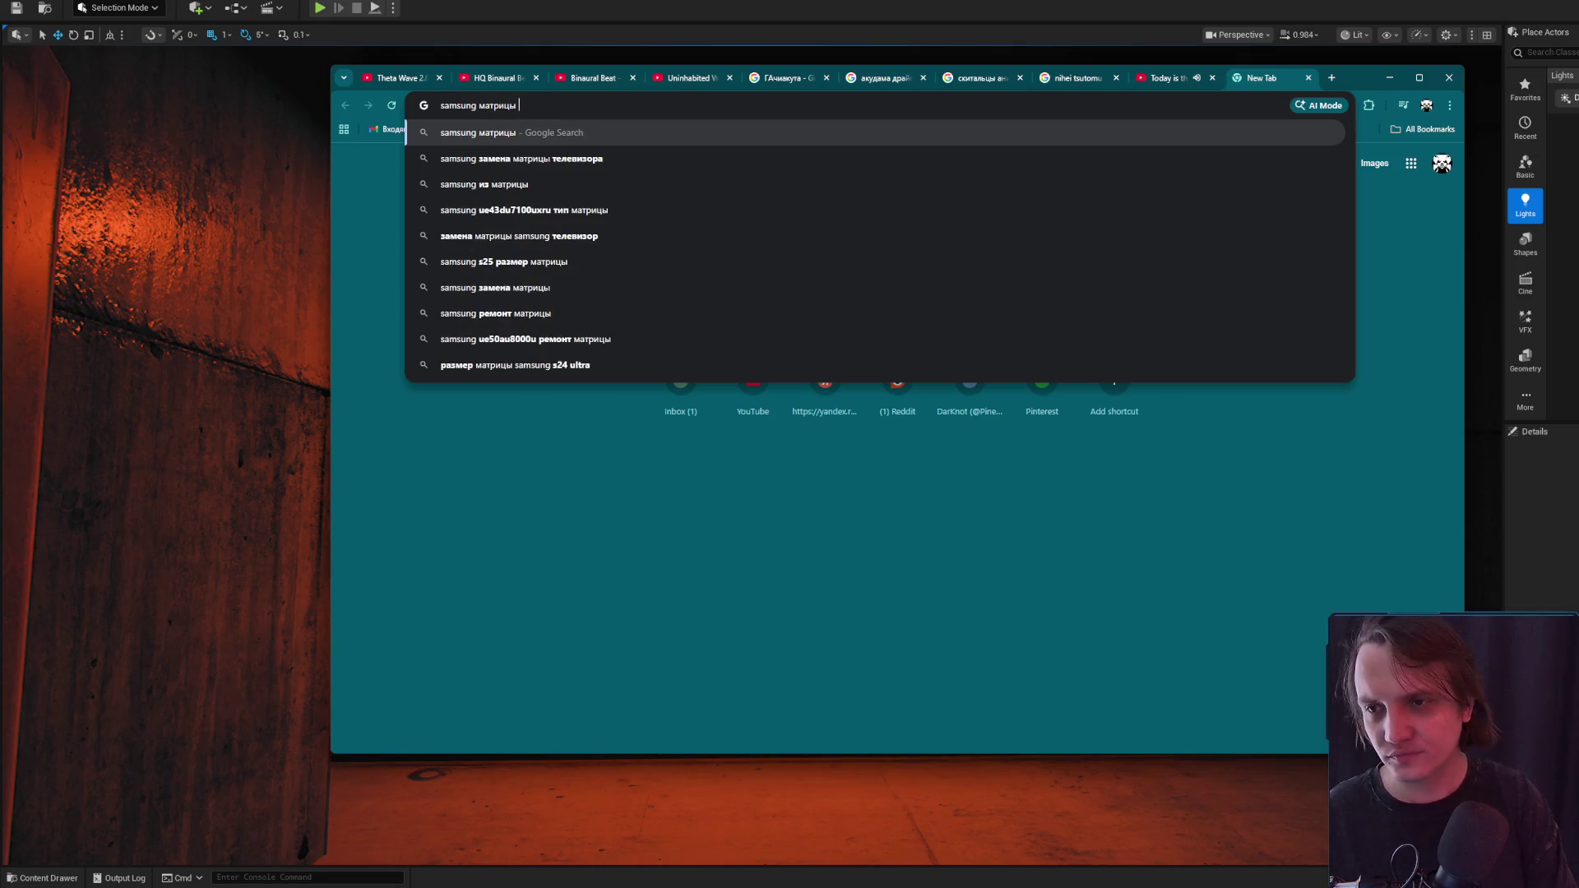
{"action": "type", "text": " на монимторах"}
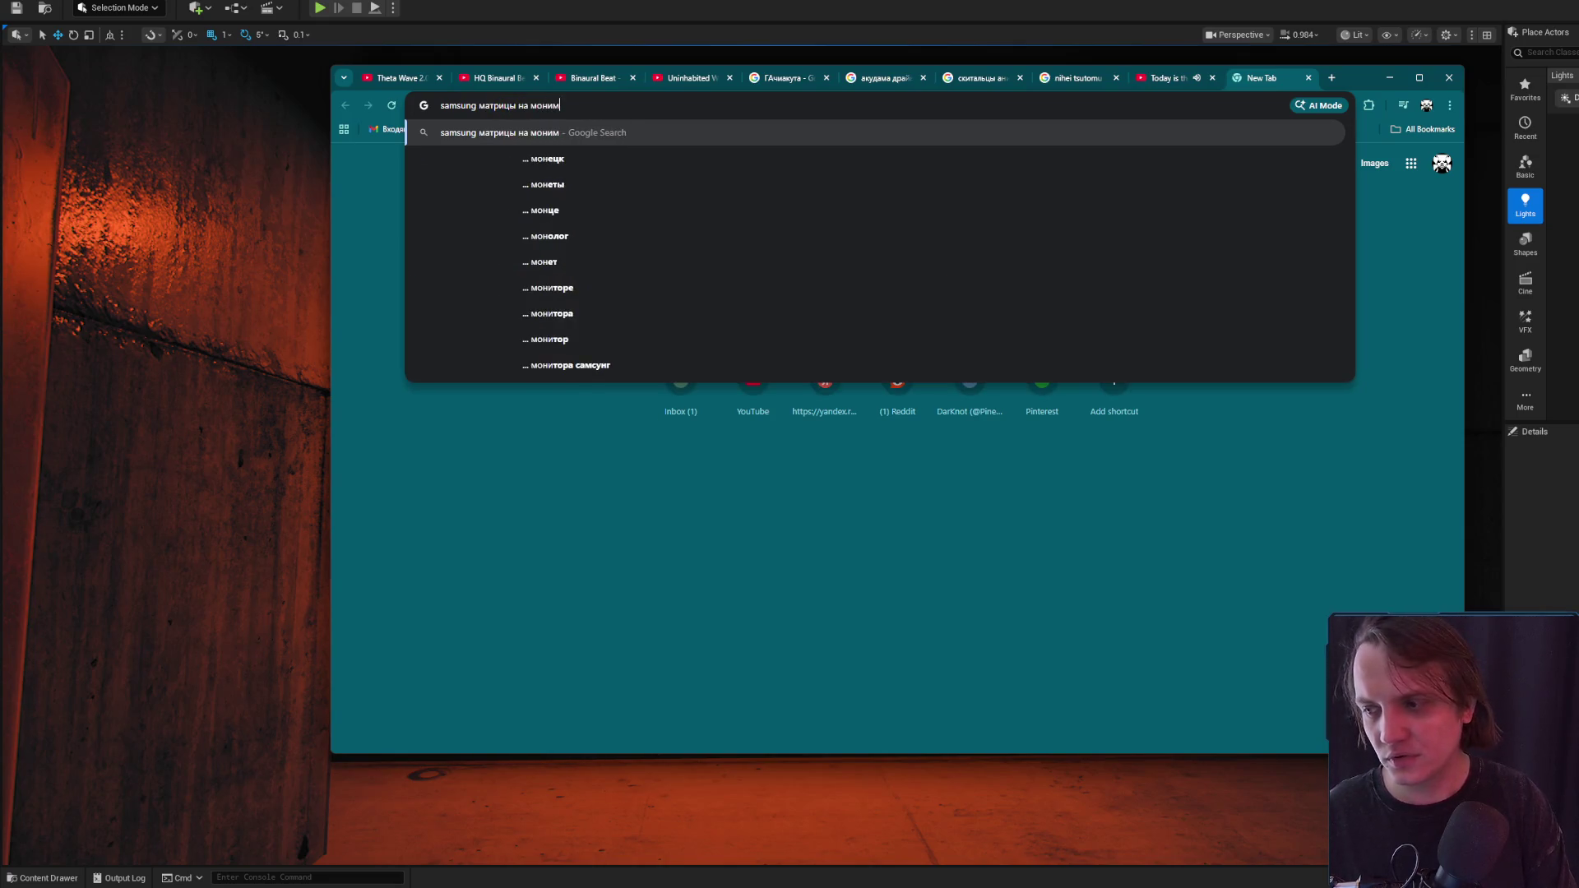
{"action": "key", "text": "Return"}
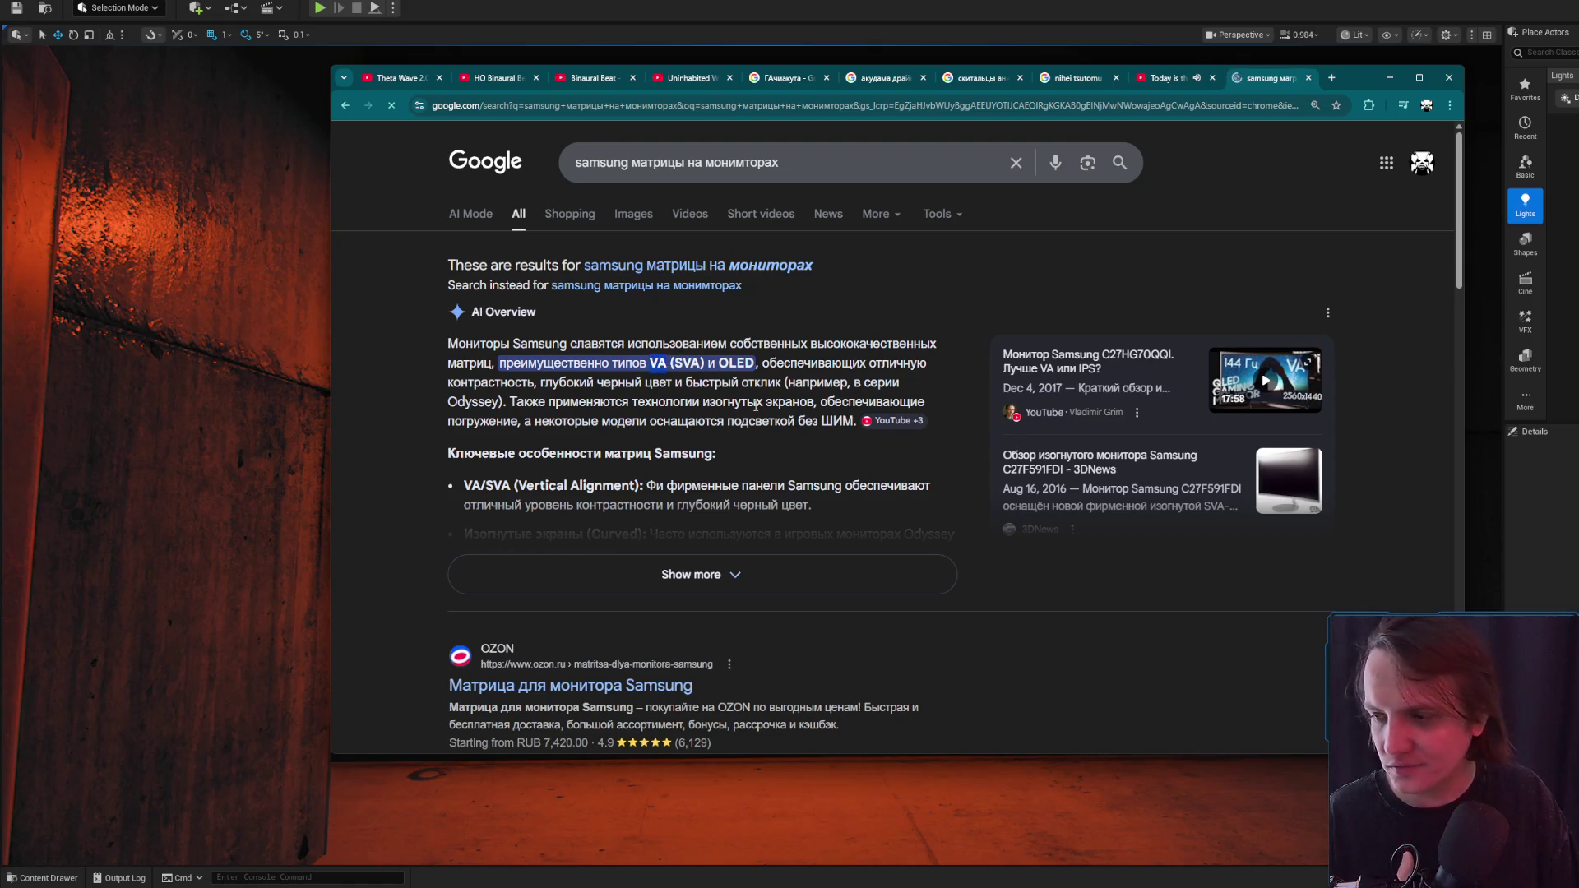
Read the expanded AI Overview, then close the search tab and minimize Chrome
{"action": "left_click", "coordinate": [839, 569]}
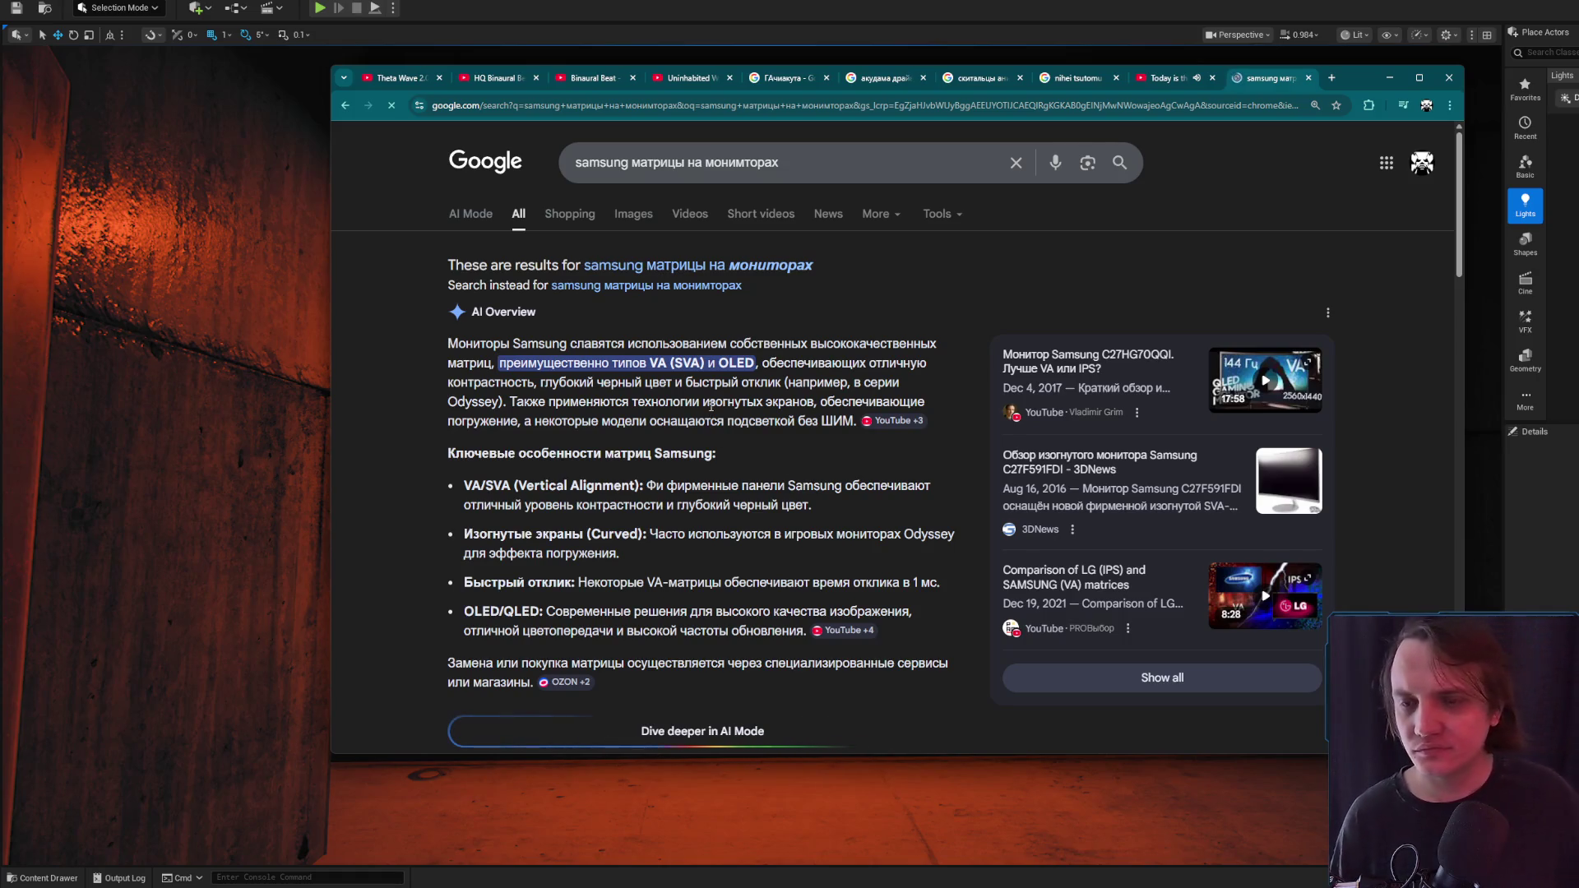
{"action": "scroll", "coordinate": [727, 405], "scroll_direction": "down", "scroll_amount": 2}
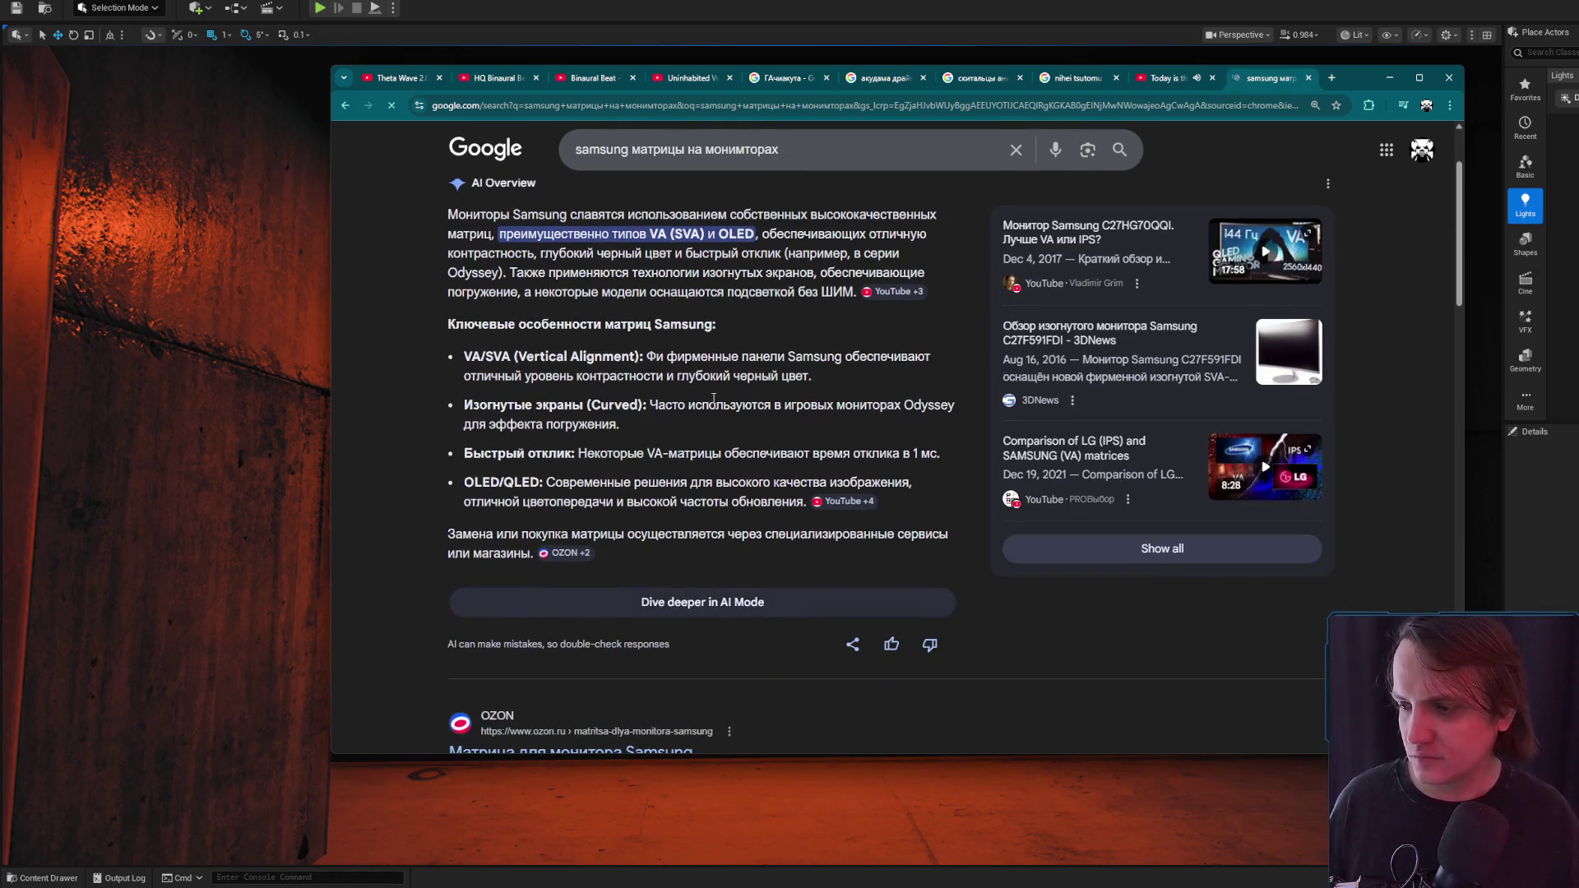
{"action": "scroll", "coordinate": [765, 411], "scroll_direction": "down", "scroll_amount": 5}
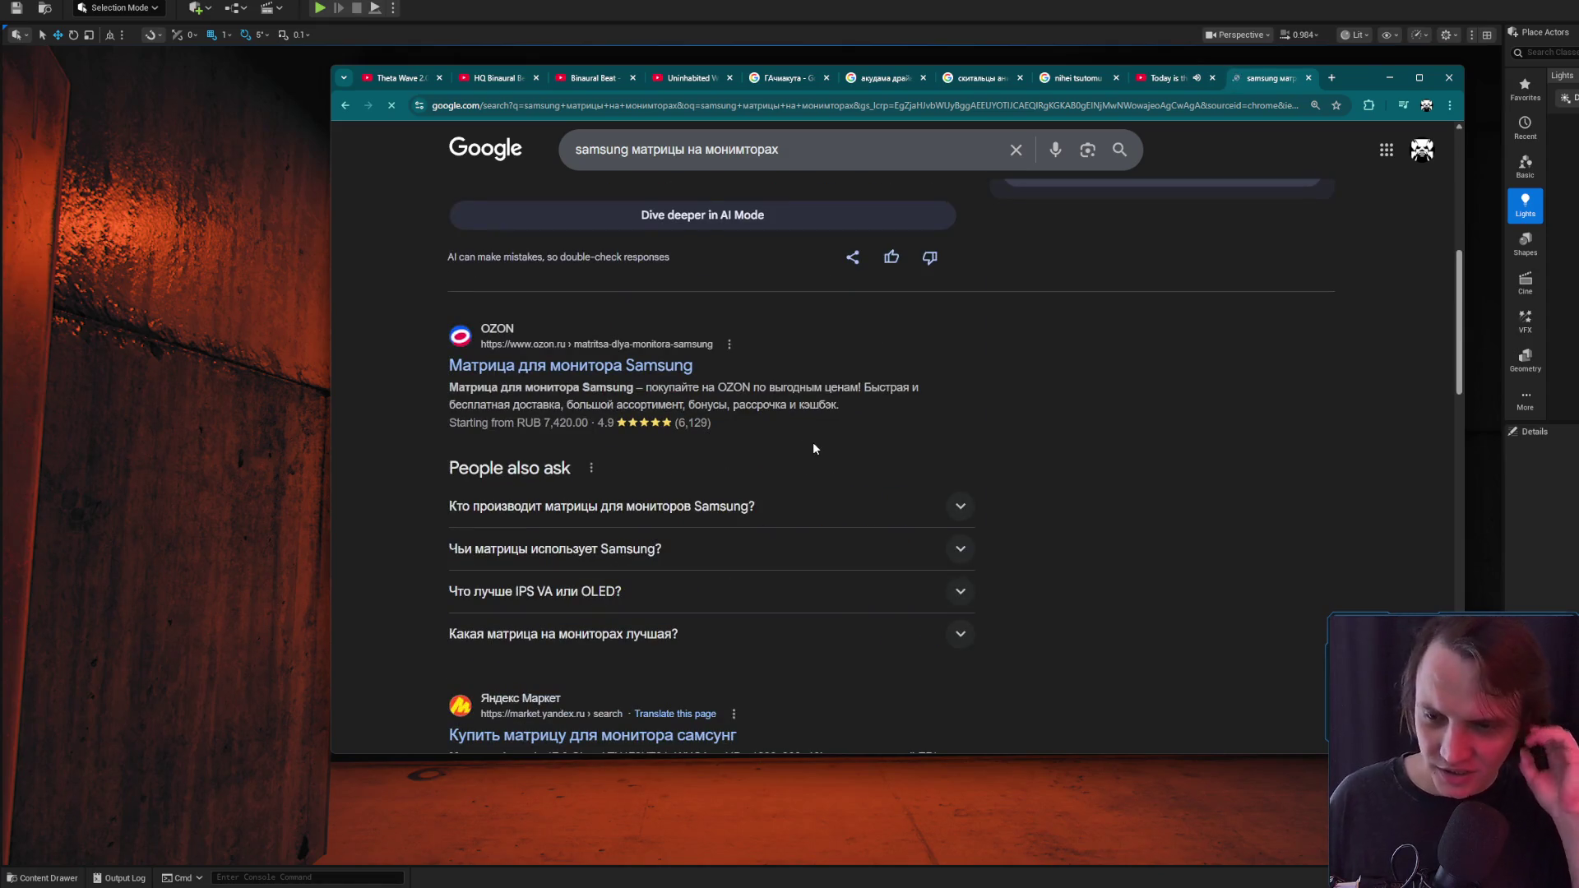
{"action": "scroll", "coordinate": [1108, 471], "scroll_direction": "down", "scroll_amount": 4}
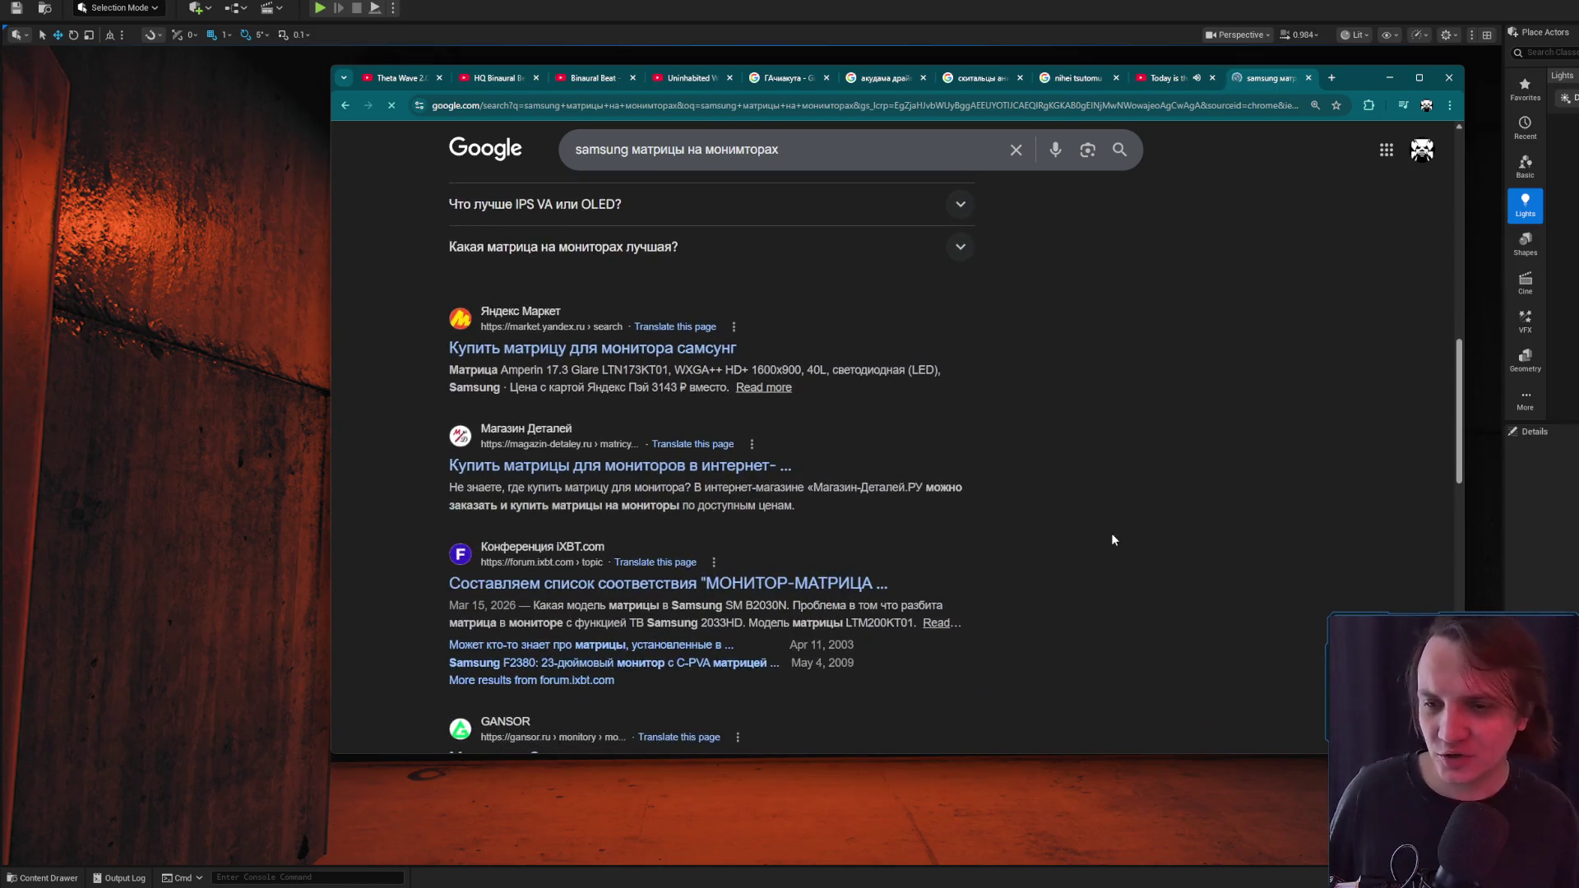
{"action": "scroll", "coordinate": [1143, 167], "scroll_direction": "up", "scroll_amount": 10}
{"action": "left_click", "coordinate": [1309, 77]}
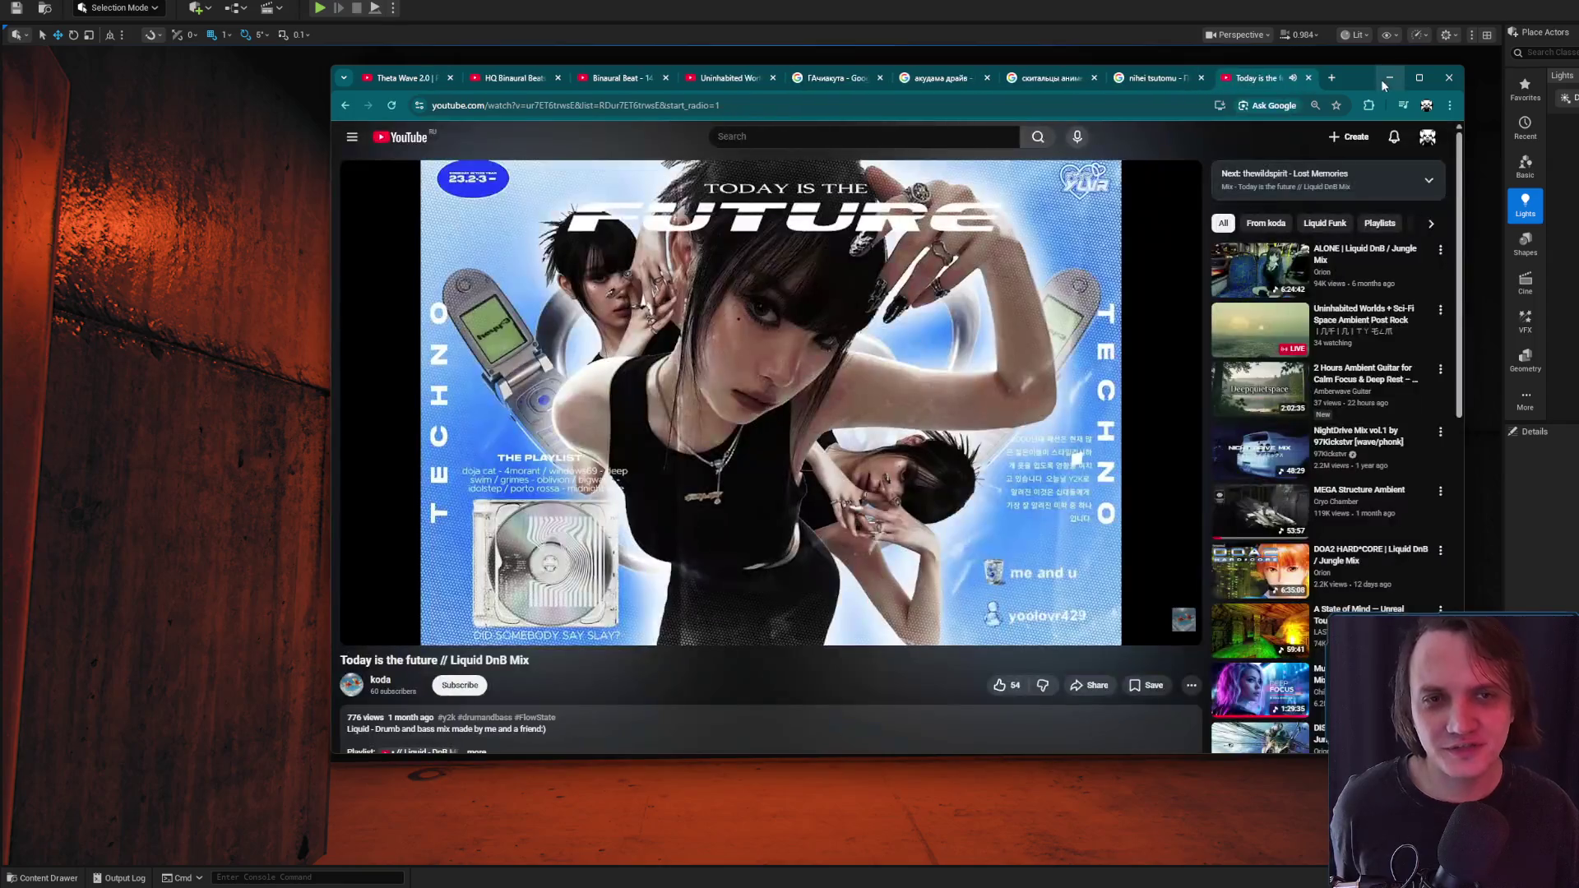
{"action": "left_click", "coordinate": [1389, 77]}
{"action": "left_click_drag", "start_coordinate": [965, 541], "coordinate": [948, 544]}
{"action": "scroll", "coordinate": [964, 541], "scroll_direction": "down", "scroll_amount": 1}
{"action": "left_click_drag", "start_coordinate": [501, 605], "coordinate": [501, 604]}
{"action": "key", "text": "ctrl+space"}
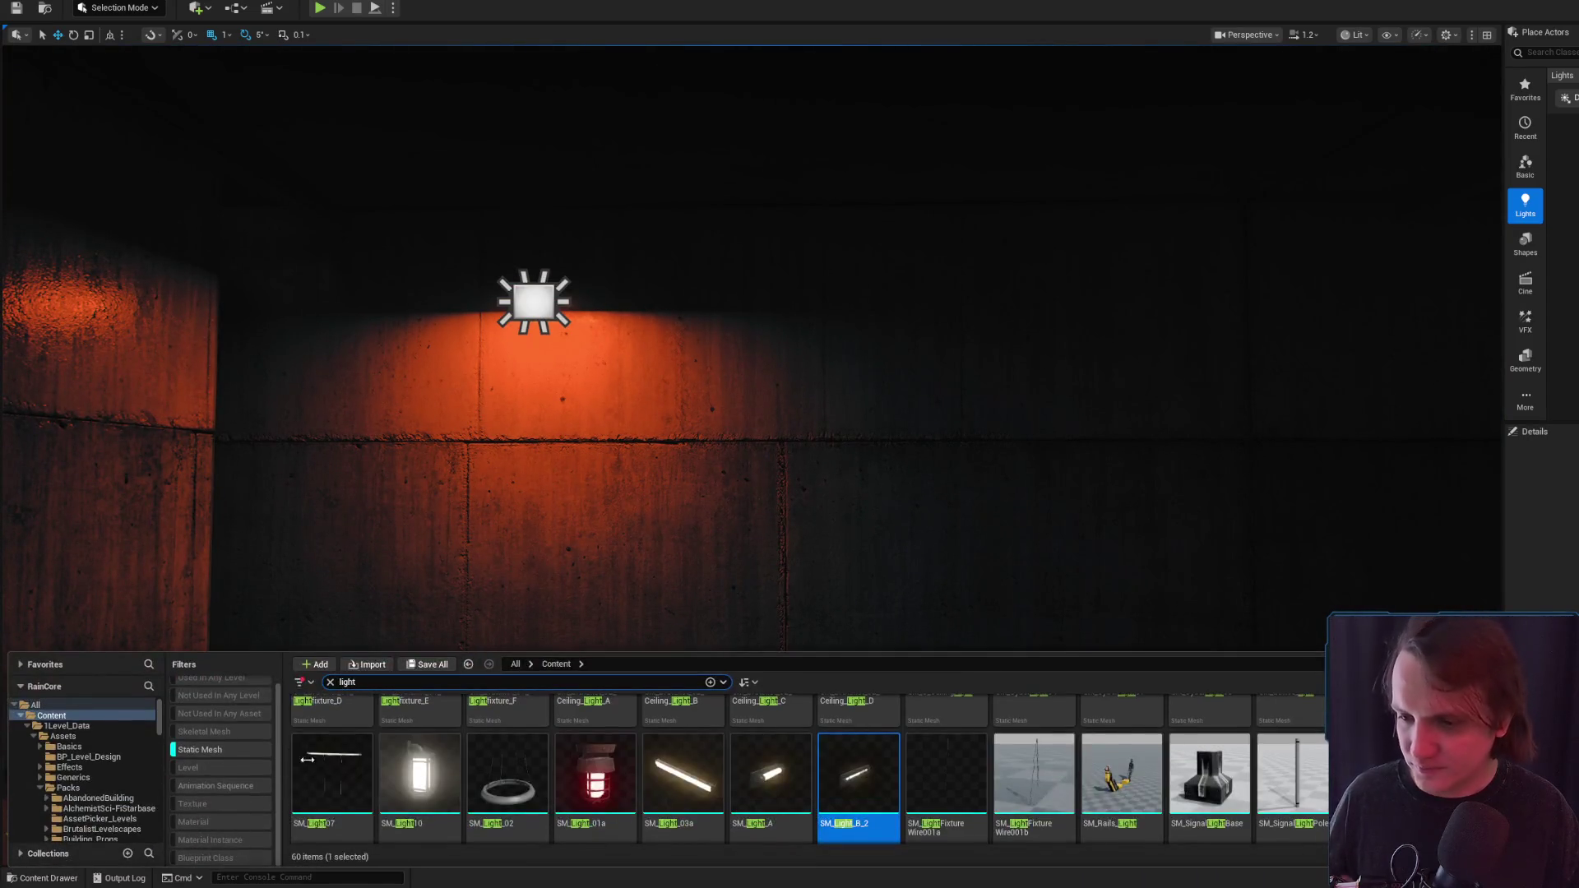
{"action": "scroll", "coordinate": [771, 813], "scroll_direction": "down", "scroll_amount": 5}
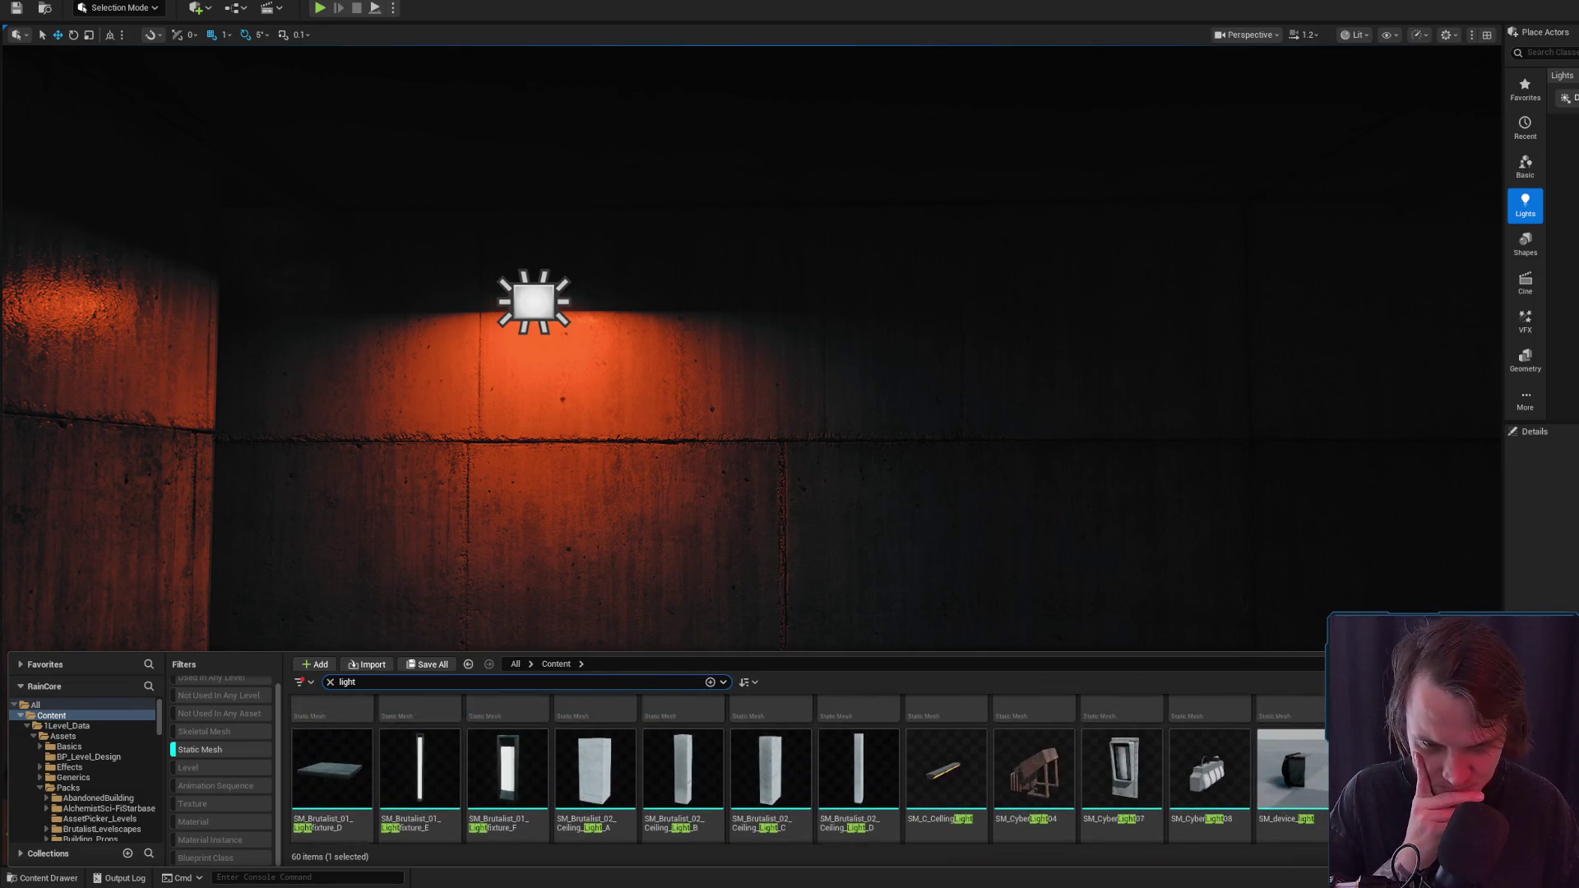
{"action": "scroll", "coordinate": [810, 769], "scroll_direction": "up", "scroll_amount": 1}
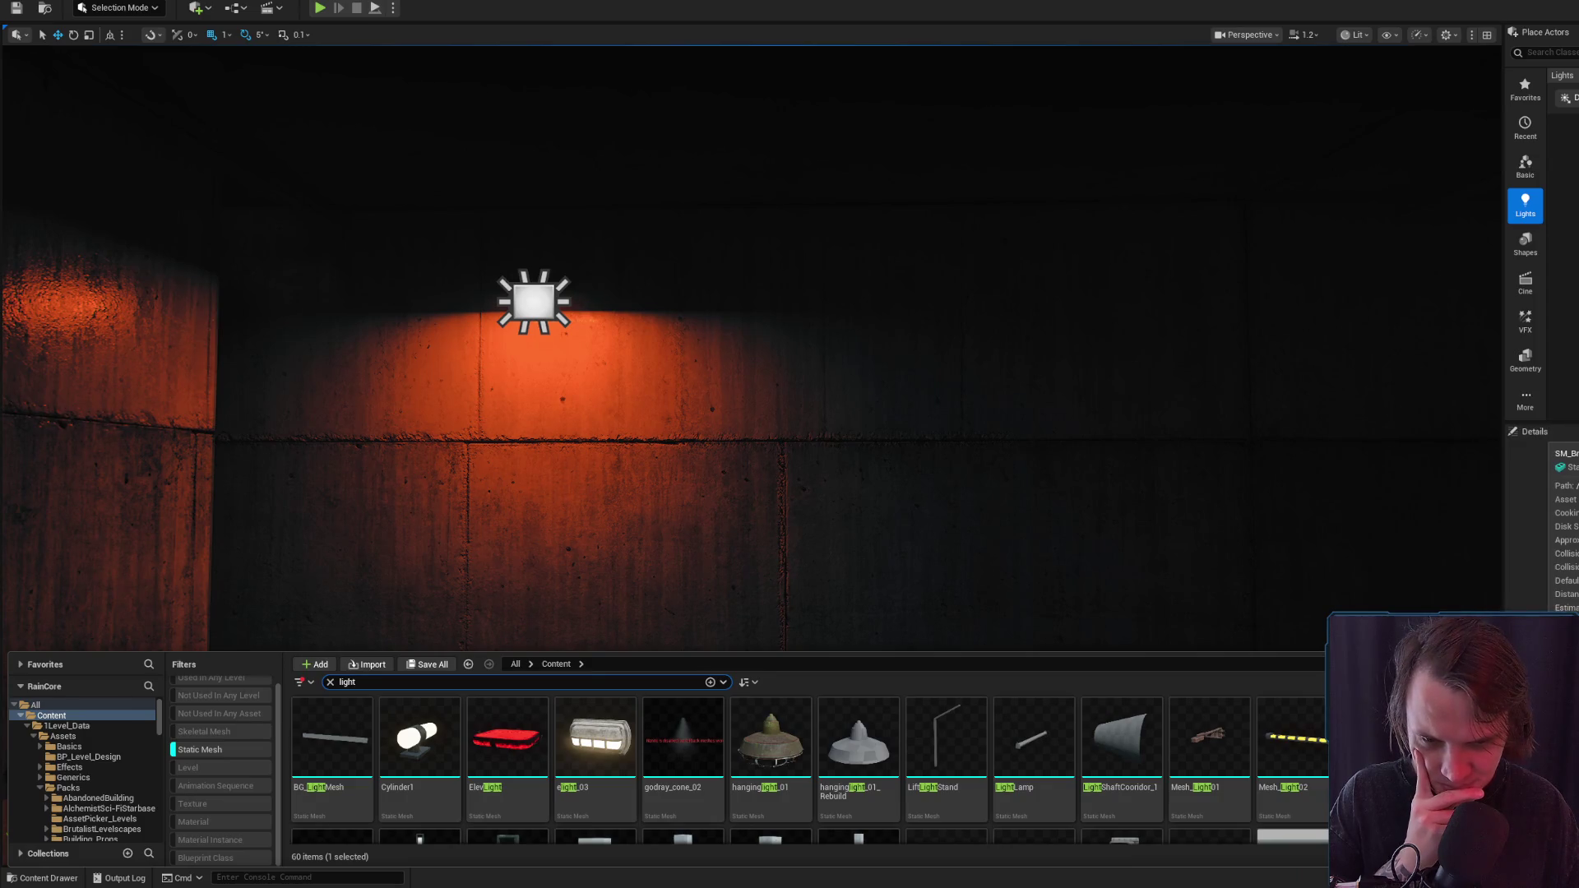
{"action": "scroll", "coordinate": [810, 769], "scroll_direction": "down", "scroll_amount": 2}
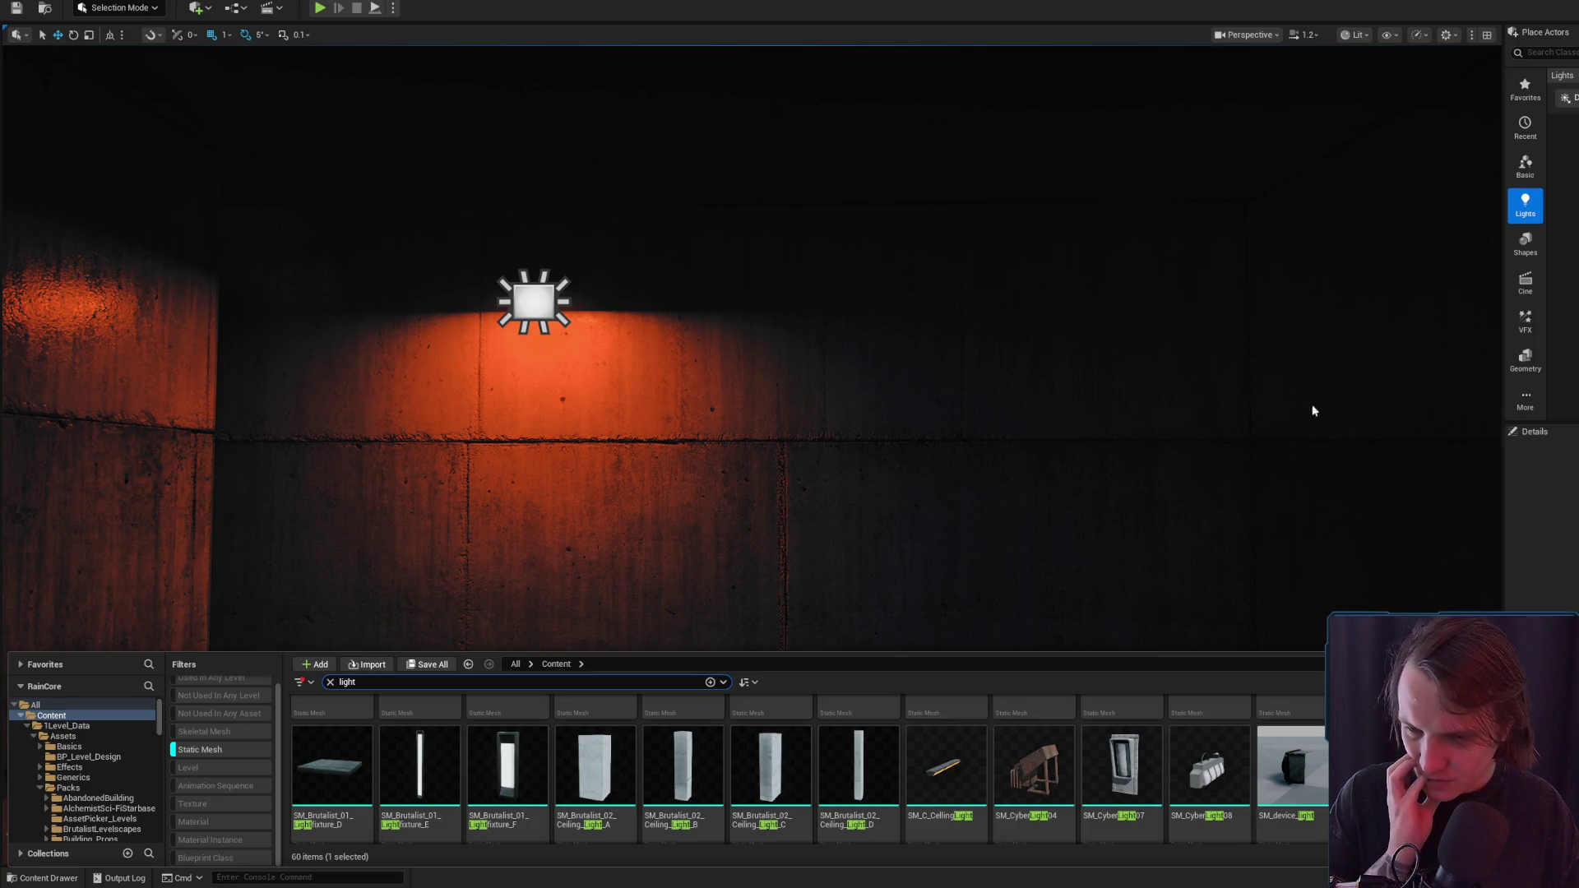
{"action": "right_click", "coordinate": [1108, 439]}
{"action": "scroll", "coordinate": [1108, 439], "scroll_direction": "up", "scroll_amount": 5}
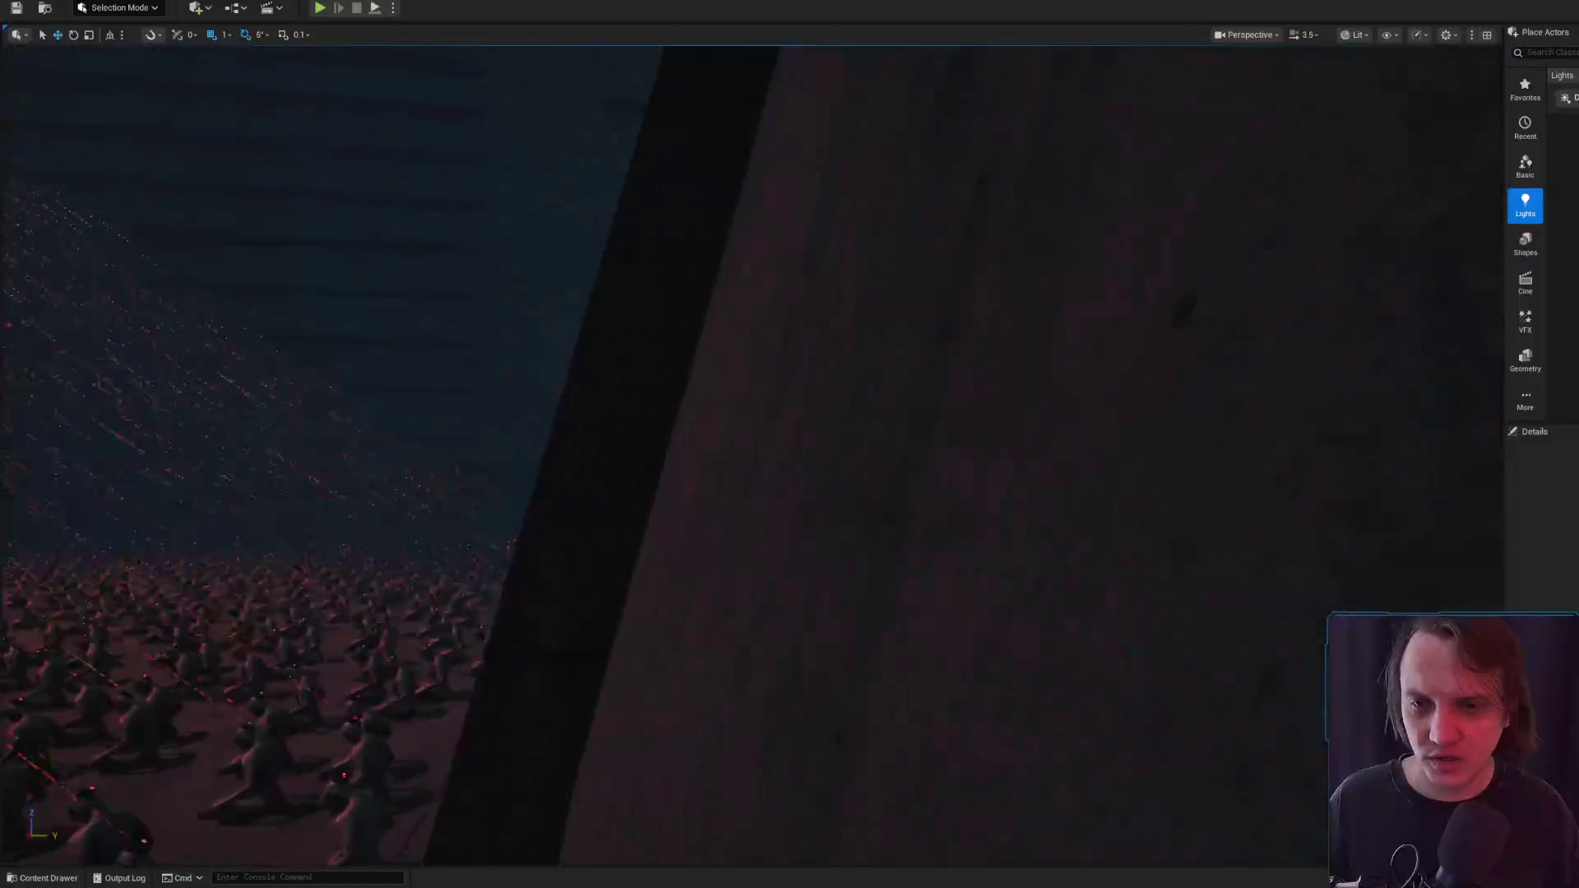
Select the existing wall light fixture and locate its BP_Wall_Light source asset
{"action": "scroll", "coordinate": [667, 688], "scroll_direction": "down", "scroll_amount": 3}
{"action": "left_click", "coordinate": [732, 250]}
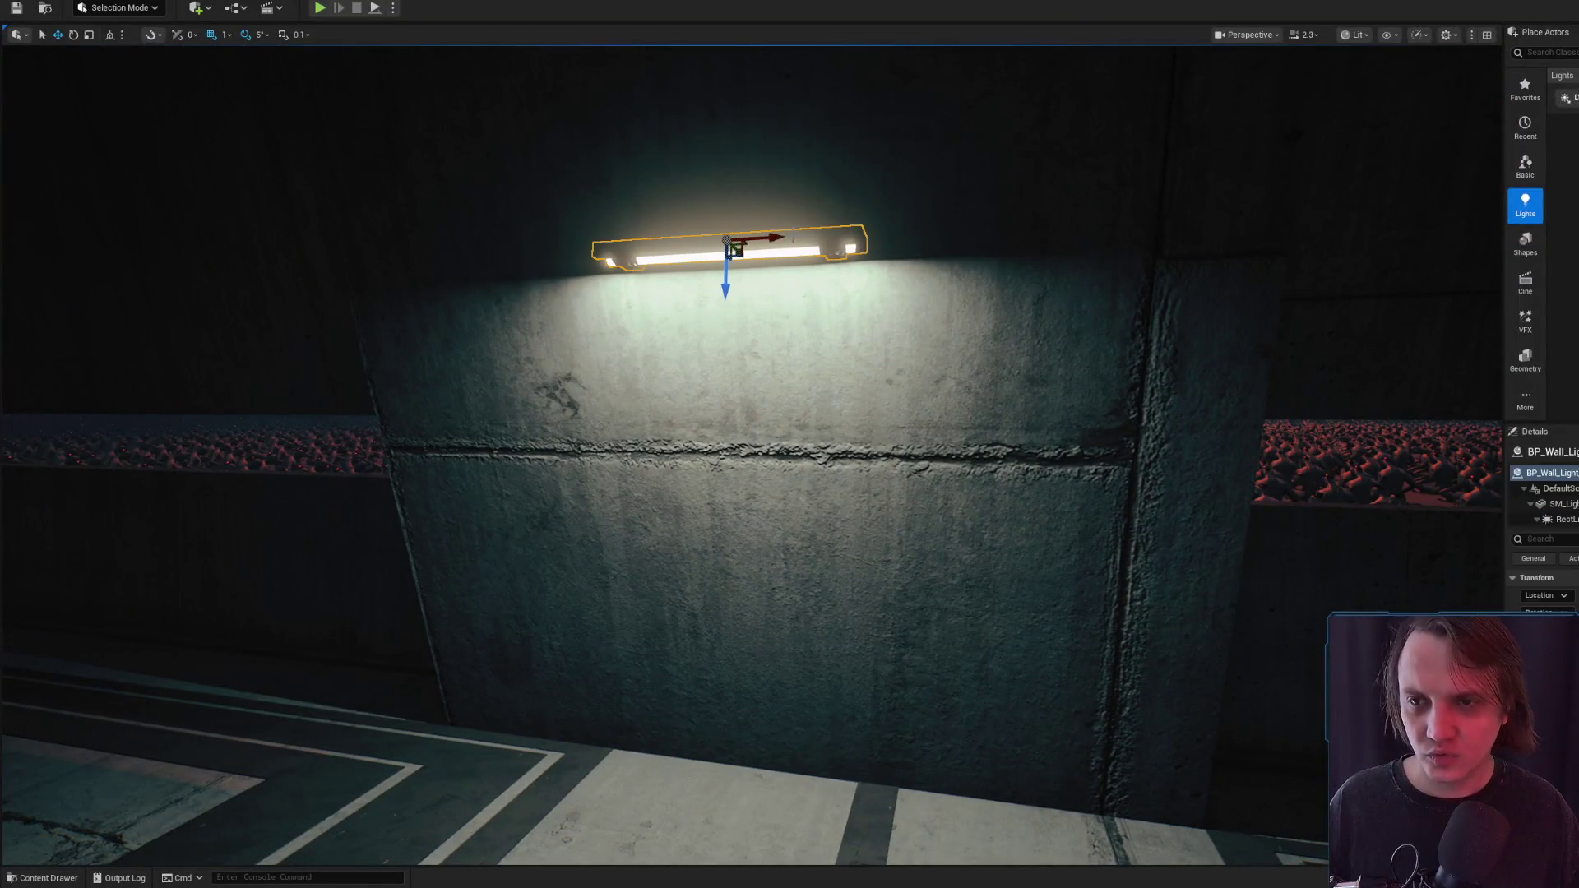
{"action": "key", "text": "ctrl+b"}
{"action": "right_click", "coordinate": [735, 249]}
{"action": "scroll", "coordinate": [734, 249], "scroll_direction": "up", "scroll_amount": 1}
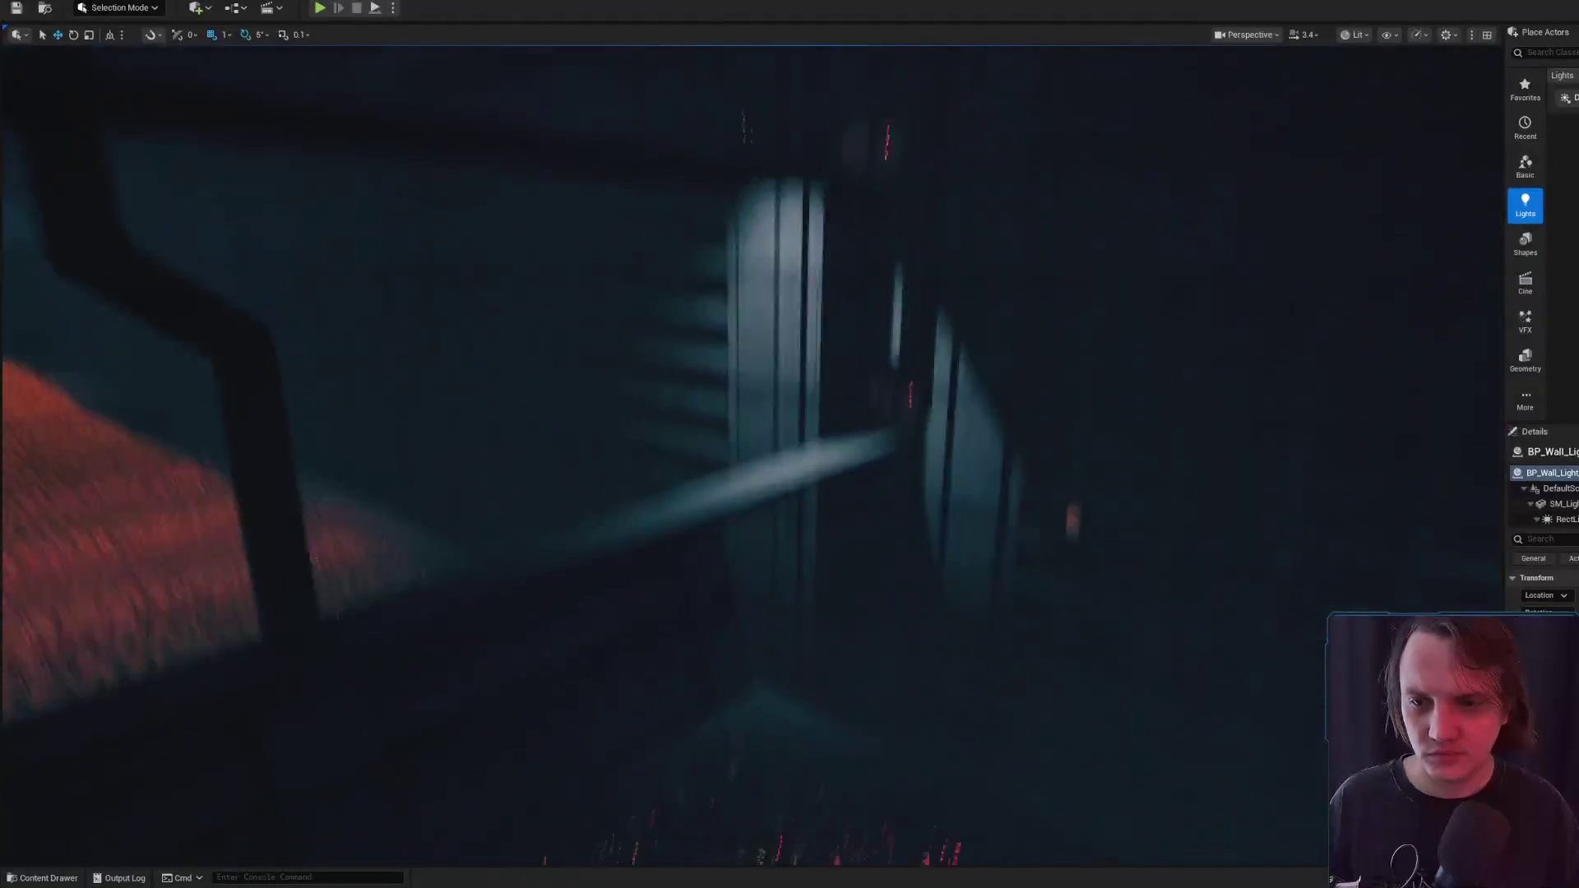
{"action": "scroll", "coordinate": [734, 249], "scroll_direction": "down", "scroll_amount": 3}
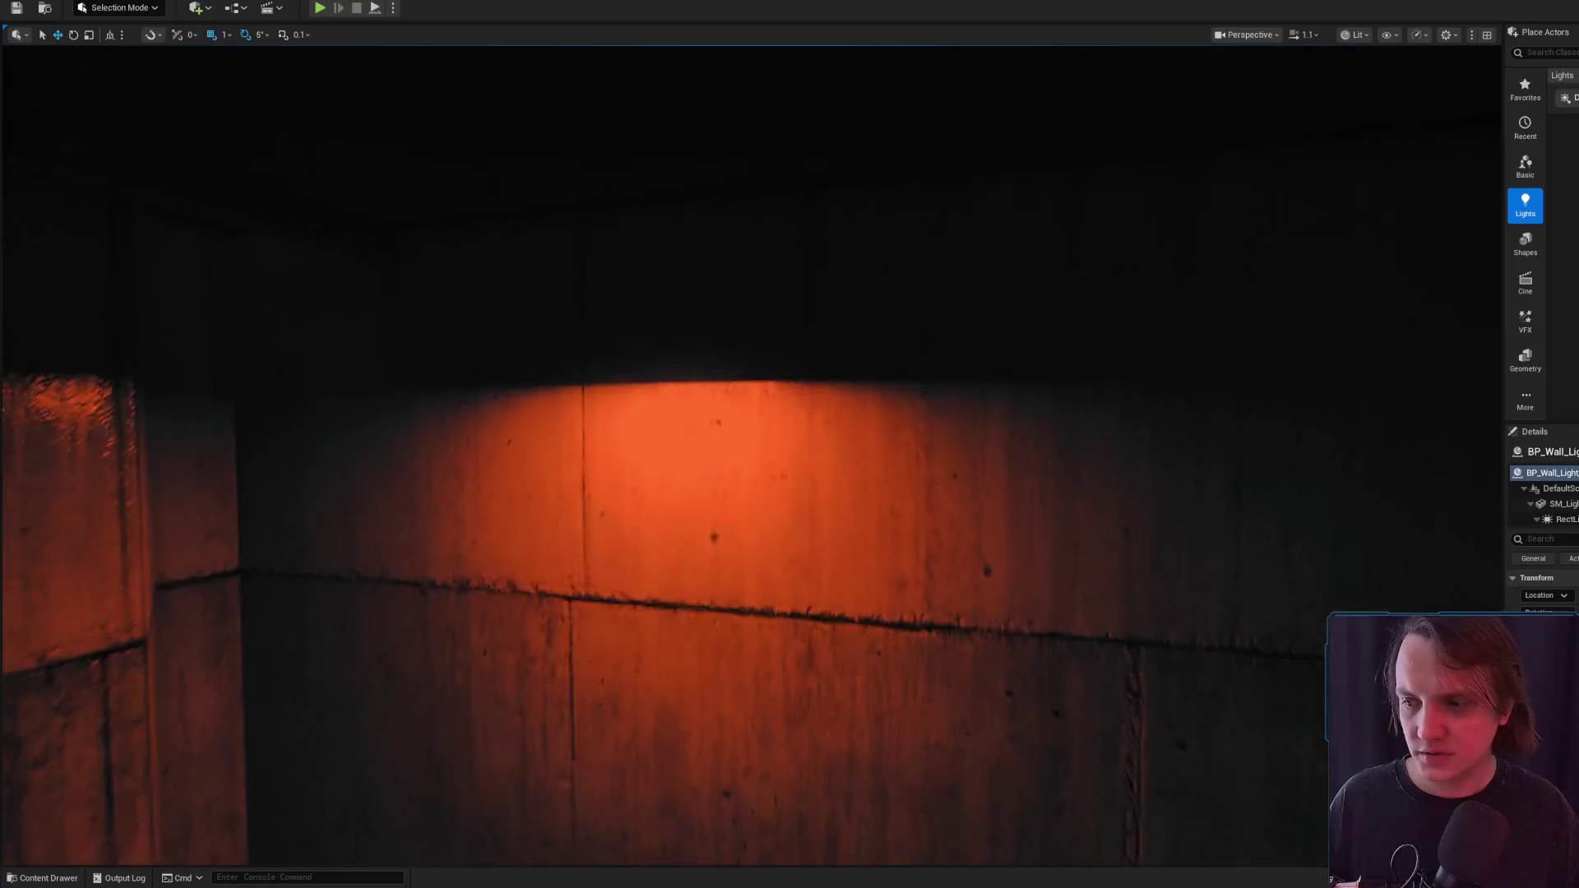
{"action": "scroll", "coordinate": [961, 389], "scroll_direction": "down", "scroll_amount": 2}
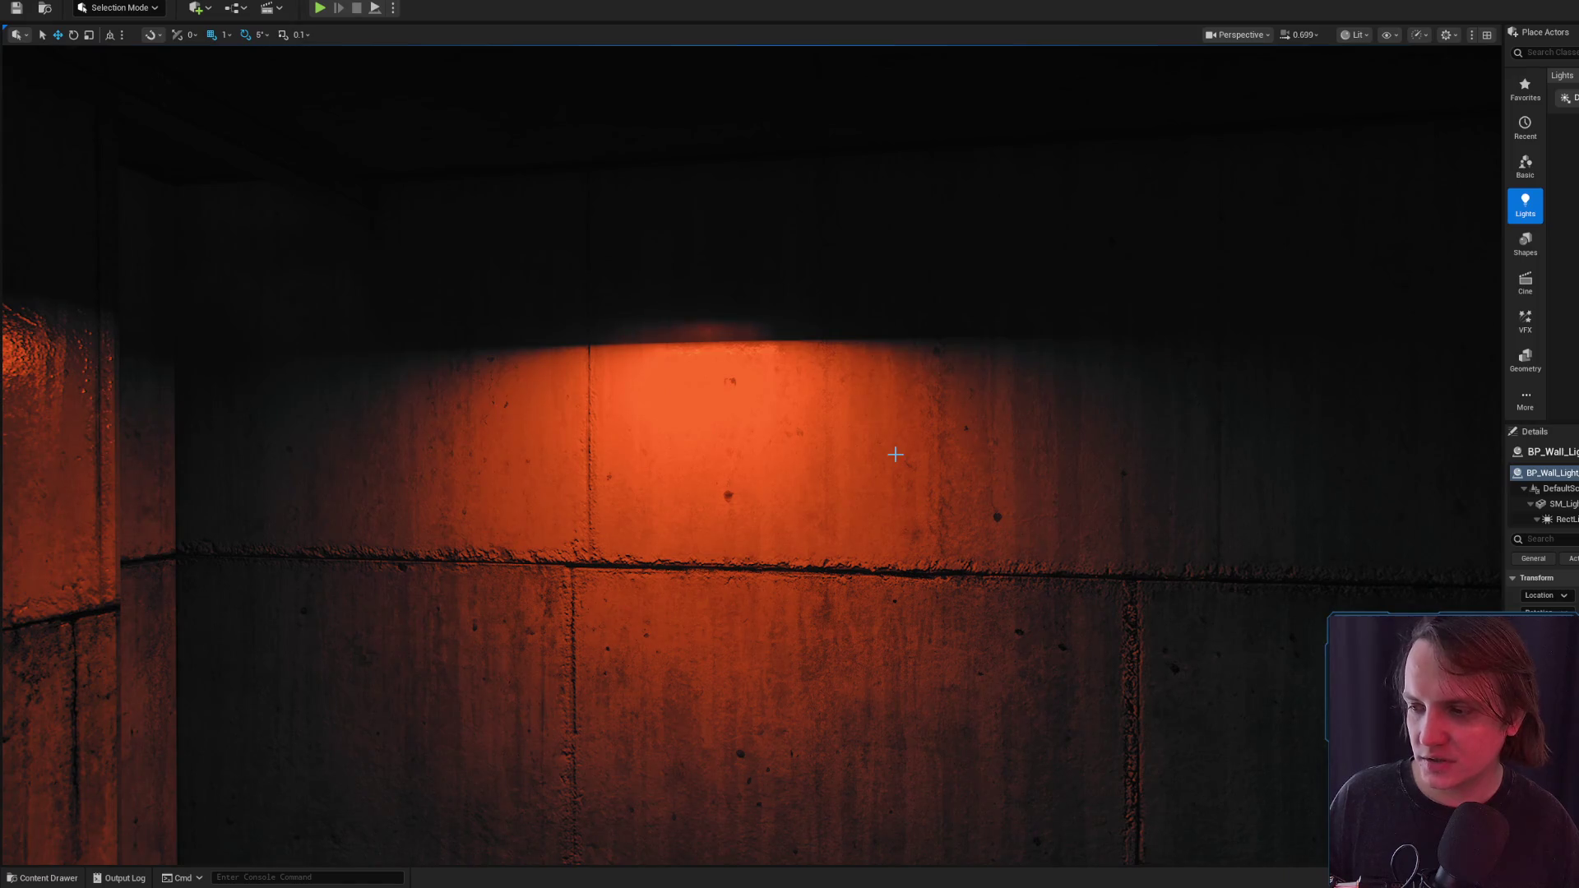
Place BP_Wall_Light_A on the orange-lit wall, rotated 90° to lie flat against it
{"action": "left_click", "coordinate": [43, 870]}
{"action": "left_click_drag", "start_coordinate": [1121, 752], "coordinate": [851, 415]}
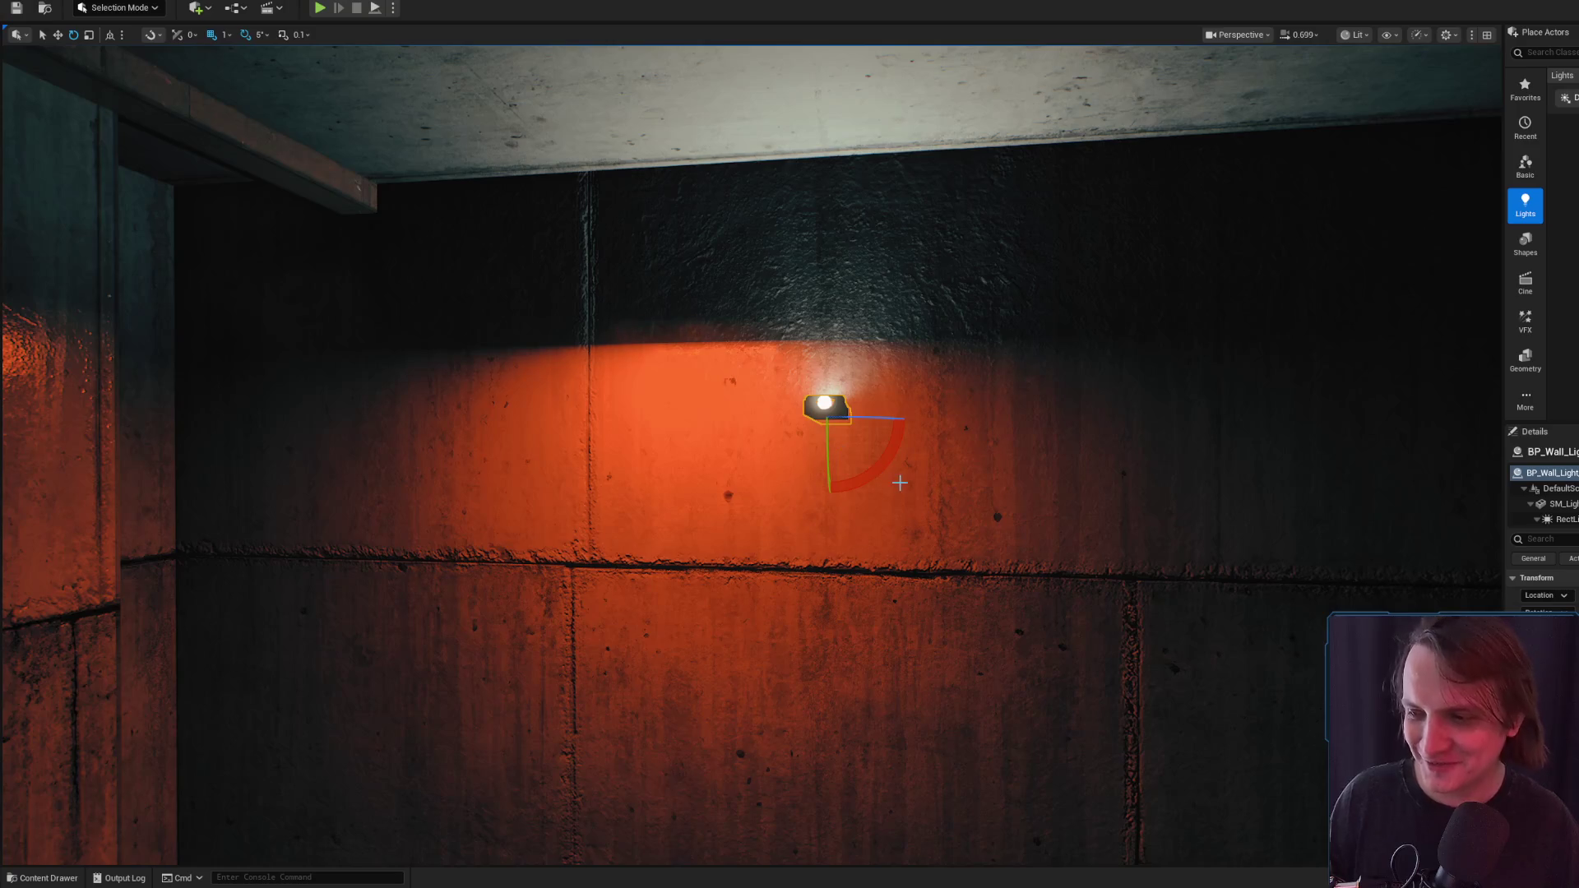
{"action": "mouse_move", "coordinate": [859, 484]}
{"action": "left_mouse_down"}
{"action": "mouse_move", "coordinate": [822, 494]}
{"action": "mouse_move", "coordinate": [1071, 483]}
{"action": "left_mouse_up"}
{"action": "scroll", "coordinate": [831, 494], "scroll_direction": "down", "scroll_amount": 2}
{"action": "key", "text": "w"}
{"action": "left_click_drag", "start_coordinate": [1086, 411], "coordinate": [922, 367]}
{"action": "key", "text": "f"}
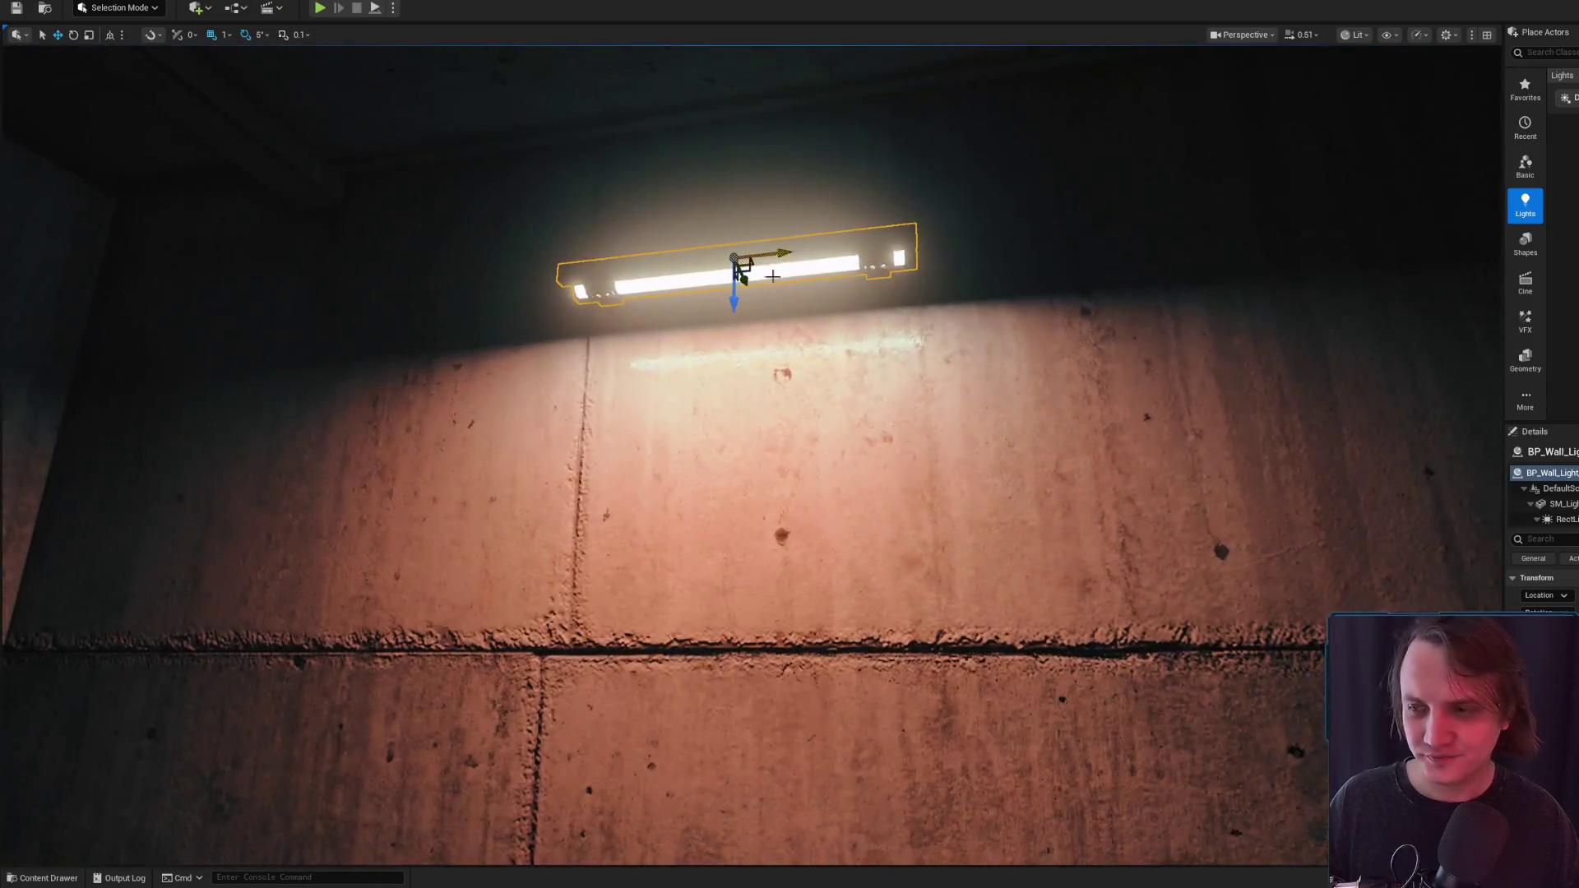
{"action": "mouse_move", "coordinate": [773, 276]}
{"action": "left_mouse_down"}
{"action": "mouse_move", "coordinate": [713, 406]}
{"action": "mouse_move", "coordinate": [716, 353]}
{"action": "mouse_move", "coordinate": [765, 398]}
{"action": "mouse_move", "coordinate": [788, 329]}
{"action": "mouse_move", "coordinate": [775, 353]}
{"action": "mouse_move", "coordinate": [801, 374]}
{"action": "mouse_move", "coordinate": [807, 574]}
{"action": "mouse_move", "coordinate": [807, 511]}
{"action": "left_mouse_up"}
{"action": "key", "text": "f"}
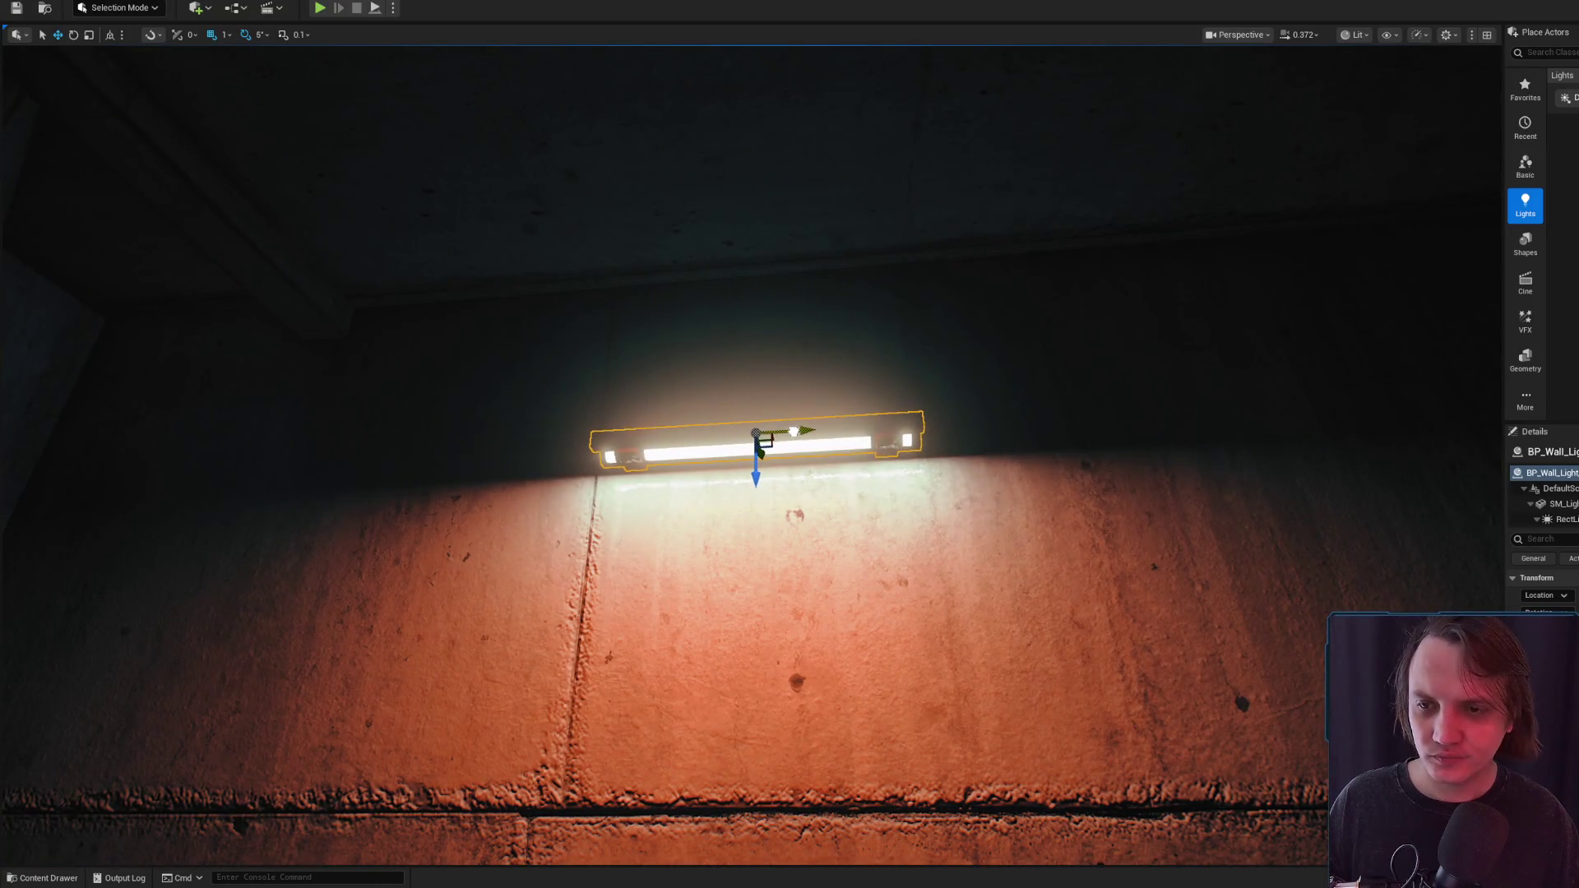
Select the fixture's rect light component, then its lamp mesh component
{"action": "key", "text": "g"}
{"action": "scroll", "coordinate": [887, 497], "scroll_direction": "down", "scroll_amount": 2}
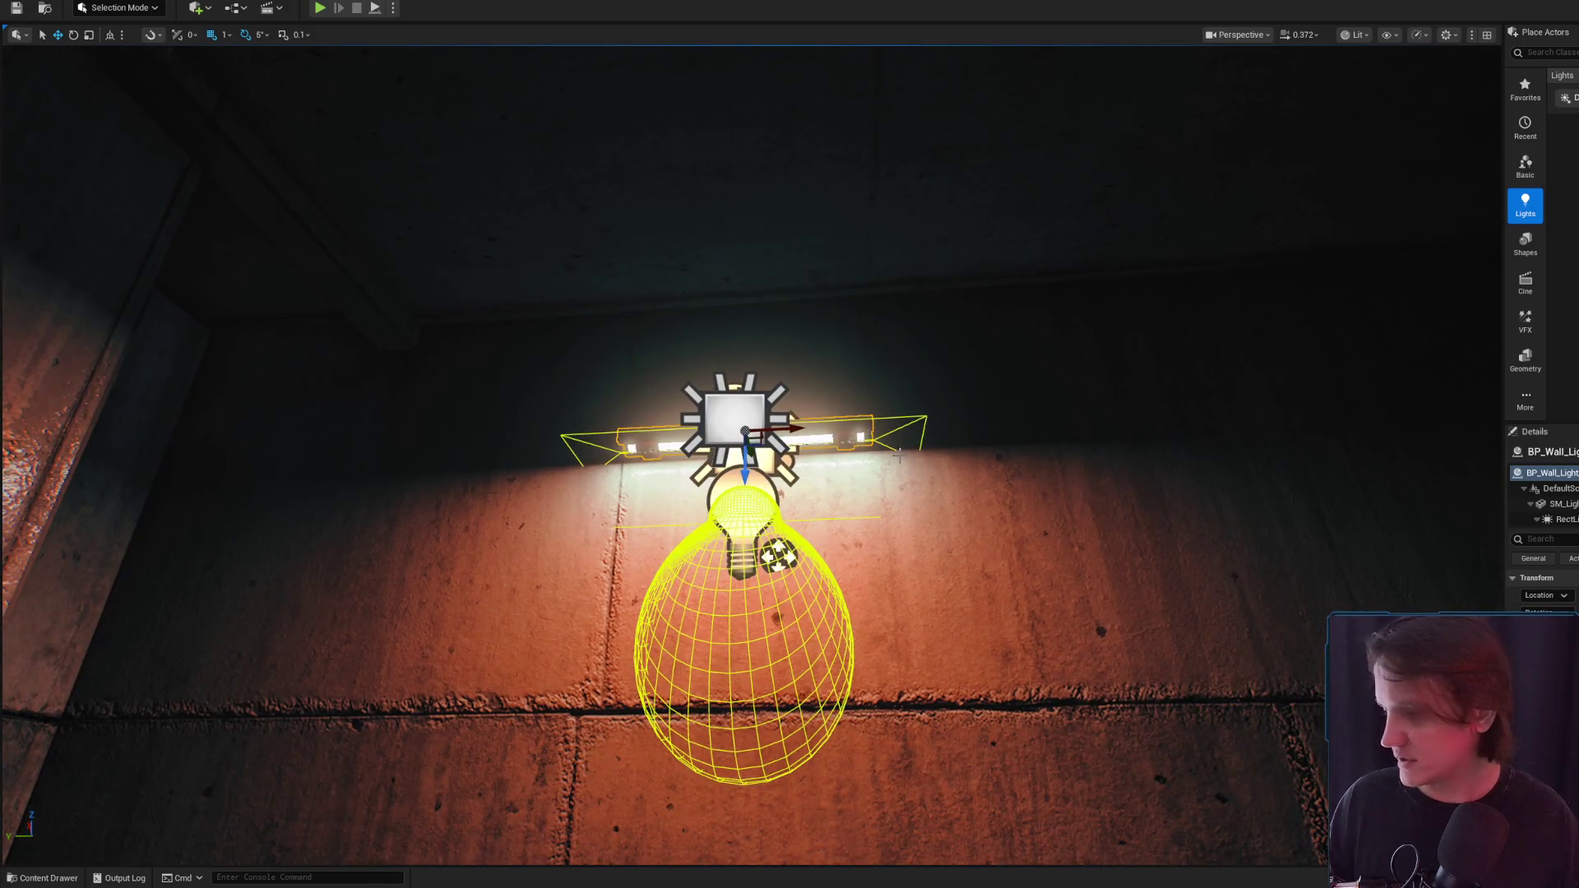
{"action": "key", "text": "g"}
{"action": "key", "text": "g"}
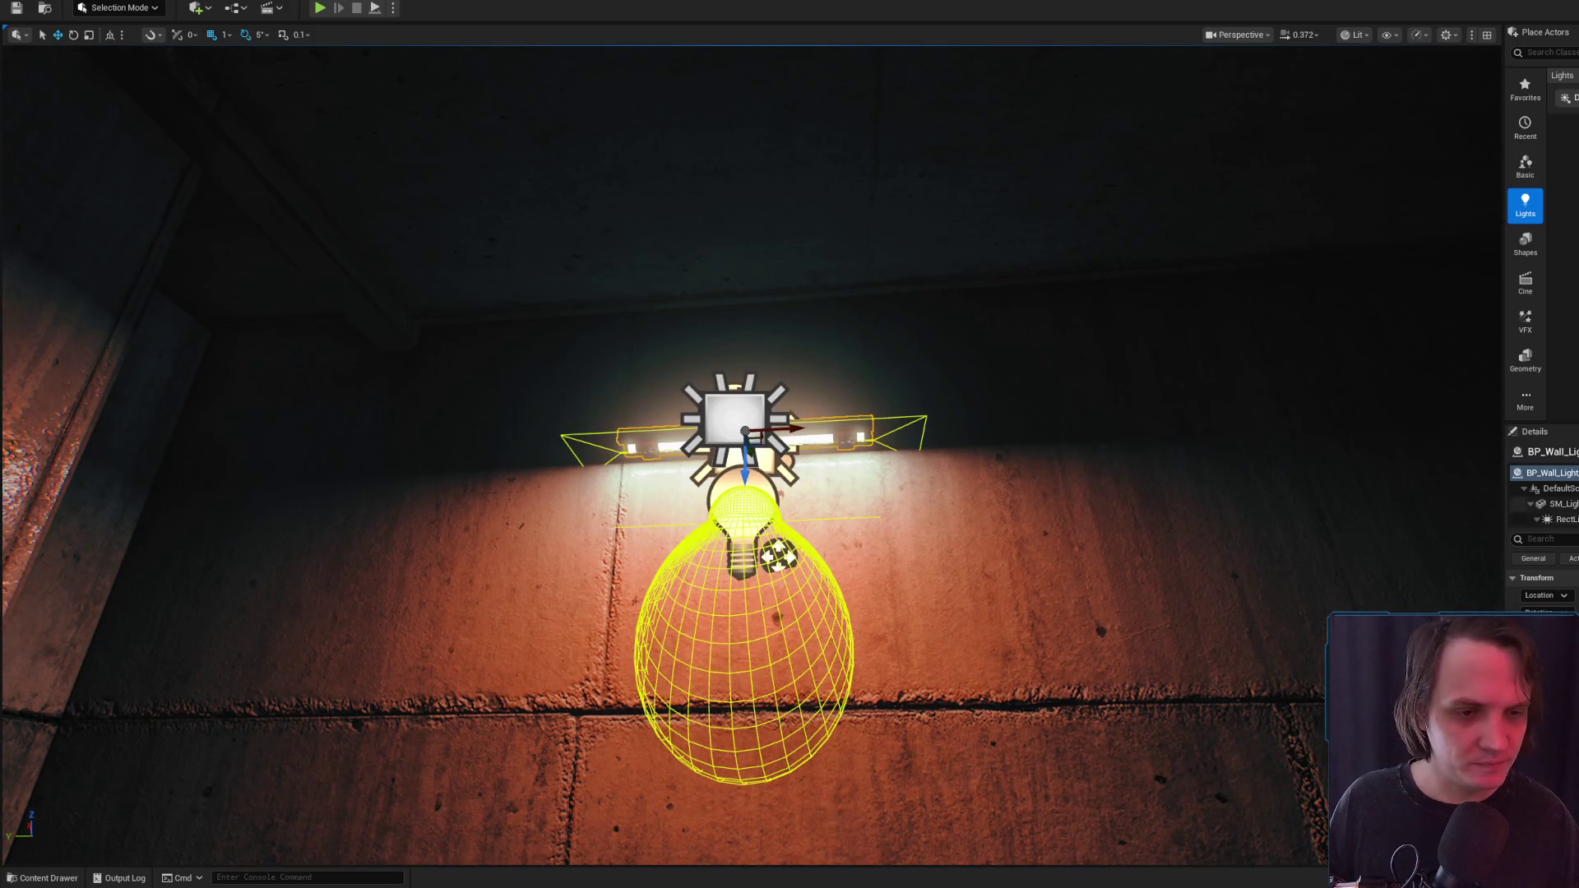
{"action": "left_click", "coordinate": [734, 417]}
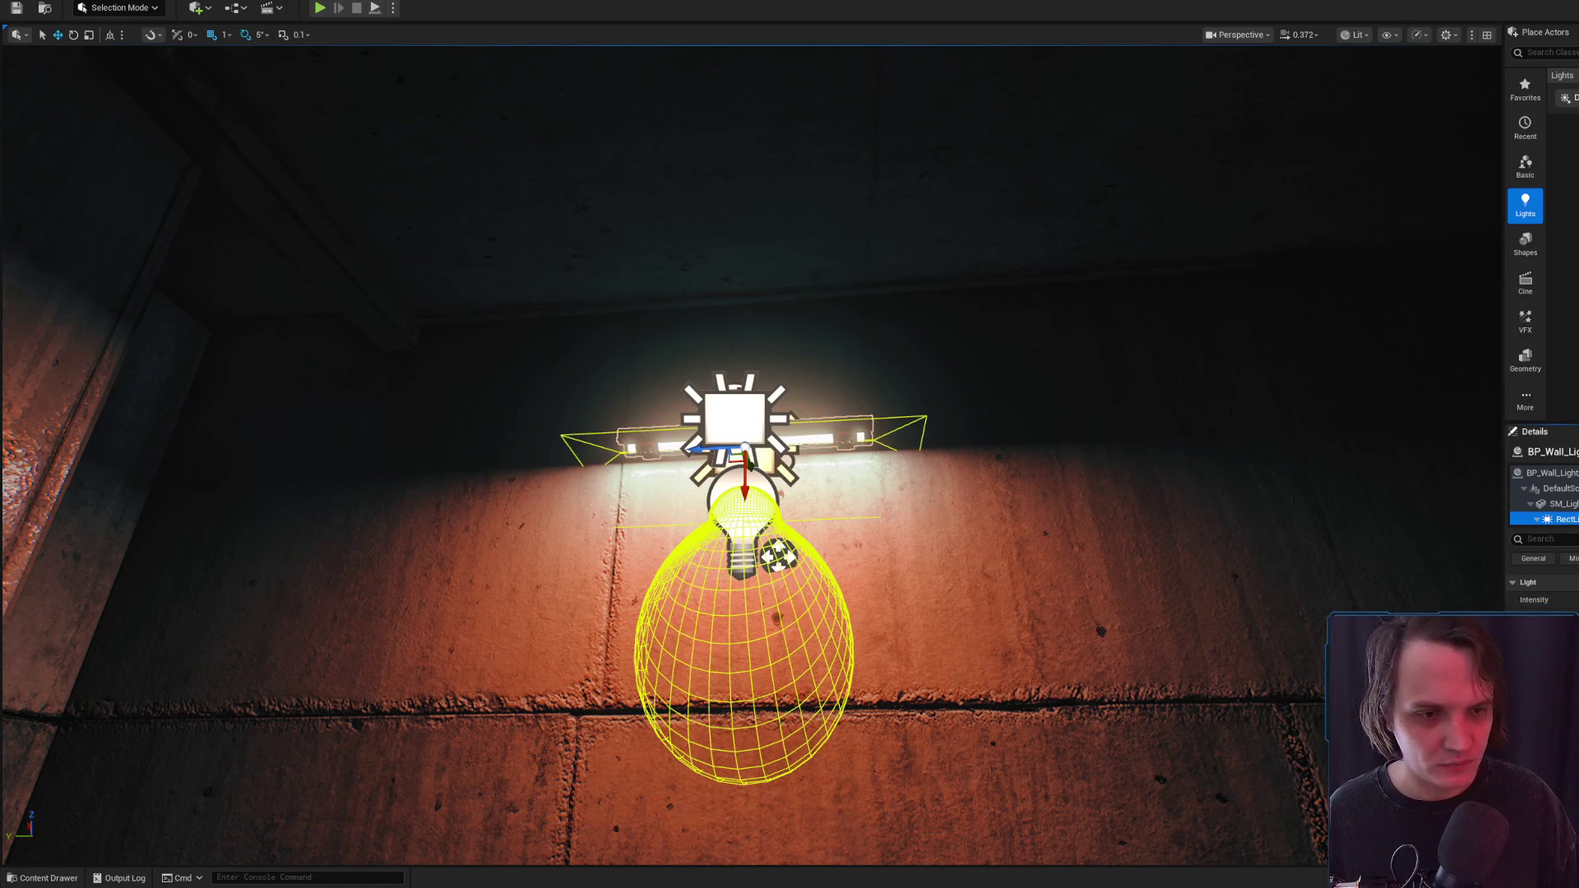
{"action": "left_click", "coordinate": [746, 432]}
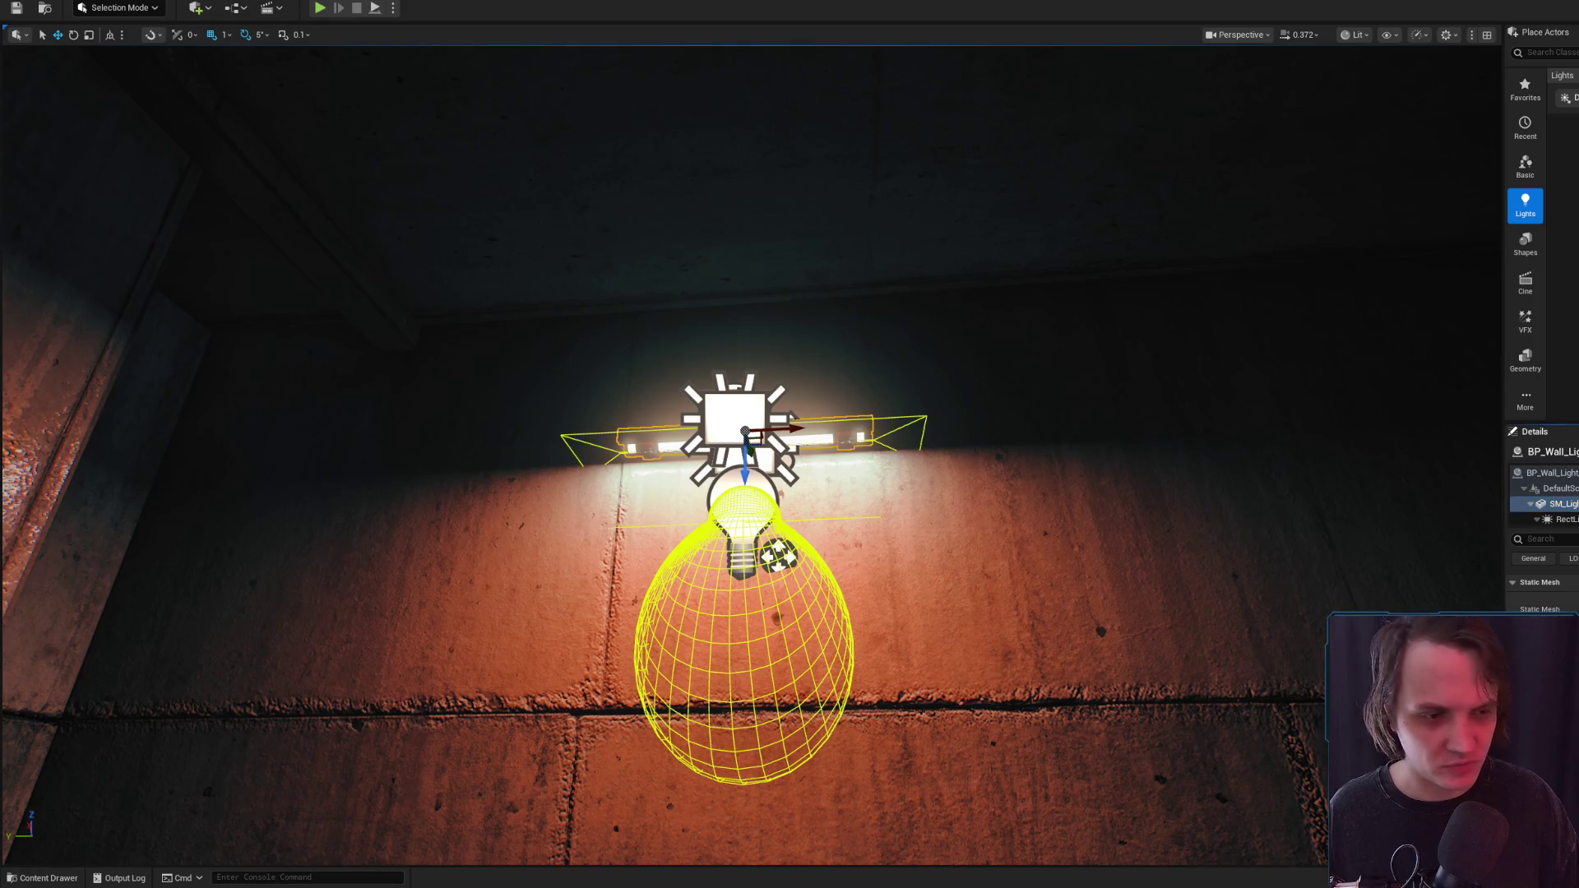
Place SM_Light57 on the wall, delete the point light, and rotate the lamp 90° horizontal
{"action": "key", "text": "ctrl+space"}
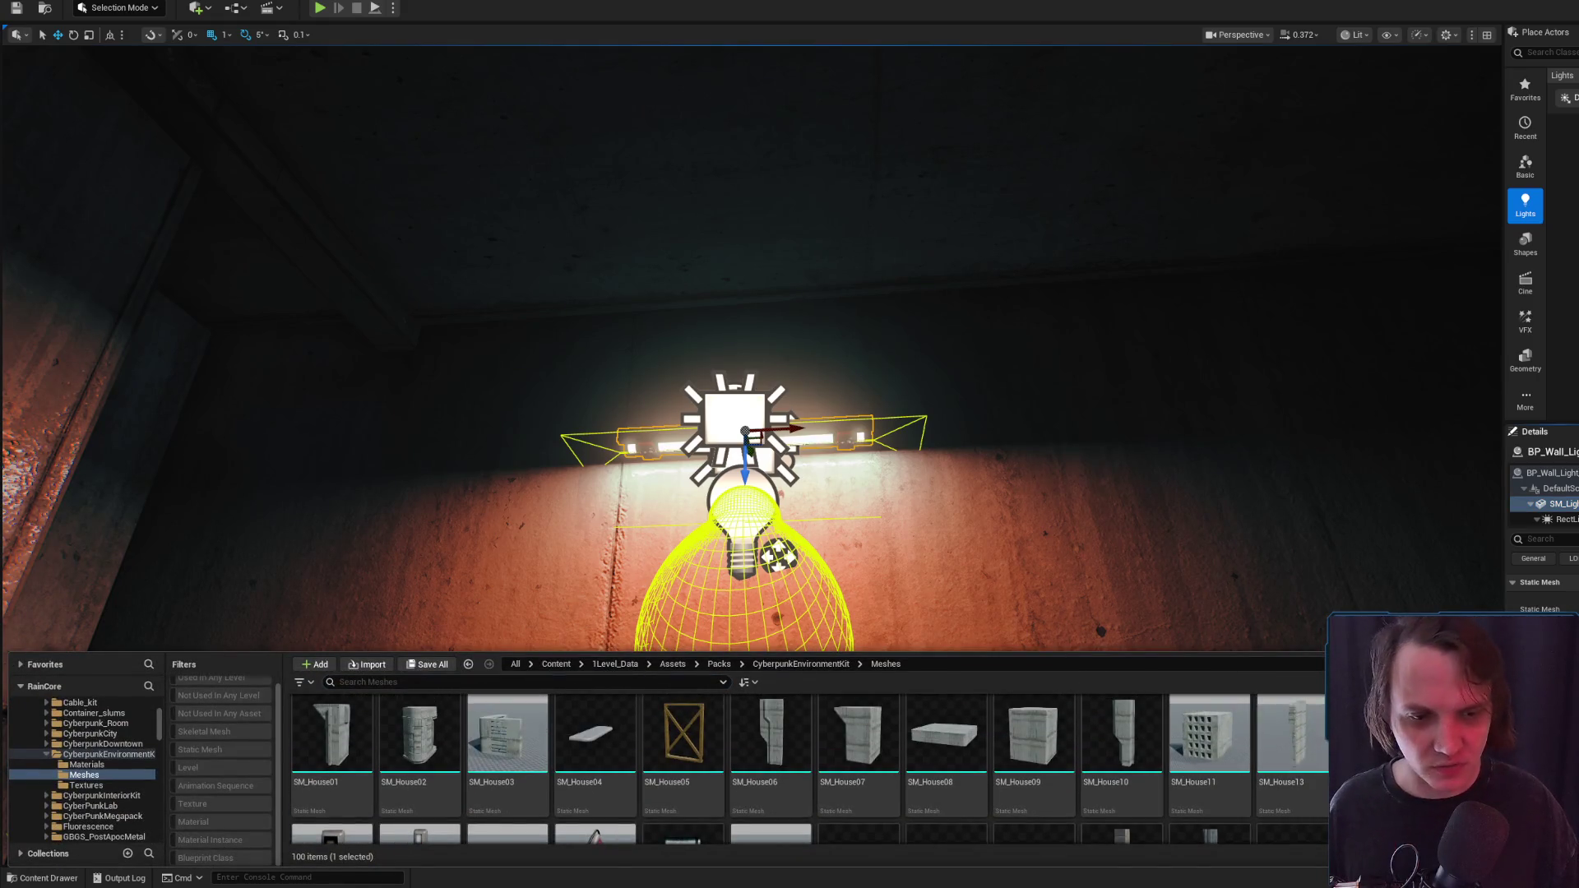
{"action": "left_click_drag", "start_coordinate": [595, 835], "coordinate": [1069, 518]}
{"action": "left_click", "coordinate": [742, 510]}
{"action": "key", "text": "Delete"}
{"action": "left_click", "coordinate": [1069, 519]}
{"action": "key", "text": "e"}
{"action": "mouse_move", "coordinate": [1056, 460]}
{"action": "left_mouse_down"}
{"action": "mouse_move", "coordinate": [999, 526]}
{"action": "mouse_move", "coordinate": [1033, 606]}
{"action": "mouse_move", "coordinate": [1090, 627]}
{"action": "left_mouse_up"}
{"action": "mouse_move", "coordinate": [1050, 508]}
{"action": "left_mouse_down"}
{"action": "mouse_move", "coordinate": [1094, 497]}
{"action": "mouse_move", "coordinate": [777, 415]}
{"action": "mouse_move", "coordinate": [773, 455]}
{"action": "mouse_move", "coordinate": [1004, 430]}
{"action": "mouse_move", "coordinate": [875, 399]}
{"action": "mouse_move", "coordinate": [782, 452]}
{"action": "mouse_move", "coordinate": [797, 471]}
{"action": "mouse_move", "coordinate": [628, 289]}
{"action": "mouse_move", "coordinate": [755, 342]}
{"action": "mouse_move", "coordinate": [755, 329]}
{"action": "left_mouse_up"}
Preview the result in Game View, glance at Discord, and return to the level
{"action": "key", "text": "g"}
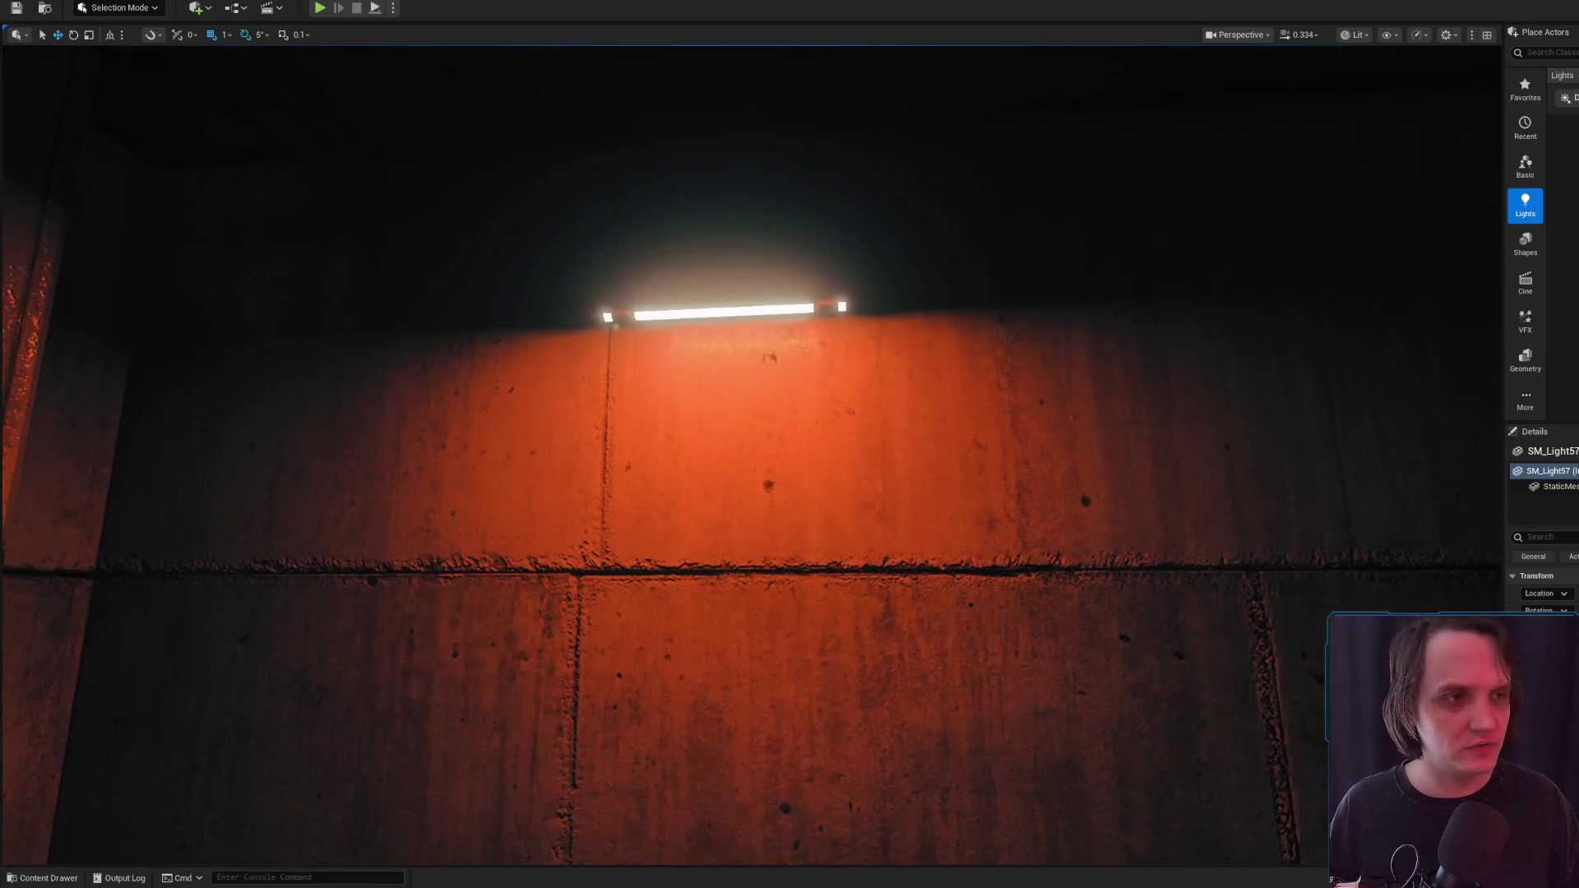
{"action": "key", "text": "alt+Tab"}
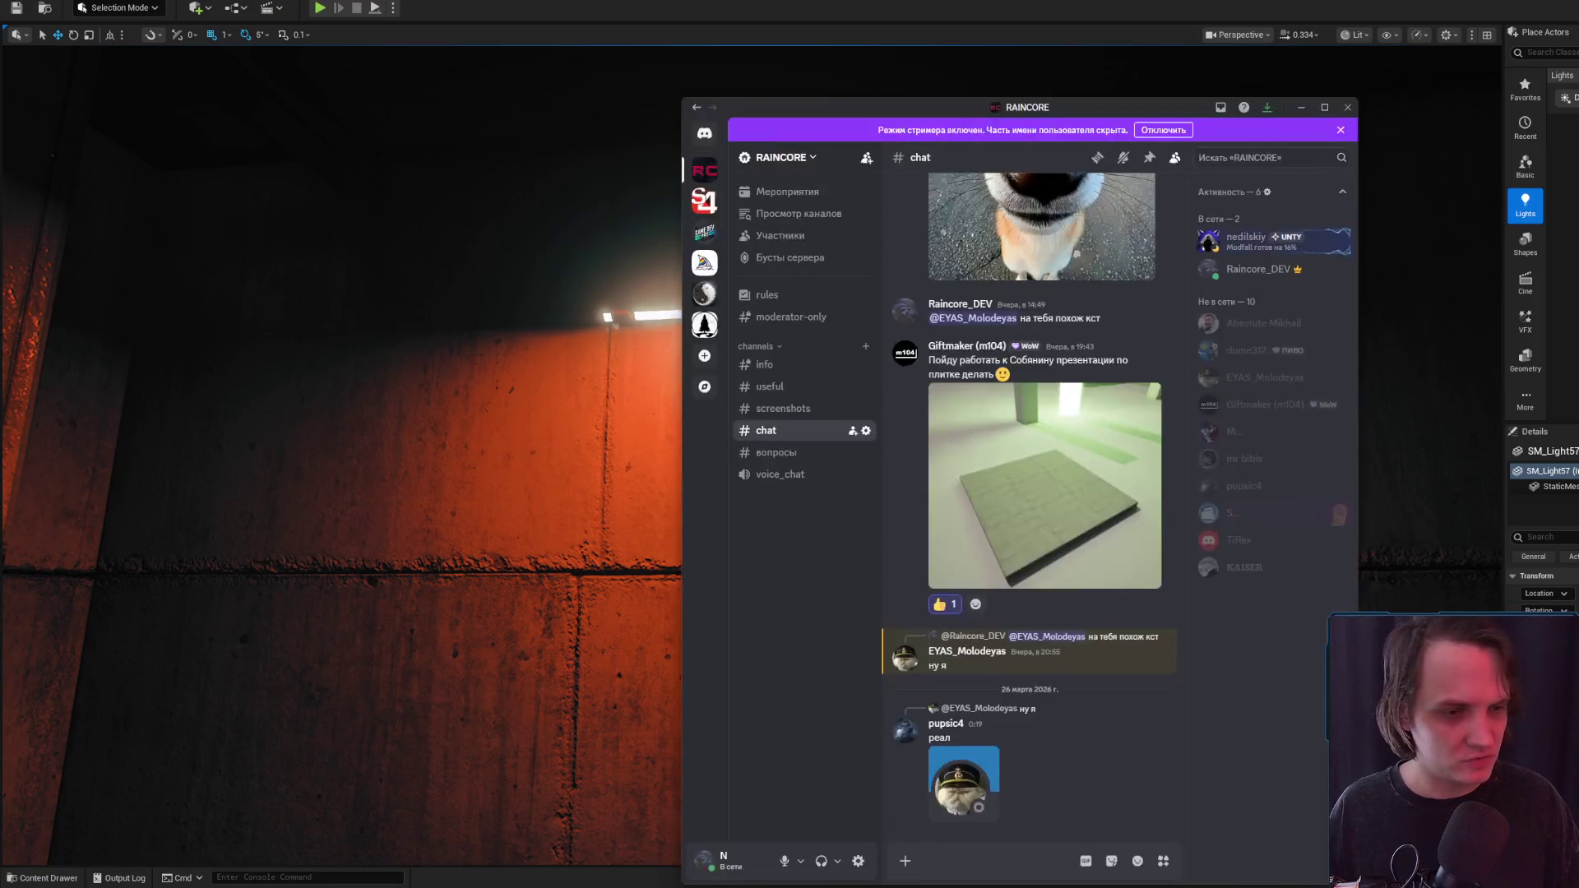
{"action": "left_click", "coordinate": [1302, 108]}
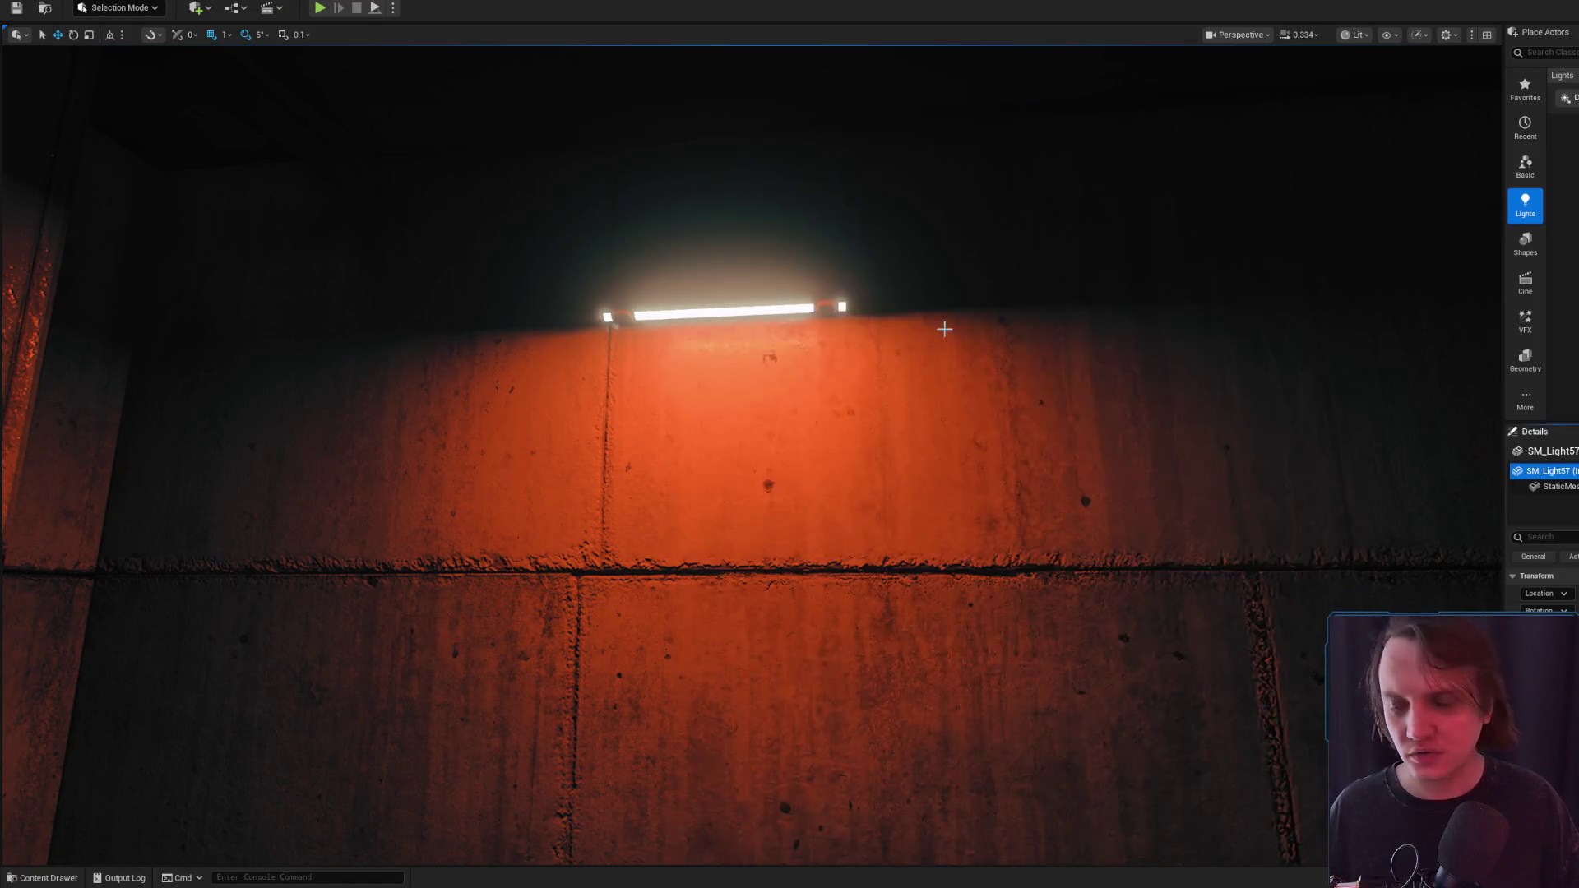
Orbit and zoom around the SM_Light57 wall lamp, viewing it from below and other angles
{"action": "left_click_drag", "start_coordinate": [767, 543], "coordinate": [767, 512]}
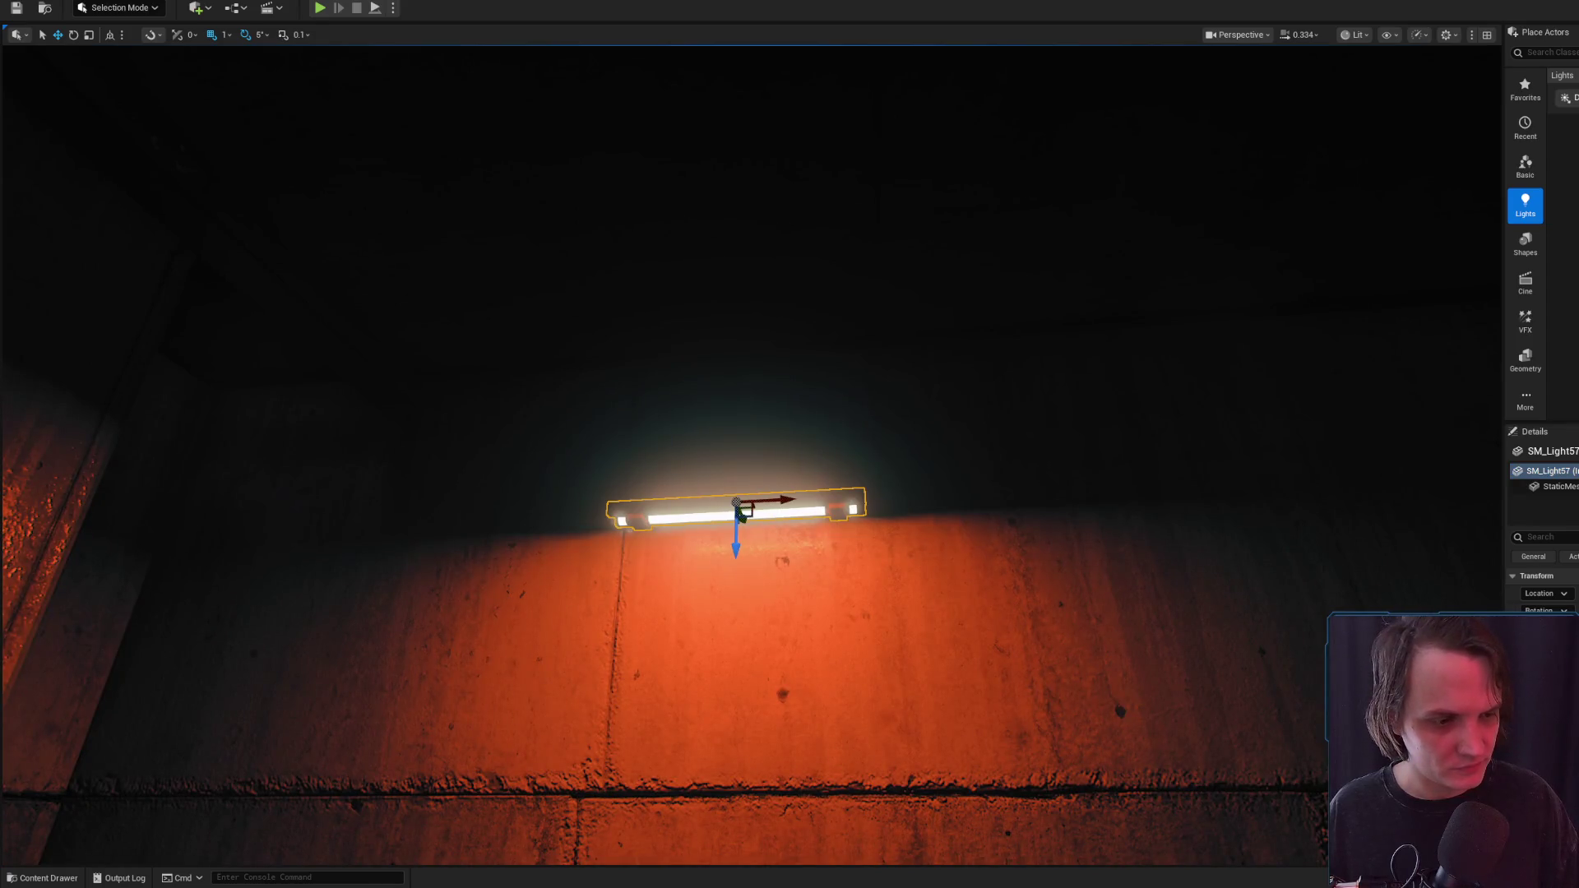
{"action": "key", "text": "ctrl+space"}
{"action": "left_click_drag", "start_coordinate": [1267, 488], "coordinate": [1316, 526]}
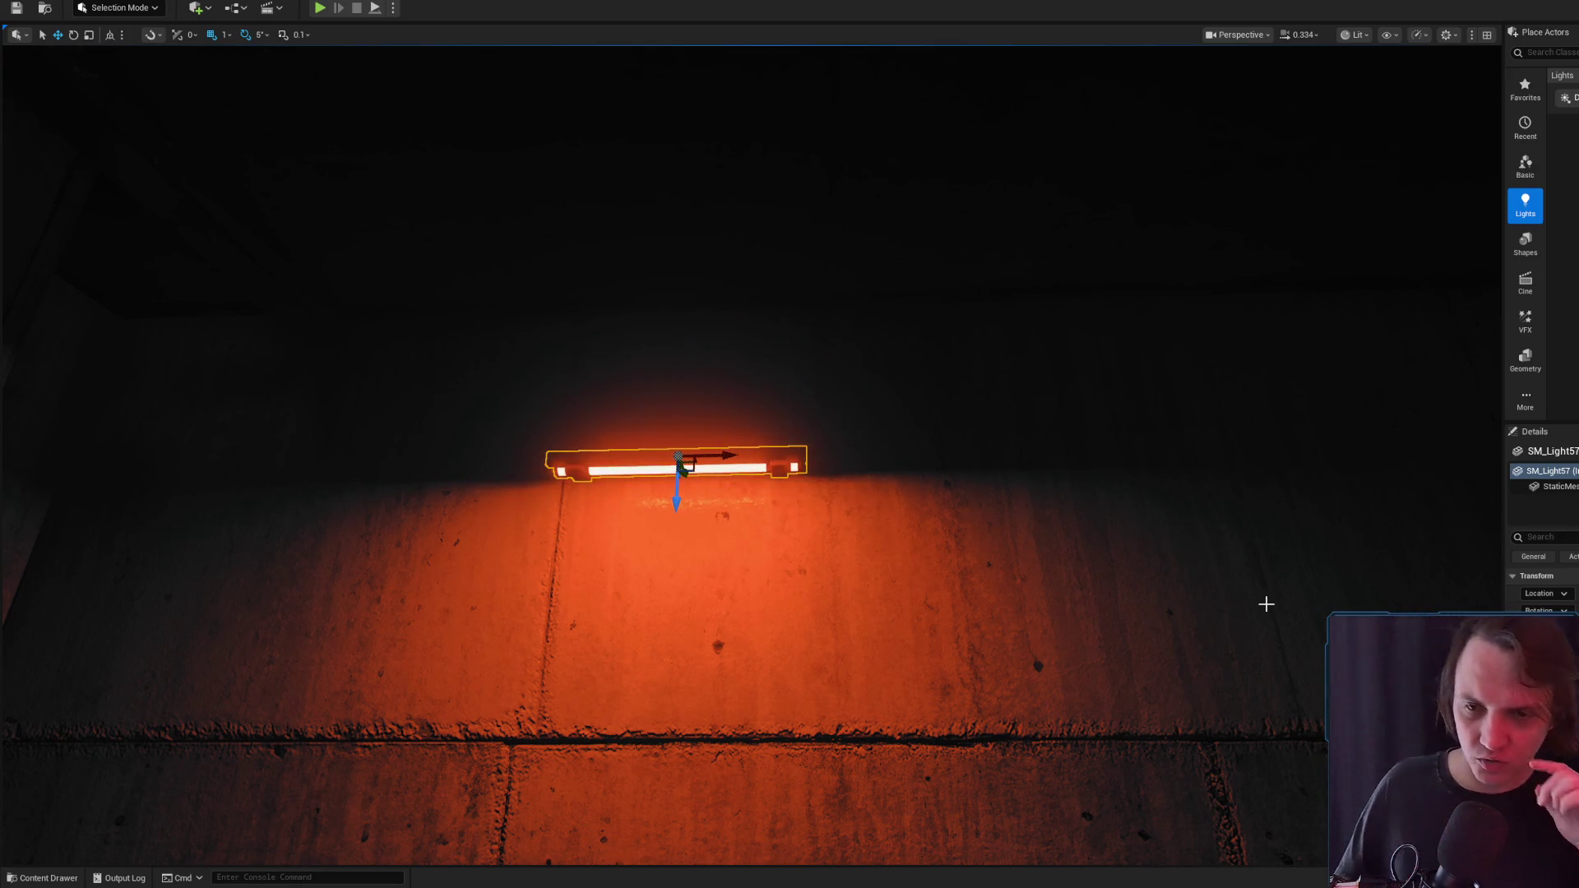
{"action": "mouse_move", "coordinate": [737, 475]}
{"action": "left_mouse_down"}
{"action": "mouse_move", "coordinate": [773, 485]}
{"action": "mouse_move", "coordinate": [736, 476]}
{"action": "mouse_move", "coordinate": [797, 398]}
{"action": "mouse_move", "coordinate": [847, 434]}
{"action": "mouse_move", "coordinate": [791, 448]}
{"action": "left_mouse_up"}
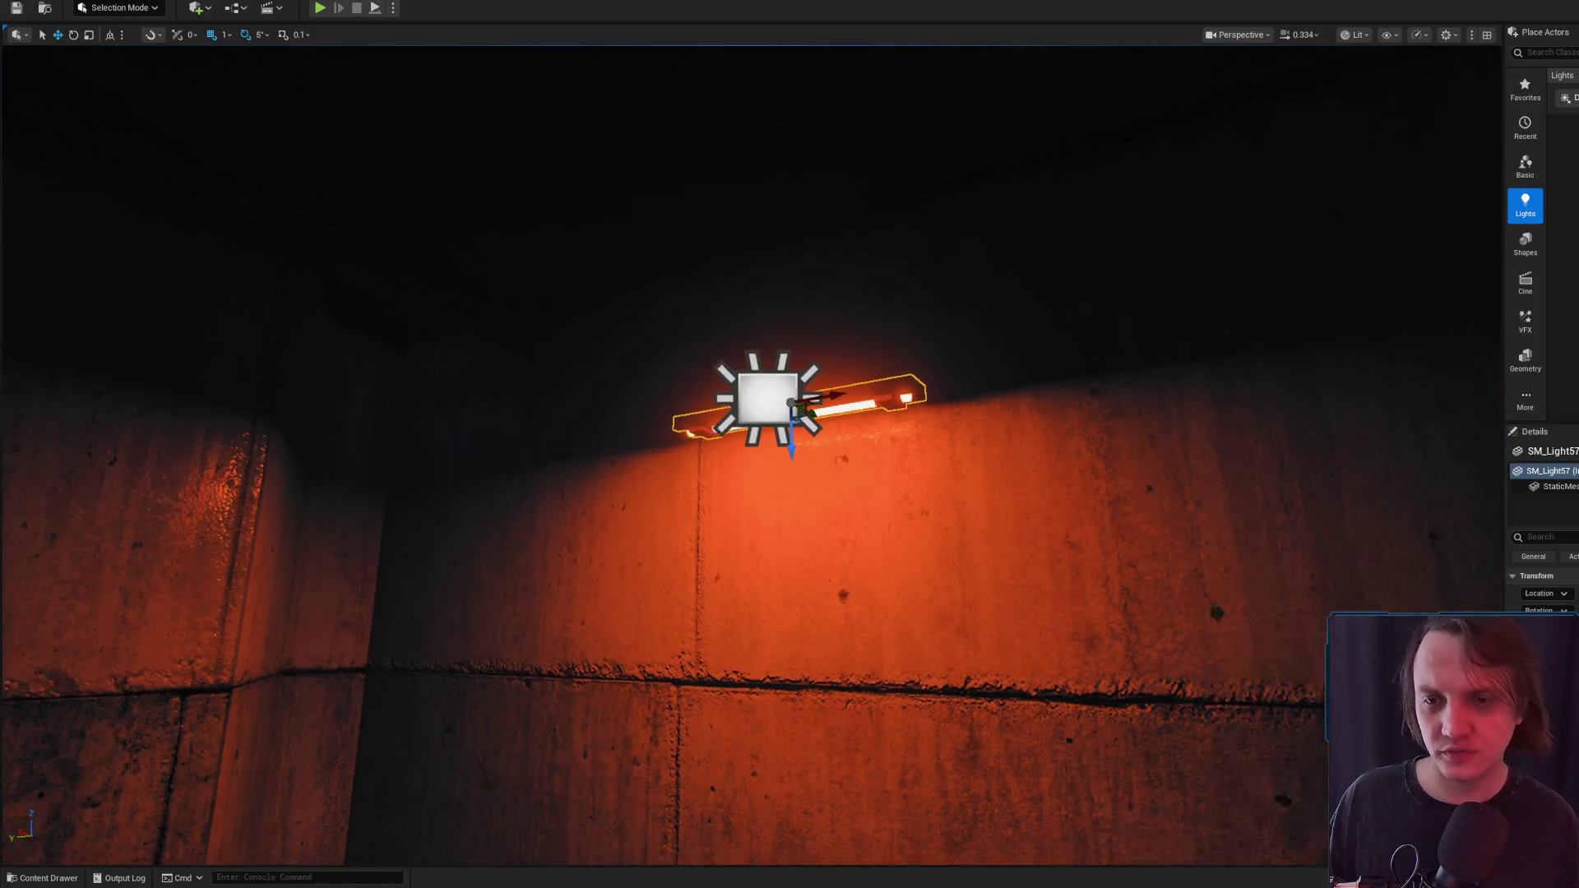
{"action": "scroll", "coordinate": [1005, 461], "scroll_direction": "down", "scroll_amount": 10}
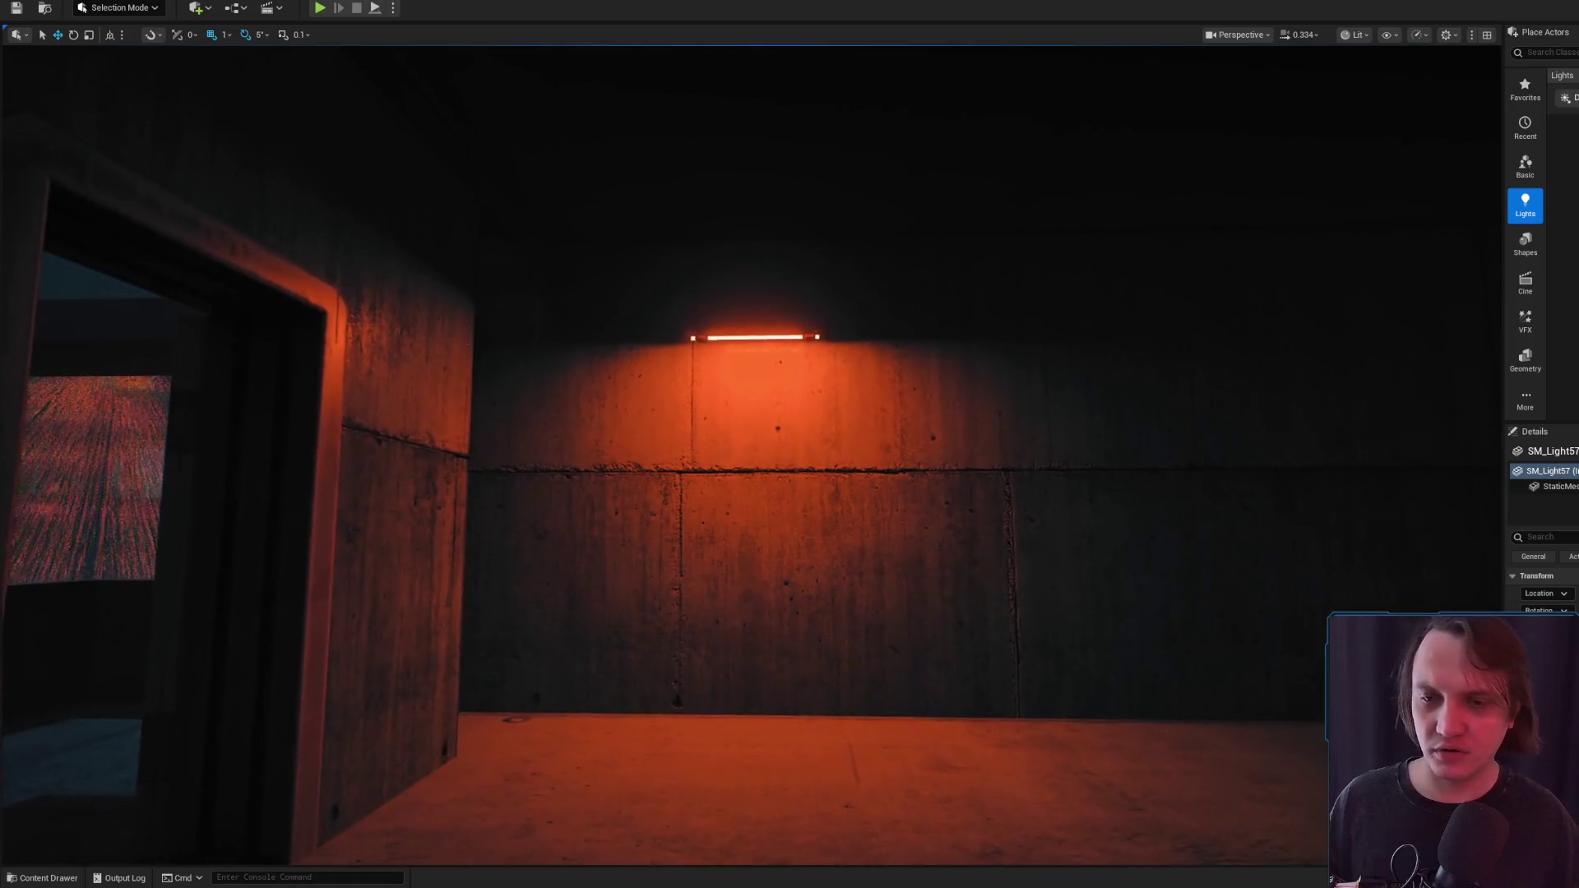
{"action": "scroll", "coordinate": [789, 494], "scroll_direction": "up", "scroll_amount": 2}
{"action": "scroll", "coordinate": [790, 494], "scroll_direction": "up", "scroll_amount": 3}
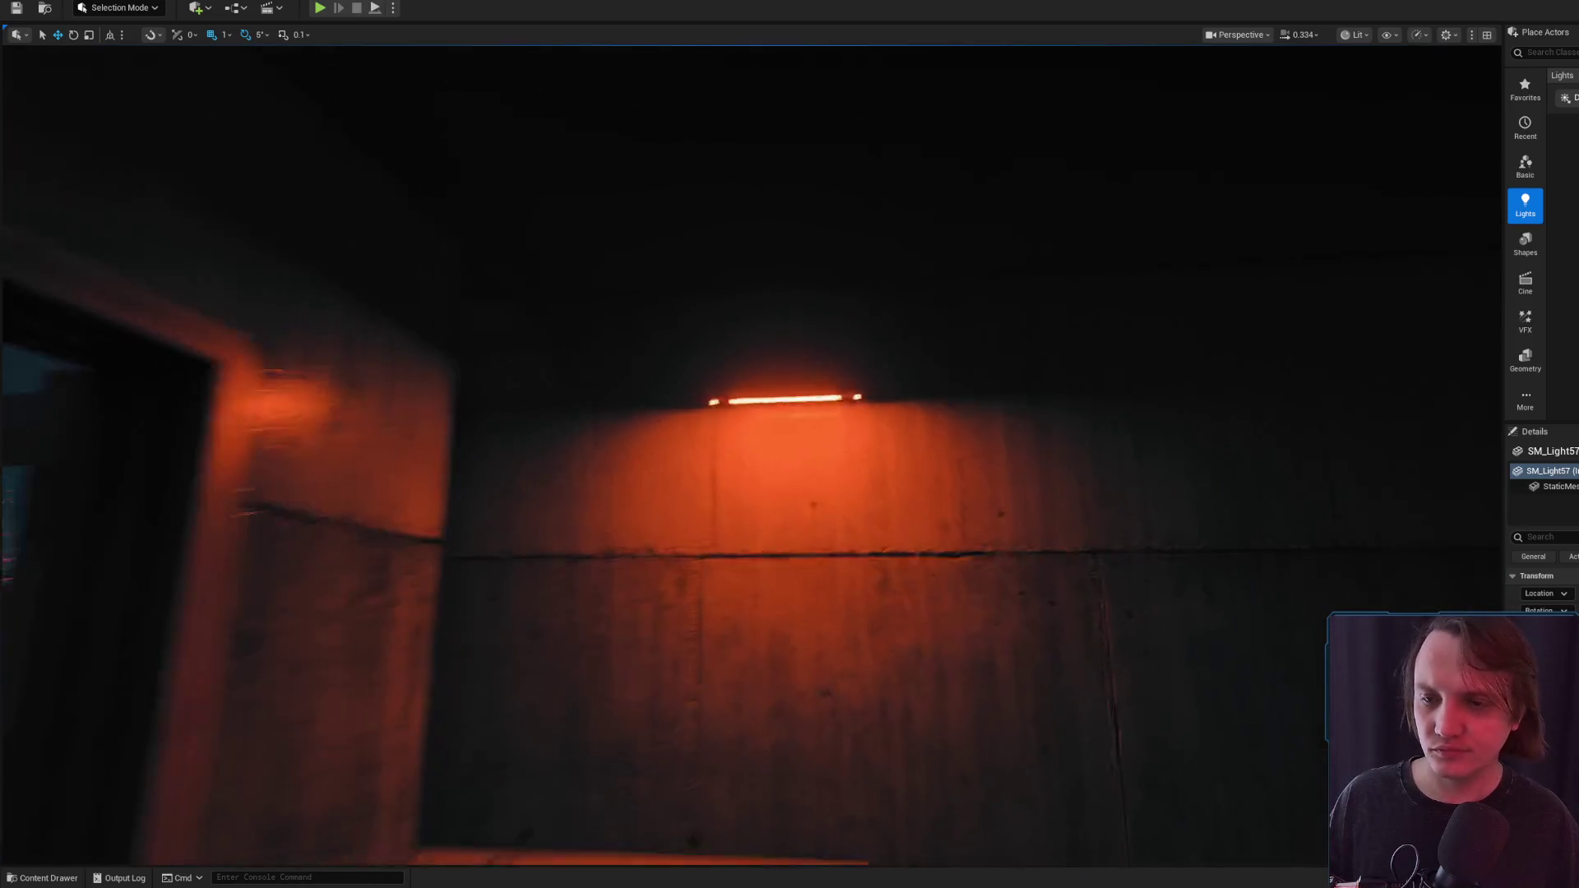
{"action": "scroll", "coordinate": [790, 493], "scroll_direction": "down", "scroll_amount": 5}
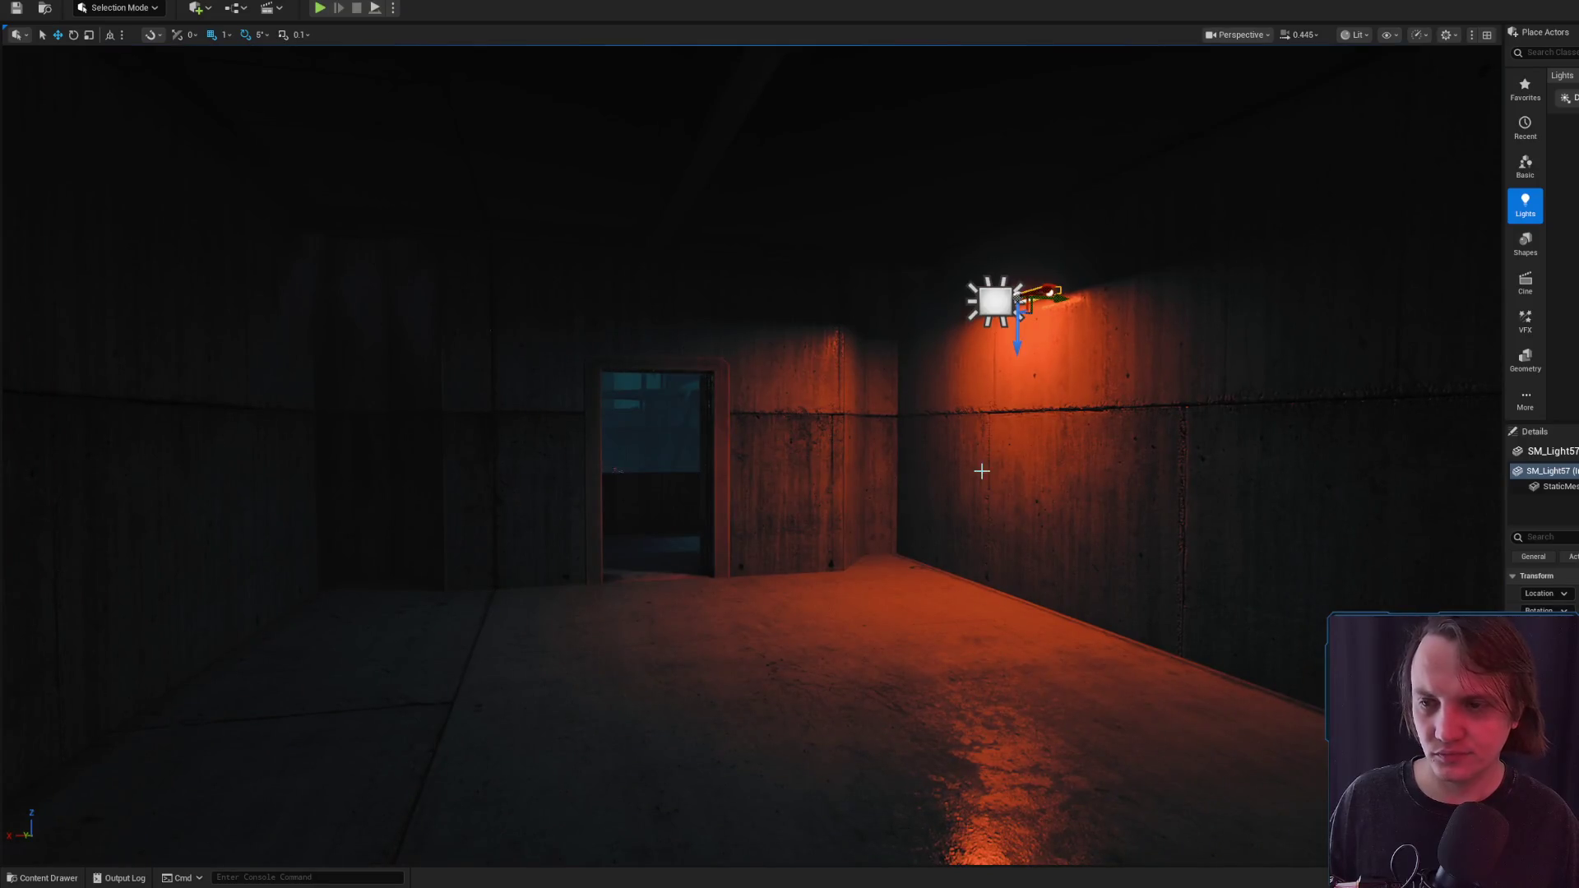
{"action": "scroll", "coordinate": [982, 470], "scroll_direction": "up", "scroll_amount": 5}
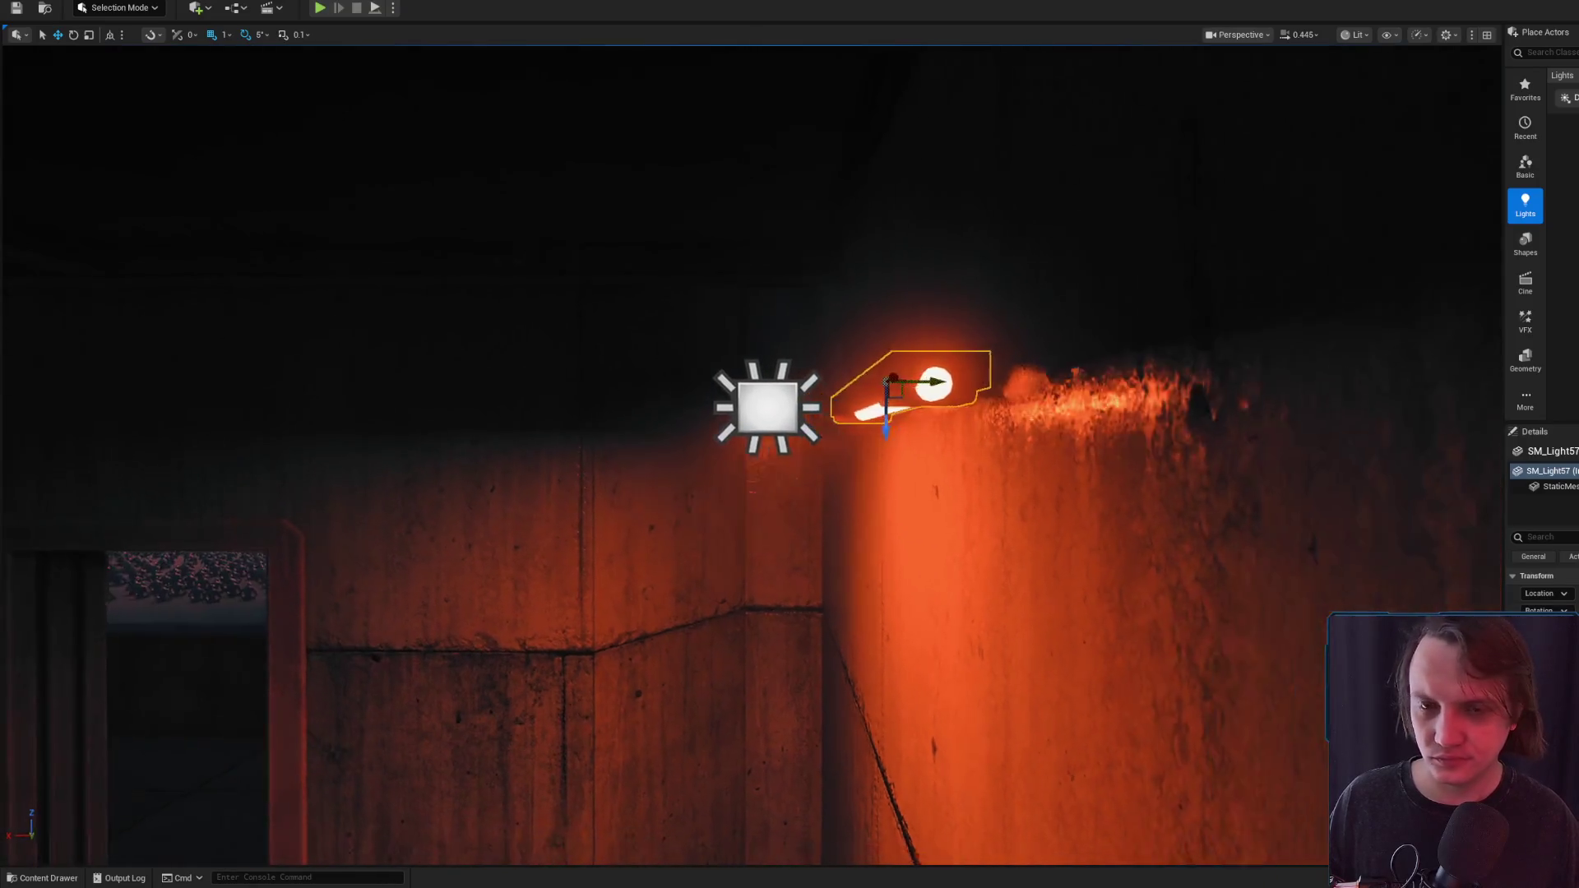
Place SM_Light58 on the wall and rotate it about 85°, then back by 90°
{"action": "left_click_drag", "start_coordinate": [982, 471], "coordinate": [1020, 471]}
{"action": "key", "text": "ctrl+space"}
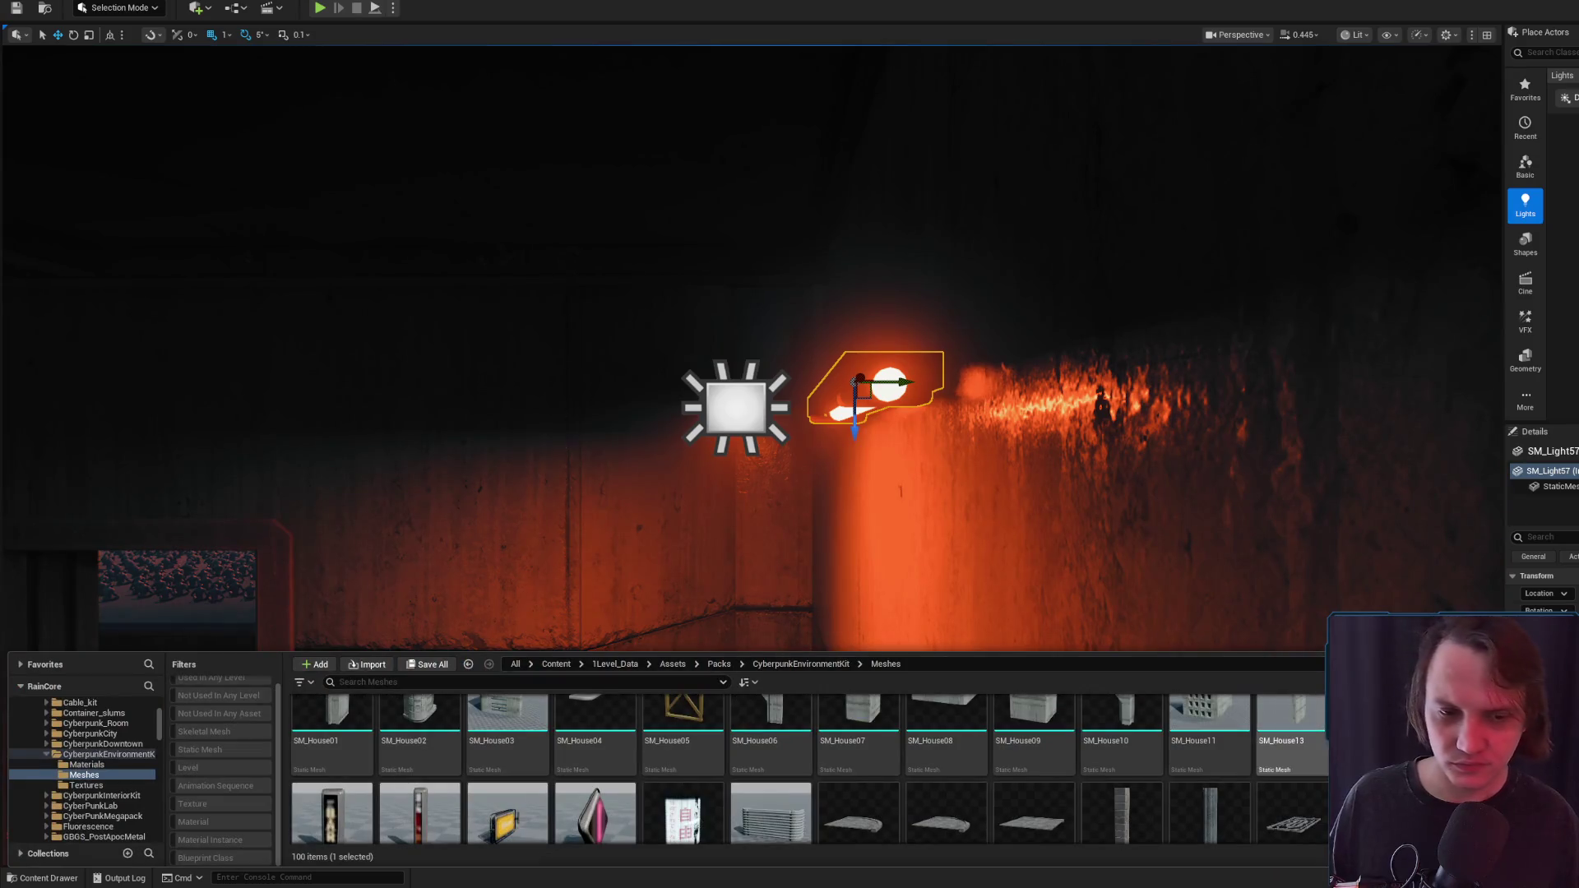
{"action": "left_click_drag", "start_coordinate": [1076, 505], "coordinate": [917, 381]}
{"action": "left_click_drag", "start_coordinate": [916, 465], "coordinate": [810, 414]}
{"action": "key", "text": "Right"}
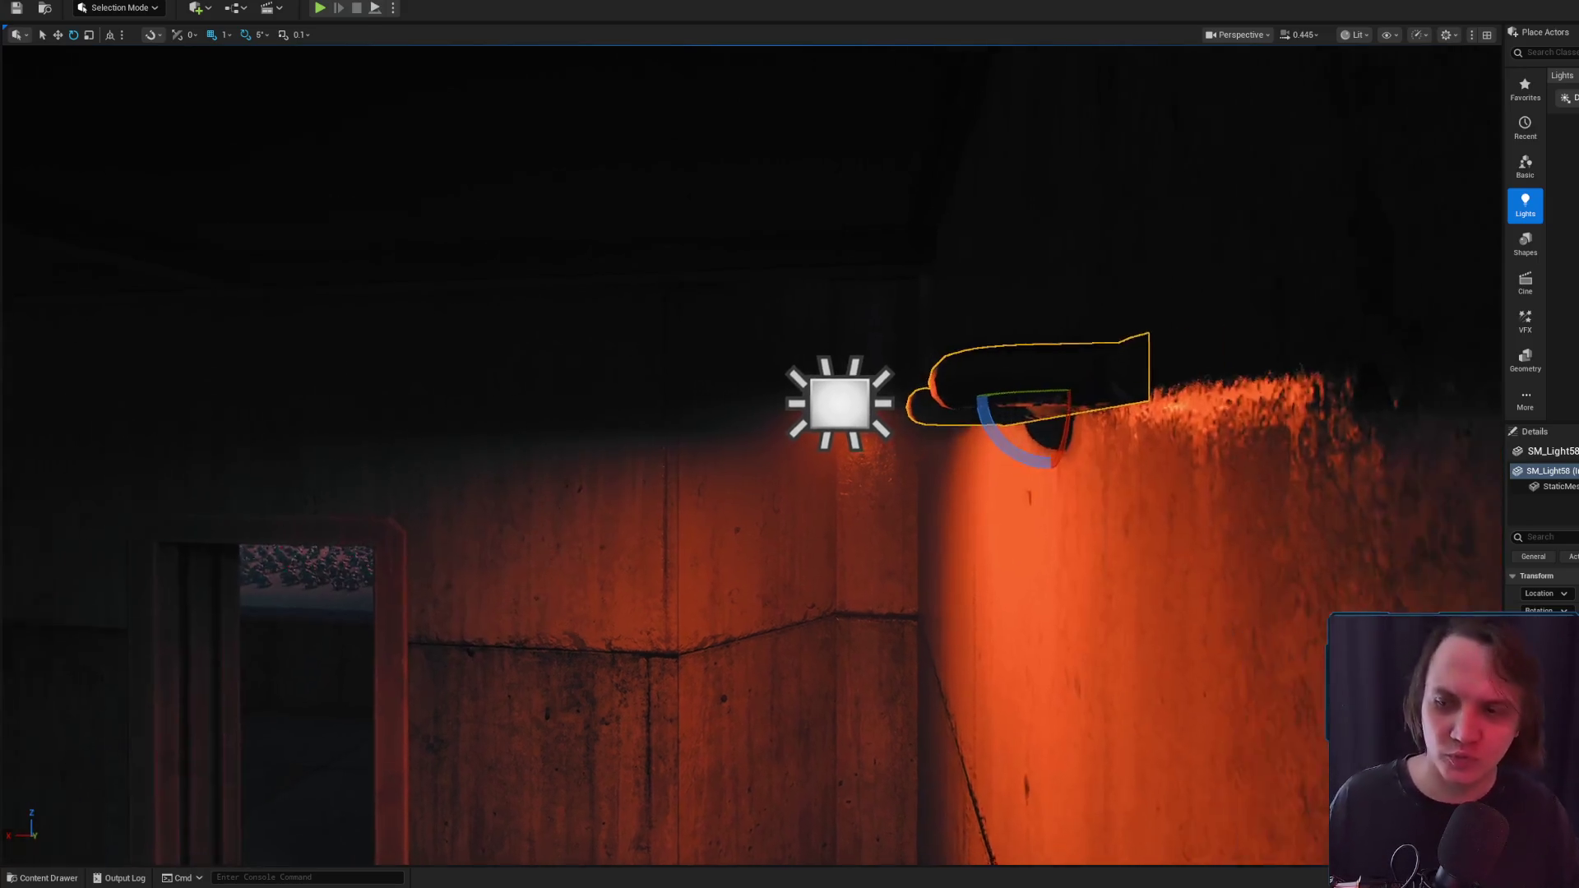
{"action": "left_click_drag", "start_coordinate": [890, 452], "coordinate": [821, 405]}
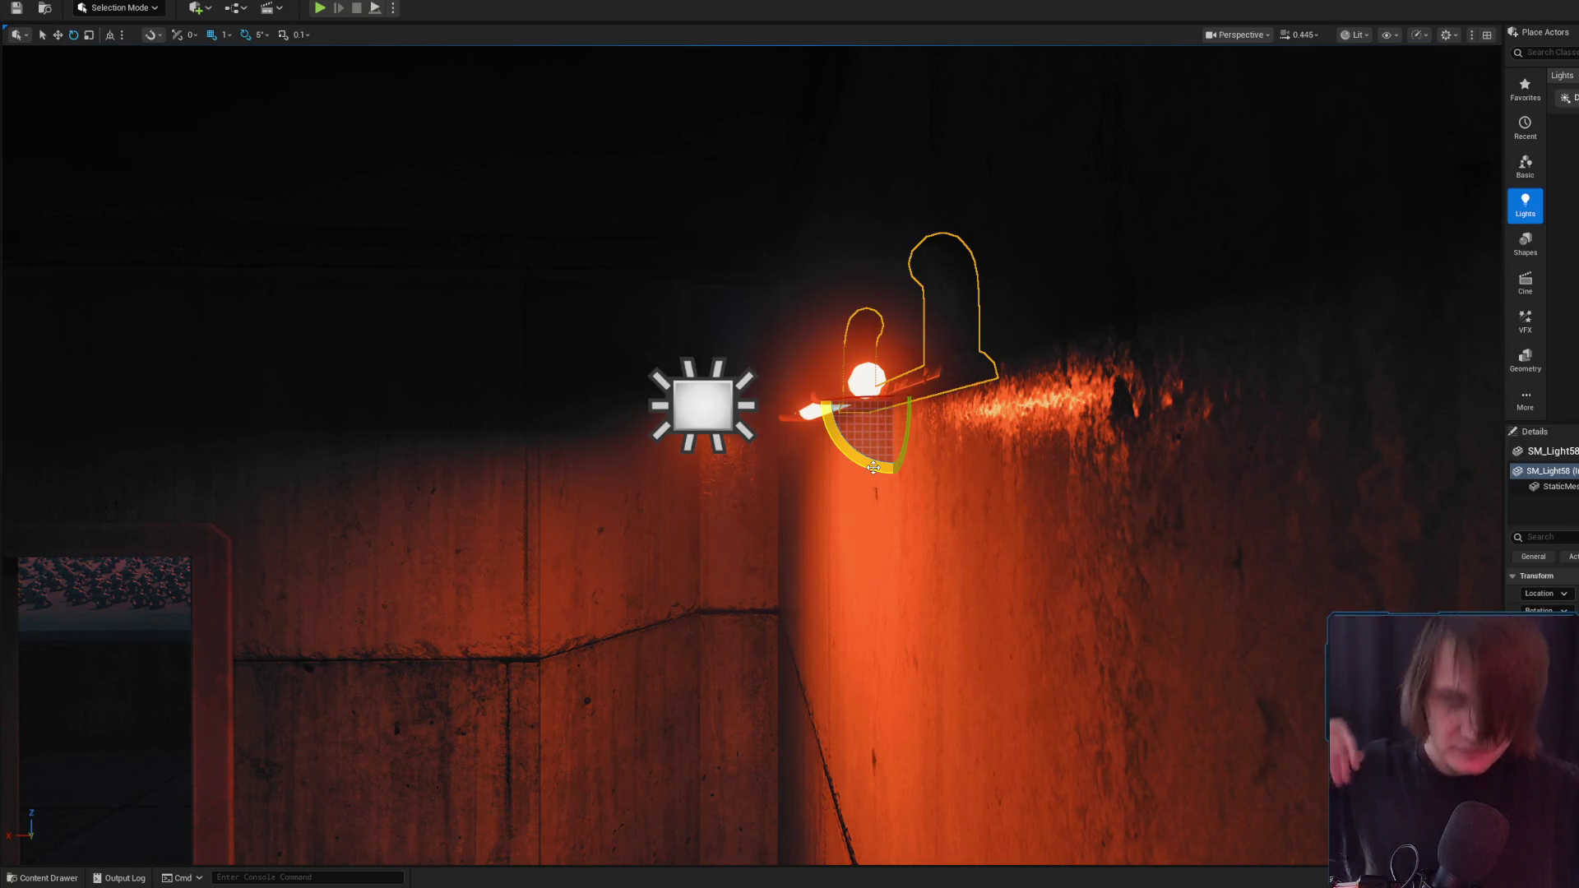
Slide the SM_Light58 mesh up-left along the wall and check it from several angles
{"action": "left_click_drag", "start_coordinate": [943, 466], "coordinate": [972, 575]}
{"action": "key", "text": "r"}
{"action": "mouse_move", "coordinate": [1061, 703]}
{"action": "left_mouse_down"}
{"action": "mouse_move", "coordinate": [1050, 740]}
{"action": "mouse_move", "coordinate": [905, 535]}
{"action": "mouse_move", "coordinate": [885, 568]}
{"action": "left_mouse_up"}
{"action": "left_click_drag", "start_coordinate": [837, 467], "coordinate": [714, 513]}
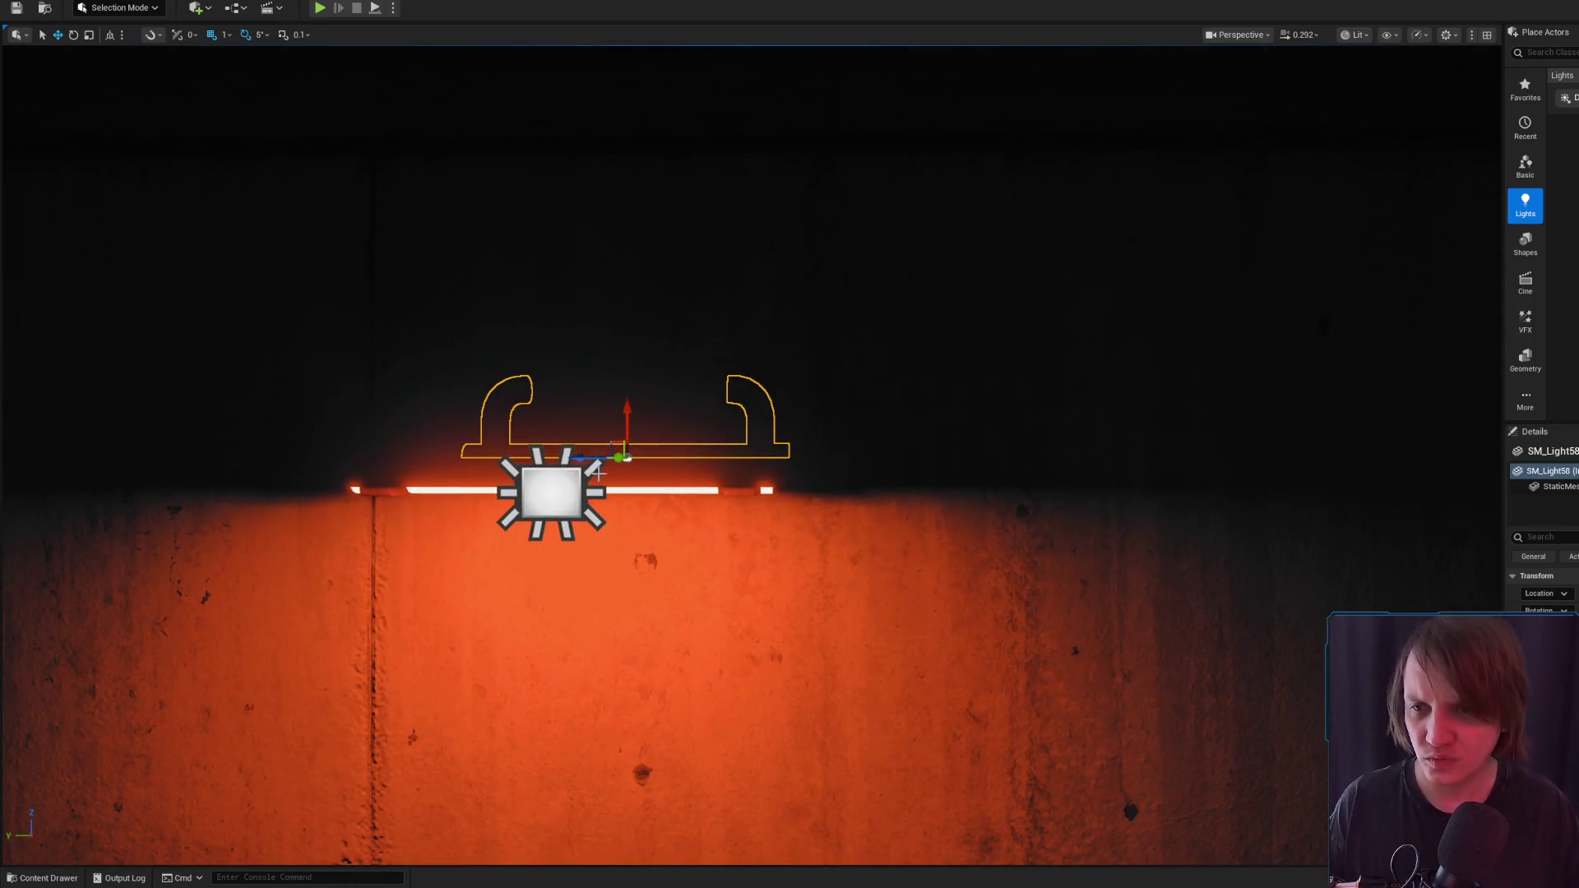
{"action": "mouse_move", "coordinate": [567, 453]}
{"action": "left_mouse_down"}
{"action": "mouse_move", "coordinate": [781, 465]}
{"action": "mouse_move", "coordinate": [1198, 227]}
{"action": "left_mouse_up"}
{"action": "left_click", "coordinate": [1356, 35]}
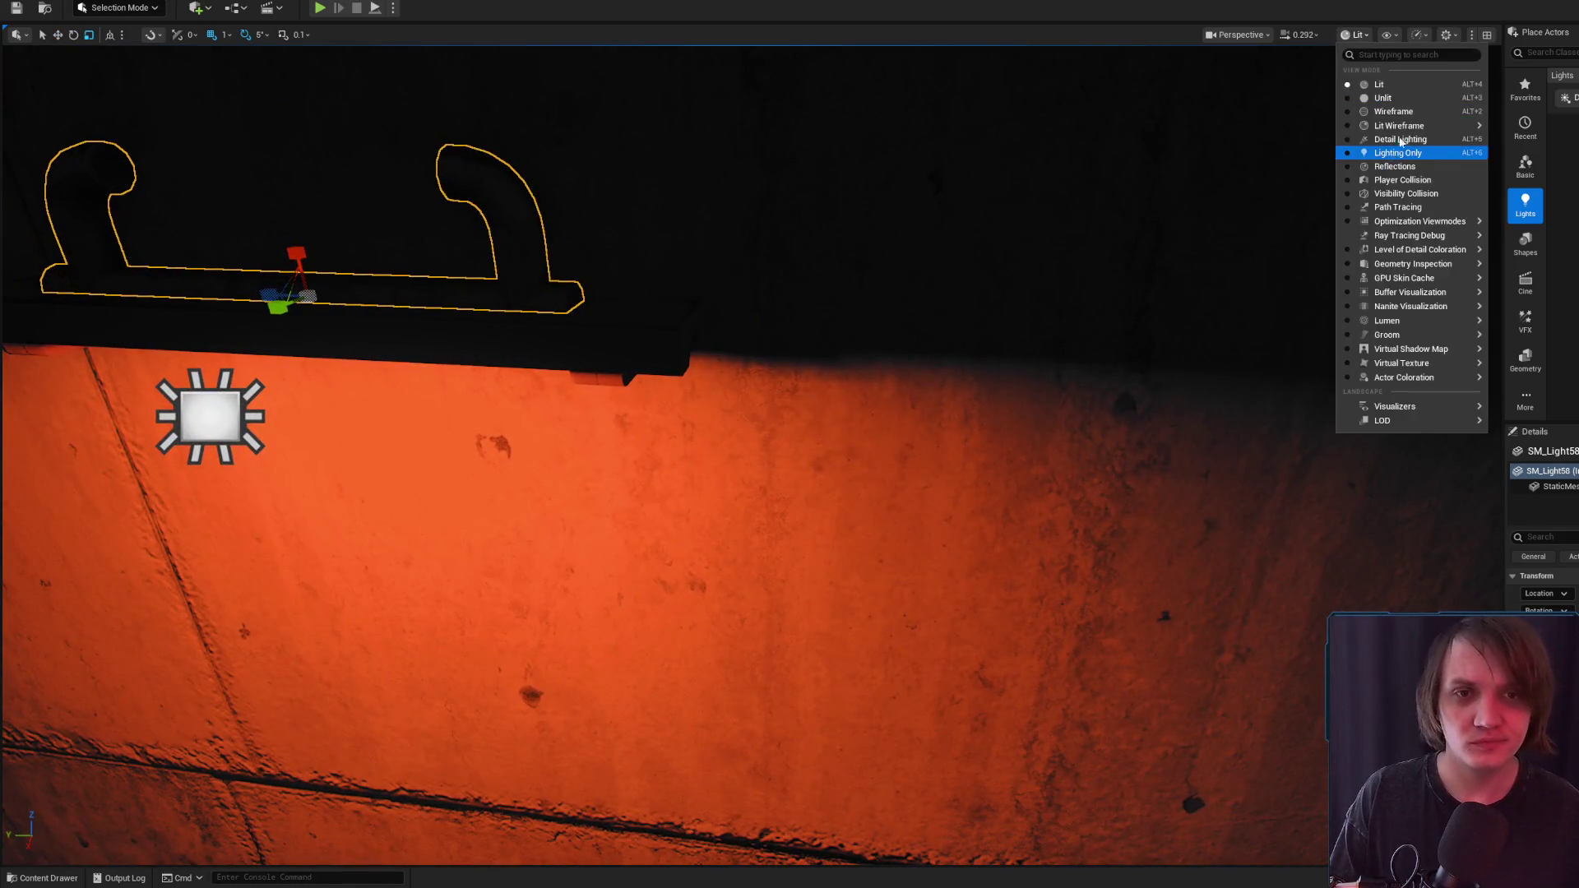
In Detail Lighting view, narrow SM_Light58 along Y and tilt it −15°
{"action": "left_click", "coordinate": [1390, 150]}
{"action": "key", "text": "f"}
{"action": "mouse_move", "coordinate": [858, 452]}
{"action": "left_mouse_down"}
{"action": "mouse_move", "coordinate": [858, 486]}
{"action": "mouse_move", "coordinate": [822, 469]}
{"action": "mouse_move", "coordinate": [858, 452]}
{"action": "mouse_move", "coordinate": [987, 494]}
{"action": "mouse_move", "coordinate": [494, 362]}
{"action": "mouse_move", "coordinate": [663, 414]}
{"action": "left_mouse_up"}
{"action": "mouse_move", "coordinate": [750, 400]}
{"action": "left_mouse_down"}
{"action": "mouse_move", "coordinate": [724, 400]}
{"action": "mouse_move", "coordinate": [859, 468]}
{"action": "mouse_move", "coordinate": [779, 490]}
{"action": "left_mouse_up"}
{"action": "key", "text": "e"}
{"action": "mouse_move", "coordinate": [628, 441]}
{"action": "left_mouse_down"}
{"action": "mouse_move", "coordinate": [671, 412]}
{"action": "mouse_move", "coordinate": [736, 451]}
{"action": "mouse_move", "coordinate": [700, 494]}
{"action": "mouse_move", "coordinate": [769, 487]}
{"action": "left_mouse_up"}
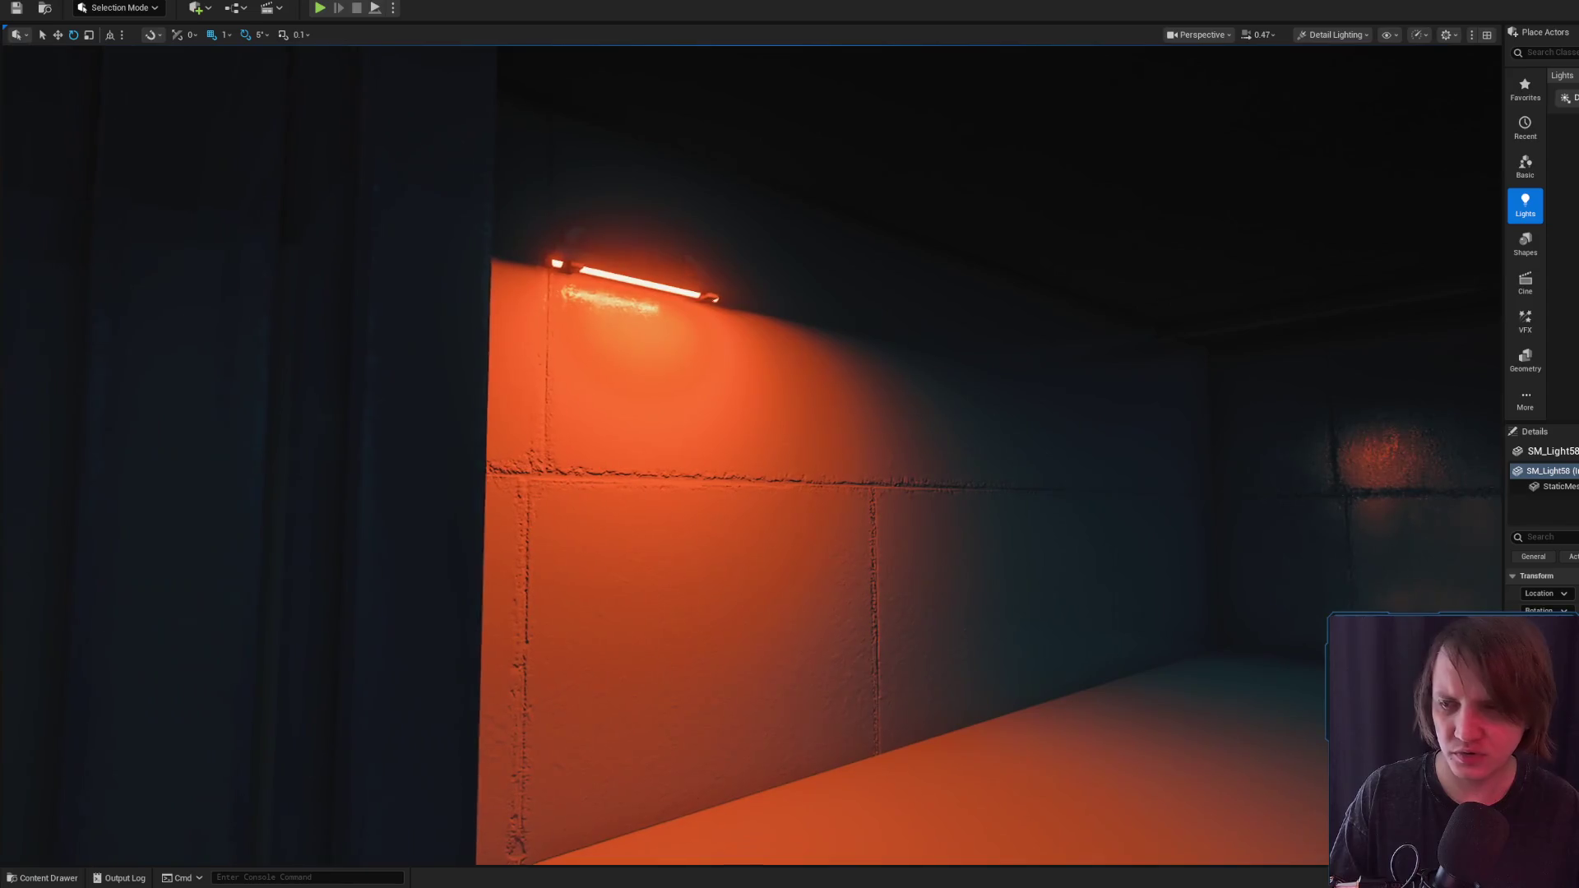
Return the viewport to Lit mode and select the light at the wall fixture
{"action": "left_click", "coordinate": [1332, 34]}
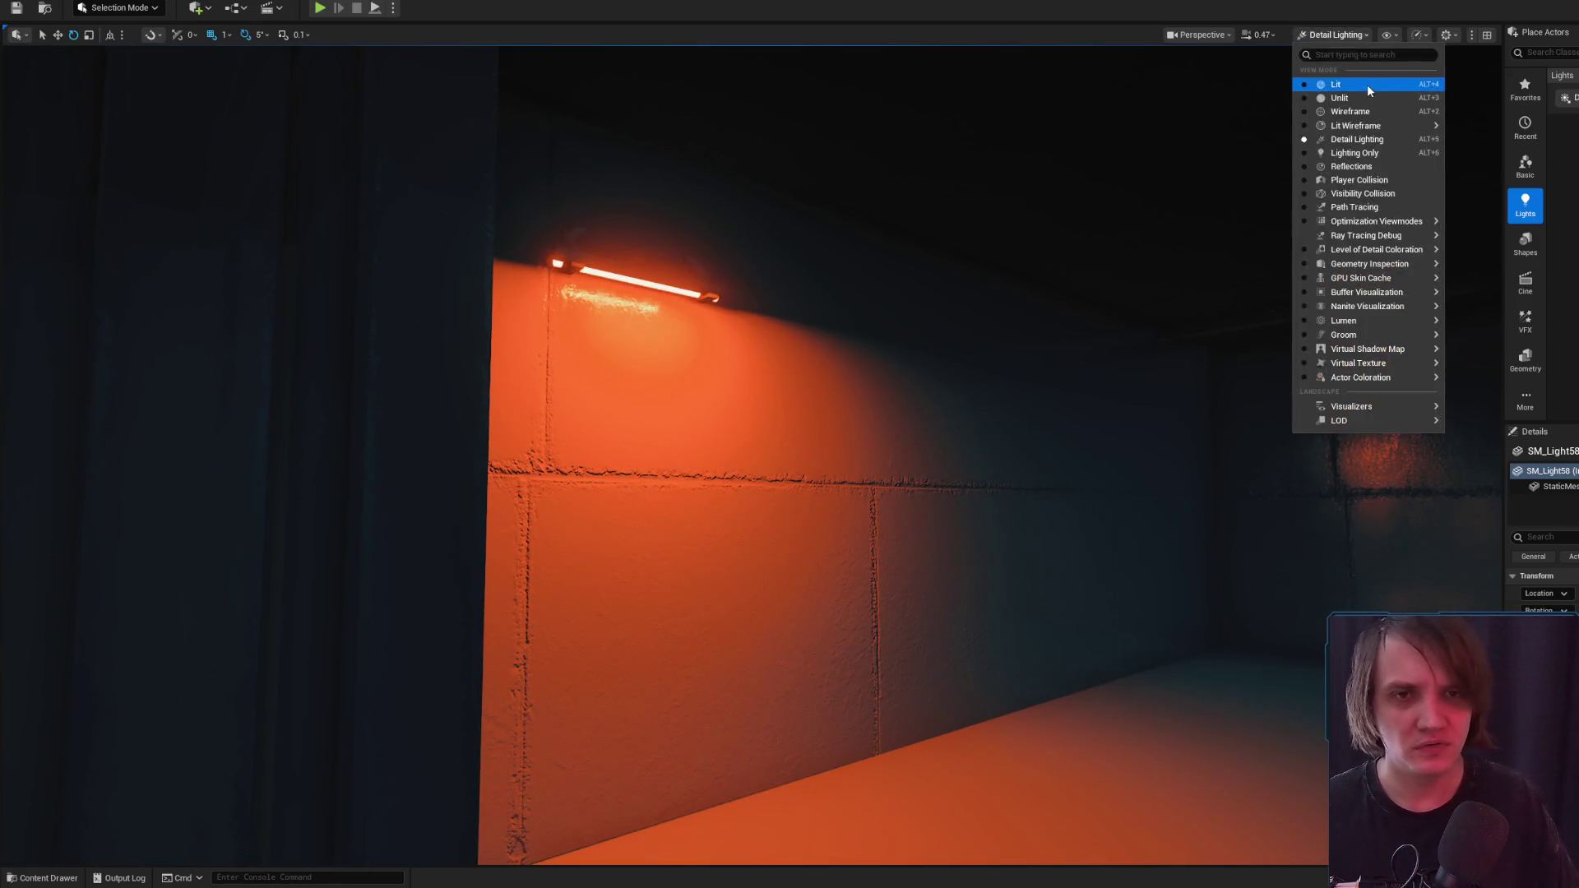
{"action": "left_click", "coordinate": [1365, 78]}
{"action": "left_click_drag", "start_coordinate": [1156, 367], "coordinate": [1119, 374]}
{"action": "key", "text": "f"}
{"action": "left_click", "coordinate": [766, 308]}
{"action": "scroll", "coordinate": [767, 308], "scroll_direction": "down", "scroll_amount": 5}
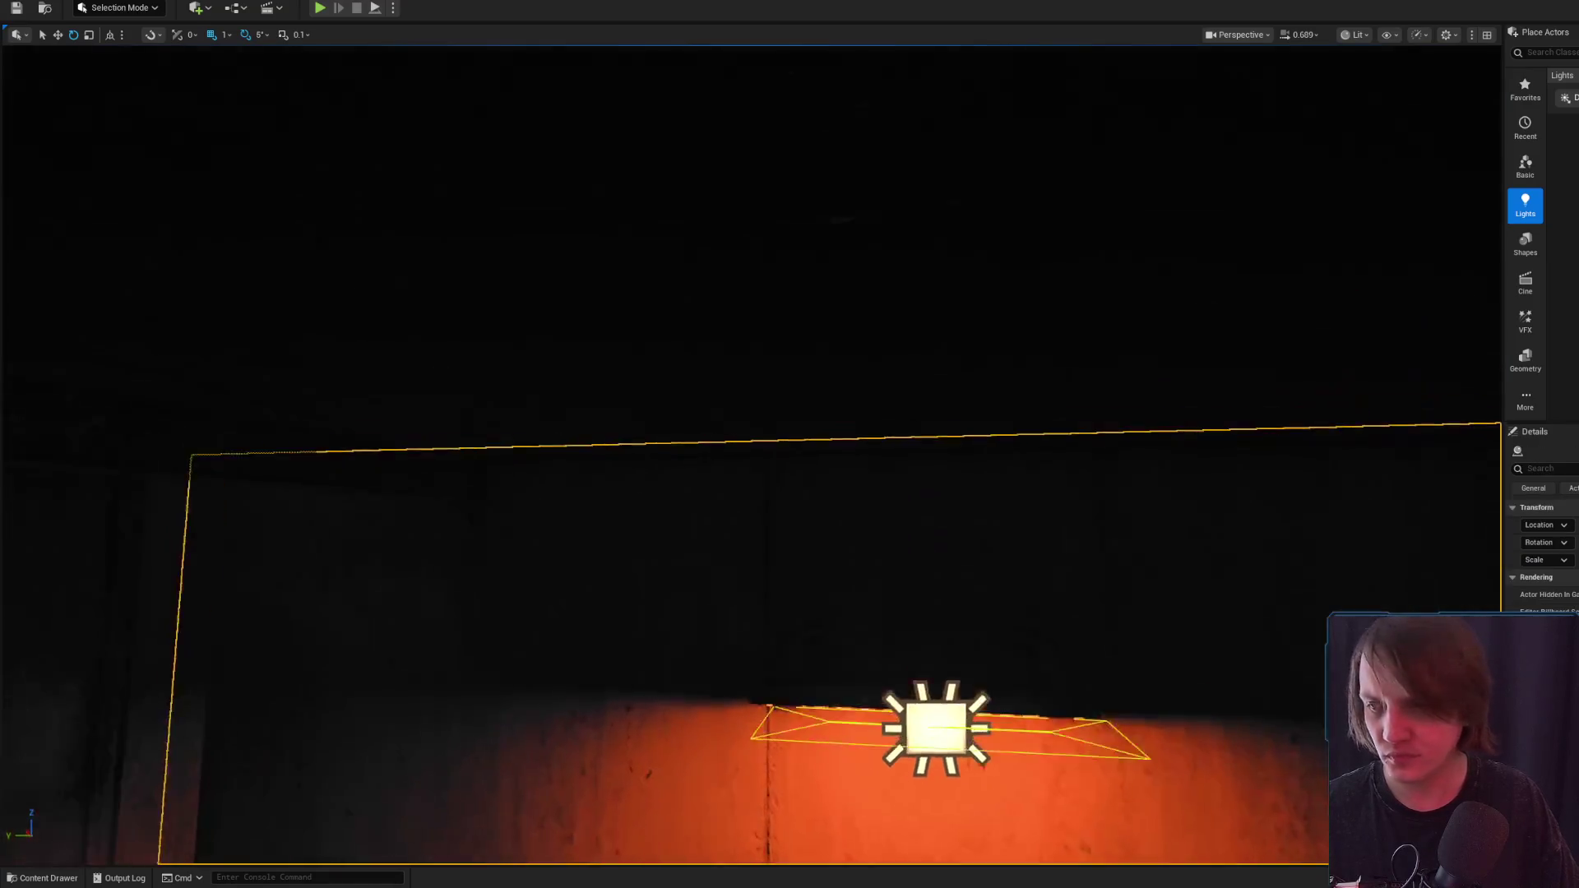
Select the spotlight beside the SM_Light58 lamp and reposition the view near the doorway
{"action": "left_click_drag", "start_coordinate": [767, 308], "coordinate": [779, 402]}
{"action": "scroll", "coordinate": [800, 506], "scroll_direction": "up", "scroll_amount": 3}
{"action": "left_click", "coordinate": [800, 506]}
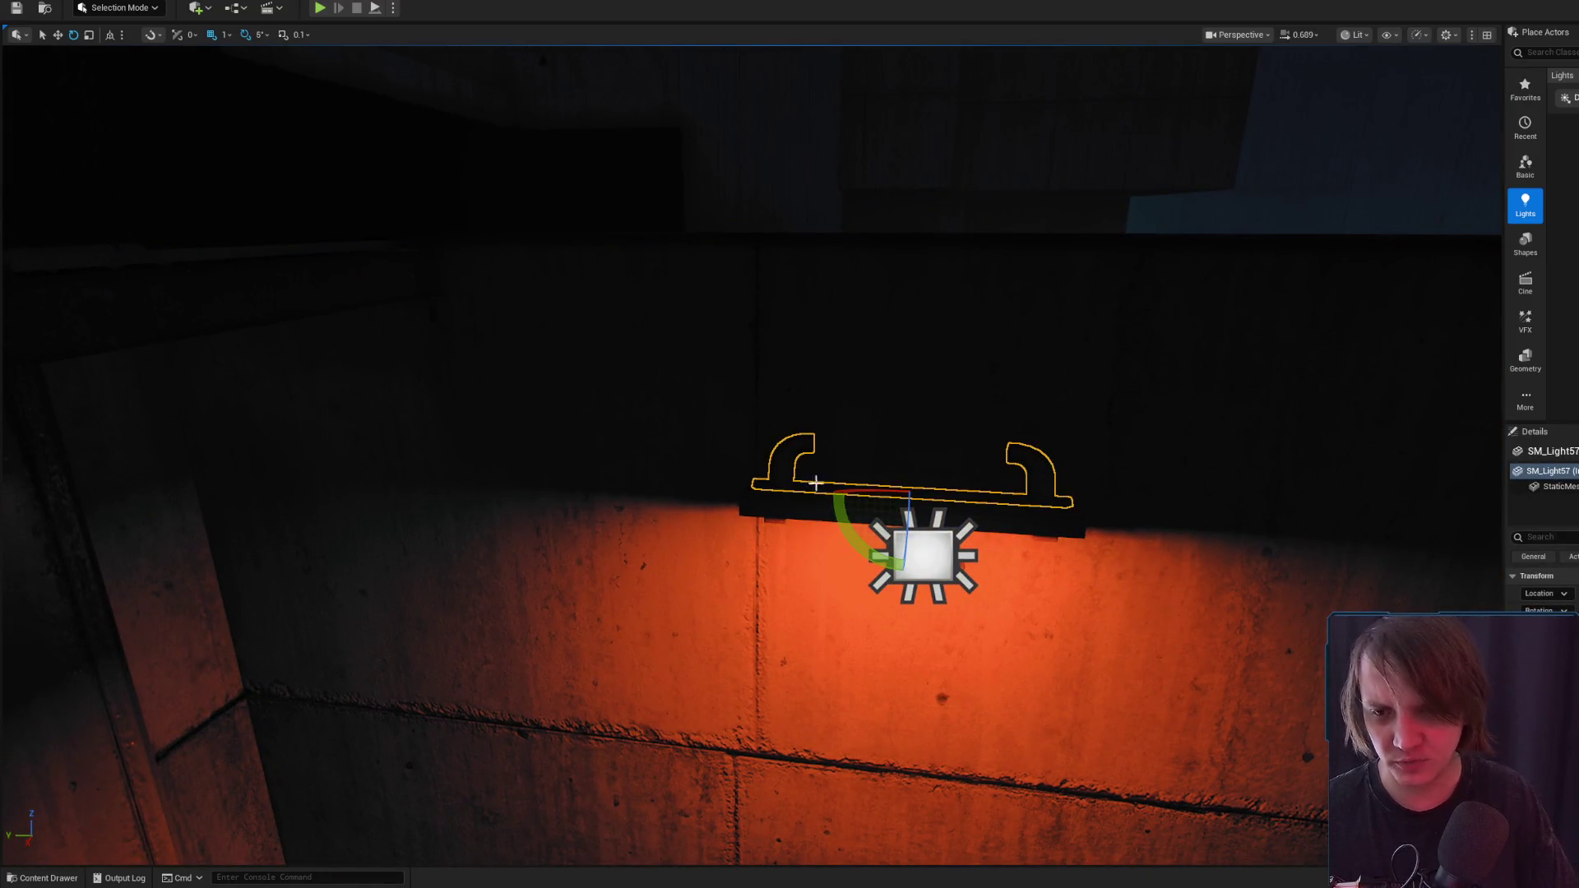
{"action": "left_click", "coordinate": [923, 556]}
{"action": "key", "text": "w"}
{"action": "left_click_drag", "start_coordinate": [923, 555], "coordinate": [638, 566]}
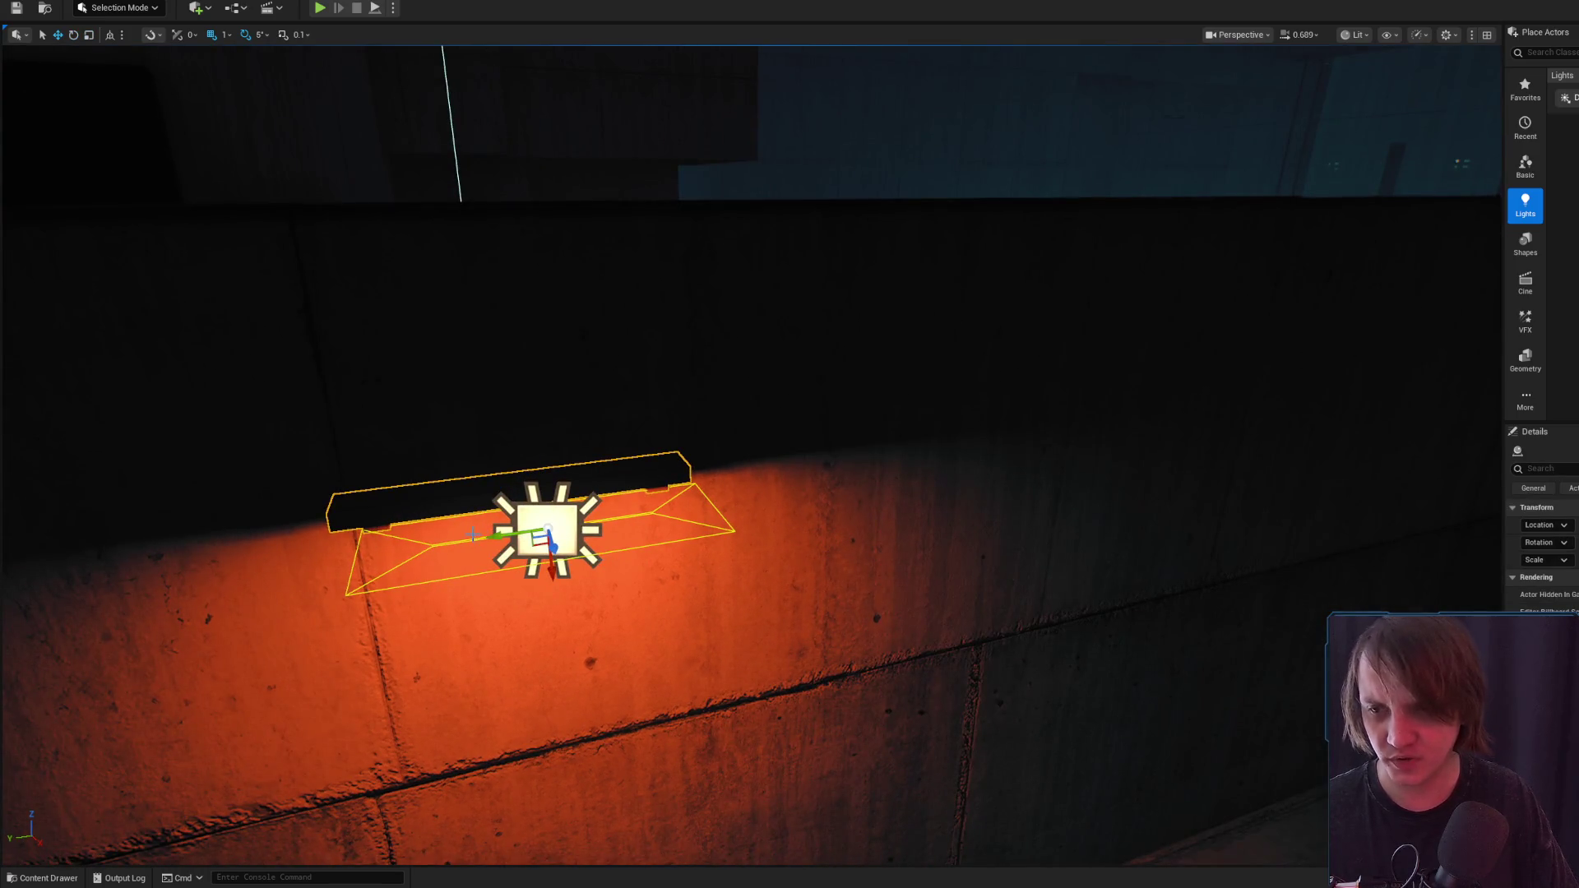
{"action": "left_click_drag", "start_coordinate": [473, 535], "coordinate": [354, 527]}
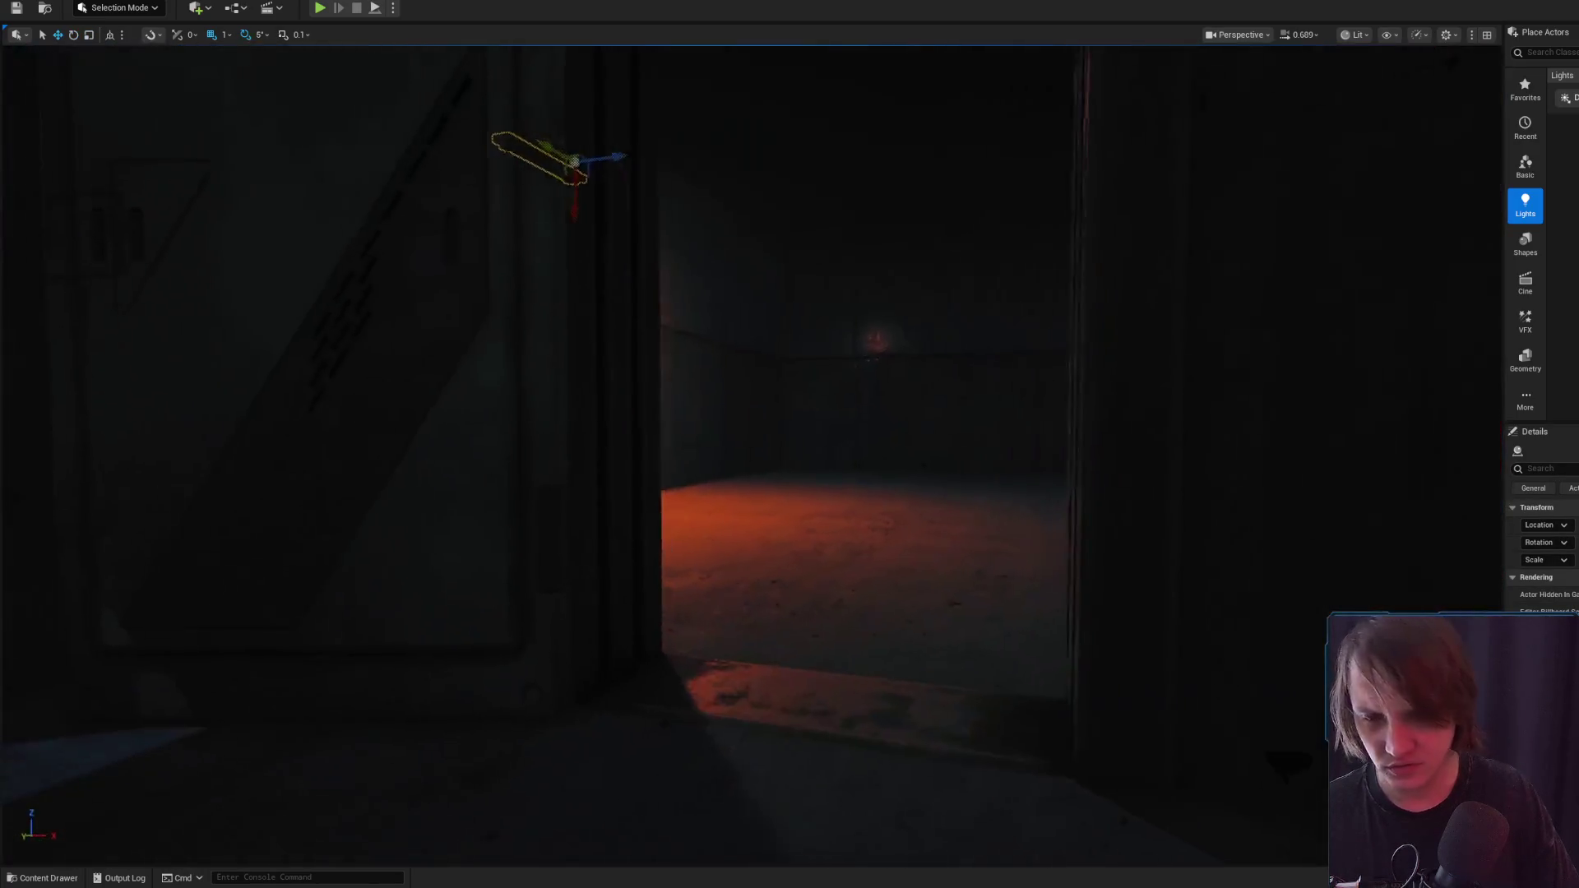
{"action": "scroll", "coordinate": [790, 444], "scroll_direction": "down", "scroll_amount": 8}
{"action": "mouse_move", "coordinate": [909, 497]}
{"action": "left_mouse_down"}
{"action": "mouse_move", "coordinate": [847, 492]}
{"action": "mouse_move", "coordinate": [910, 497]}
{"action": "mouse_move", "coordinate": [910, 370]}
{"action": "left_mouse_up"}
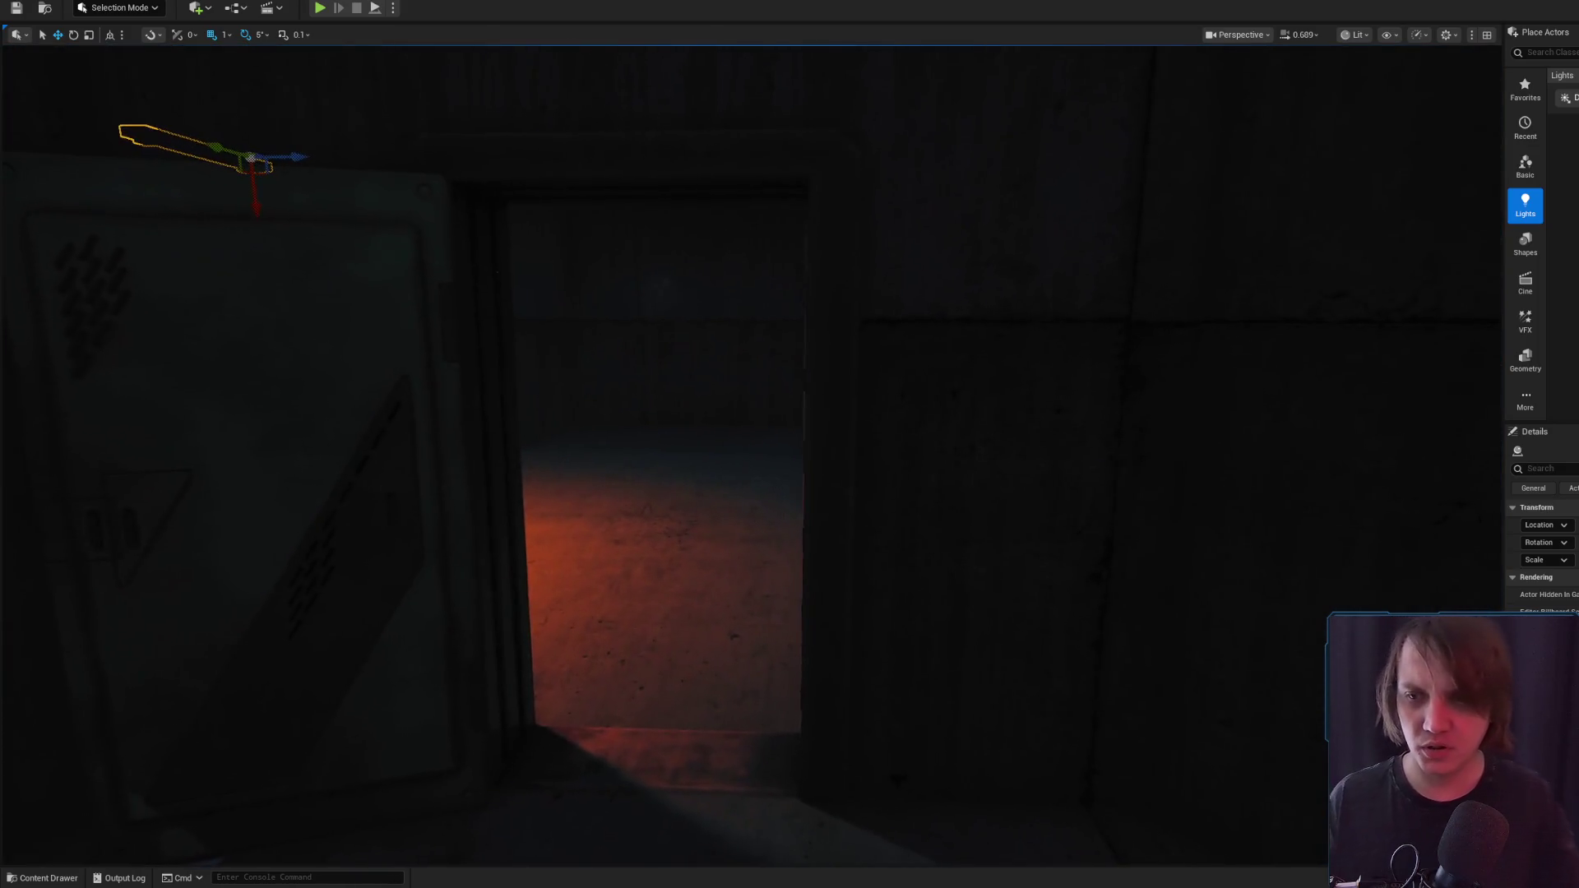
Fly through the doorway into the lit room and select the wall spotlight
{"action": "key", "text": "Escape"}
{"action": "mouse_move", "coordinate": [896, 486]}
{"action": "left_mouse_down"}
{"action": "mouse_move", "coordinate": [891, 411]}
{"action": "mouse_move", "coordinate": [948, 498]}
{"action": "mouse_move", "coordinate": [944, 448]}
{"action": "left_mouse_up"}
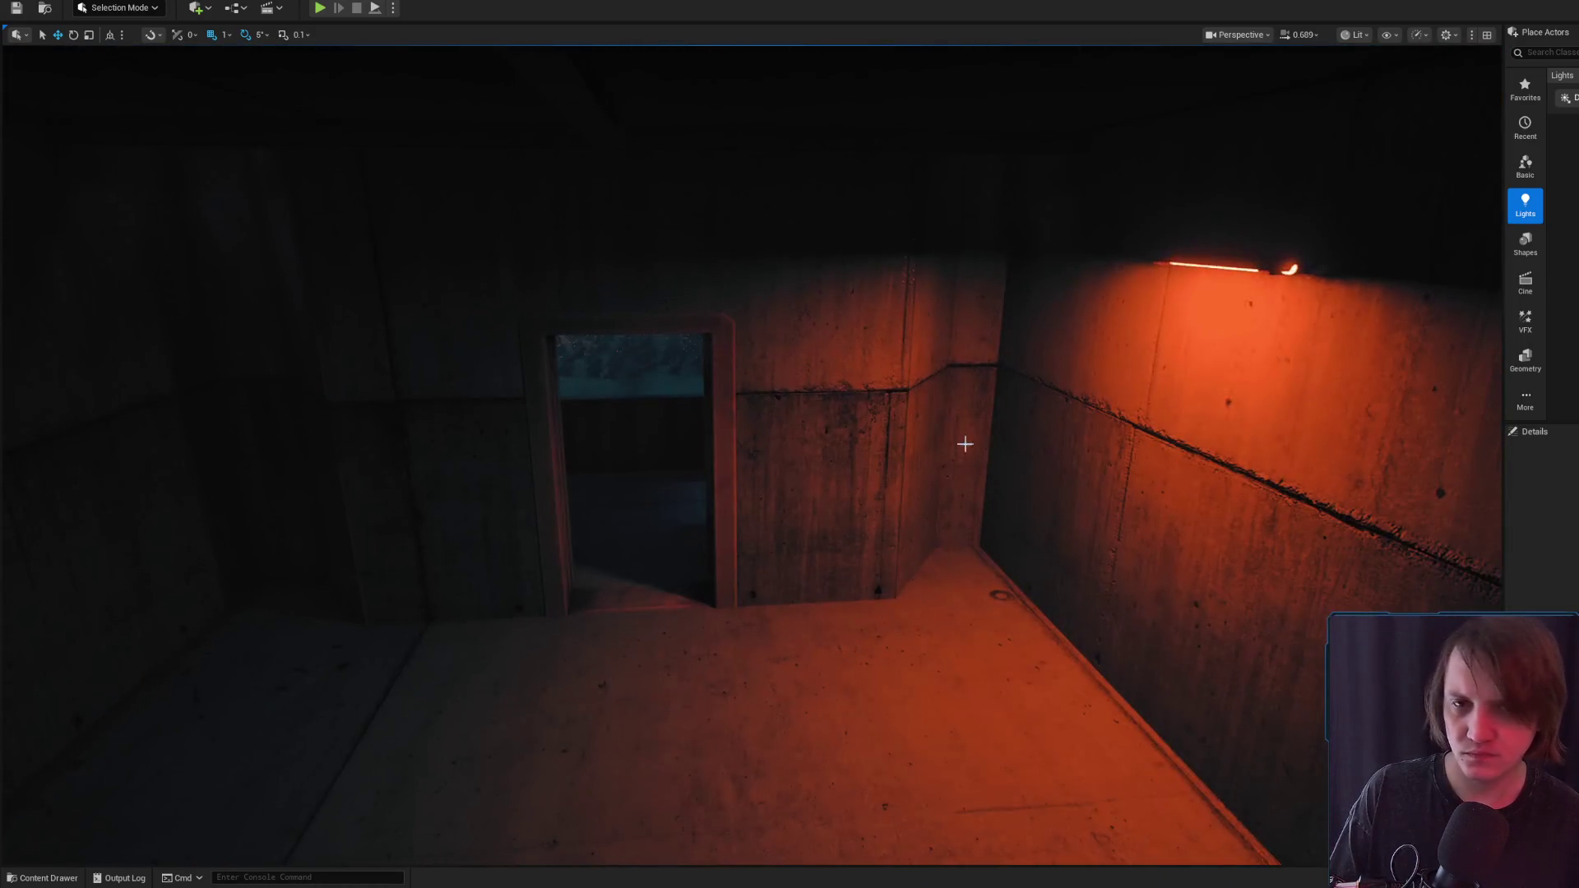
{"action": "left_click", "coordinate": [1175, 267]}
{"action": "left_click_drag", "start_coordinate": [1175, 267], "coordinate": [1174, 316]}
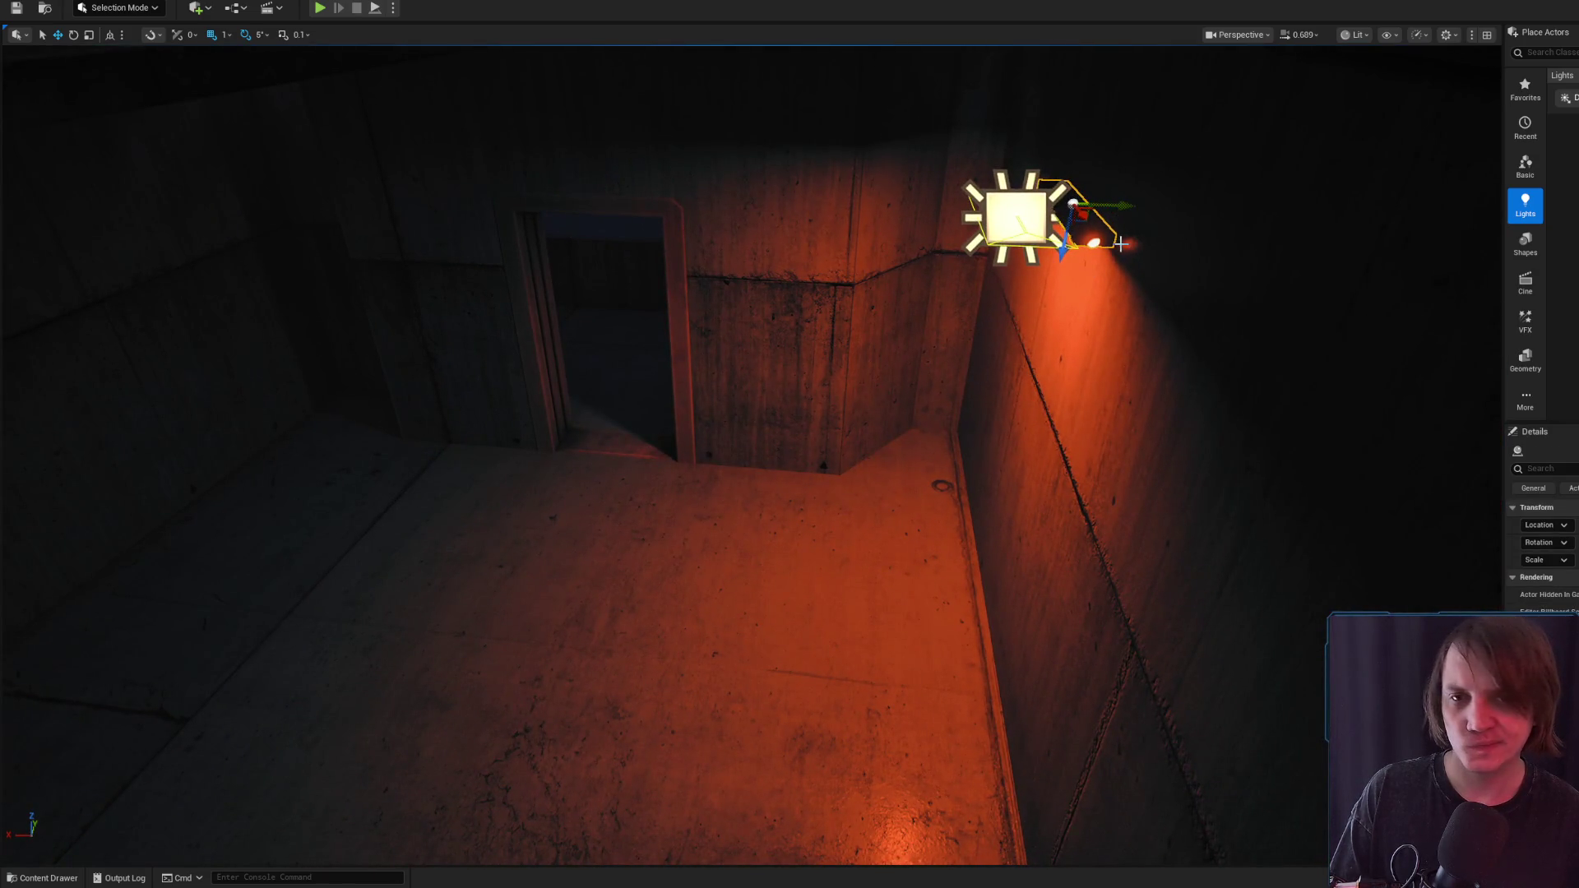
{"action": "mouse_move", "coordinate": [1127, 208]}
{"action": "left_mouse_down"}
{"action": "mouse_move", "coordinate": [1062, 217]}
{"action": "mouse_move", "coordinate": [1119, 222]}
{"action": "mouse_move", "coordinate": [1061, 272]}
{"action": "mouse_move", "coordinate": [1007, 259]}
{"action": "left_mouse_up"}
{"action": "scroll", "coordinate": [1069, 256], "scroll_direction": "up", "scroll_amount": 1}
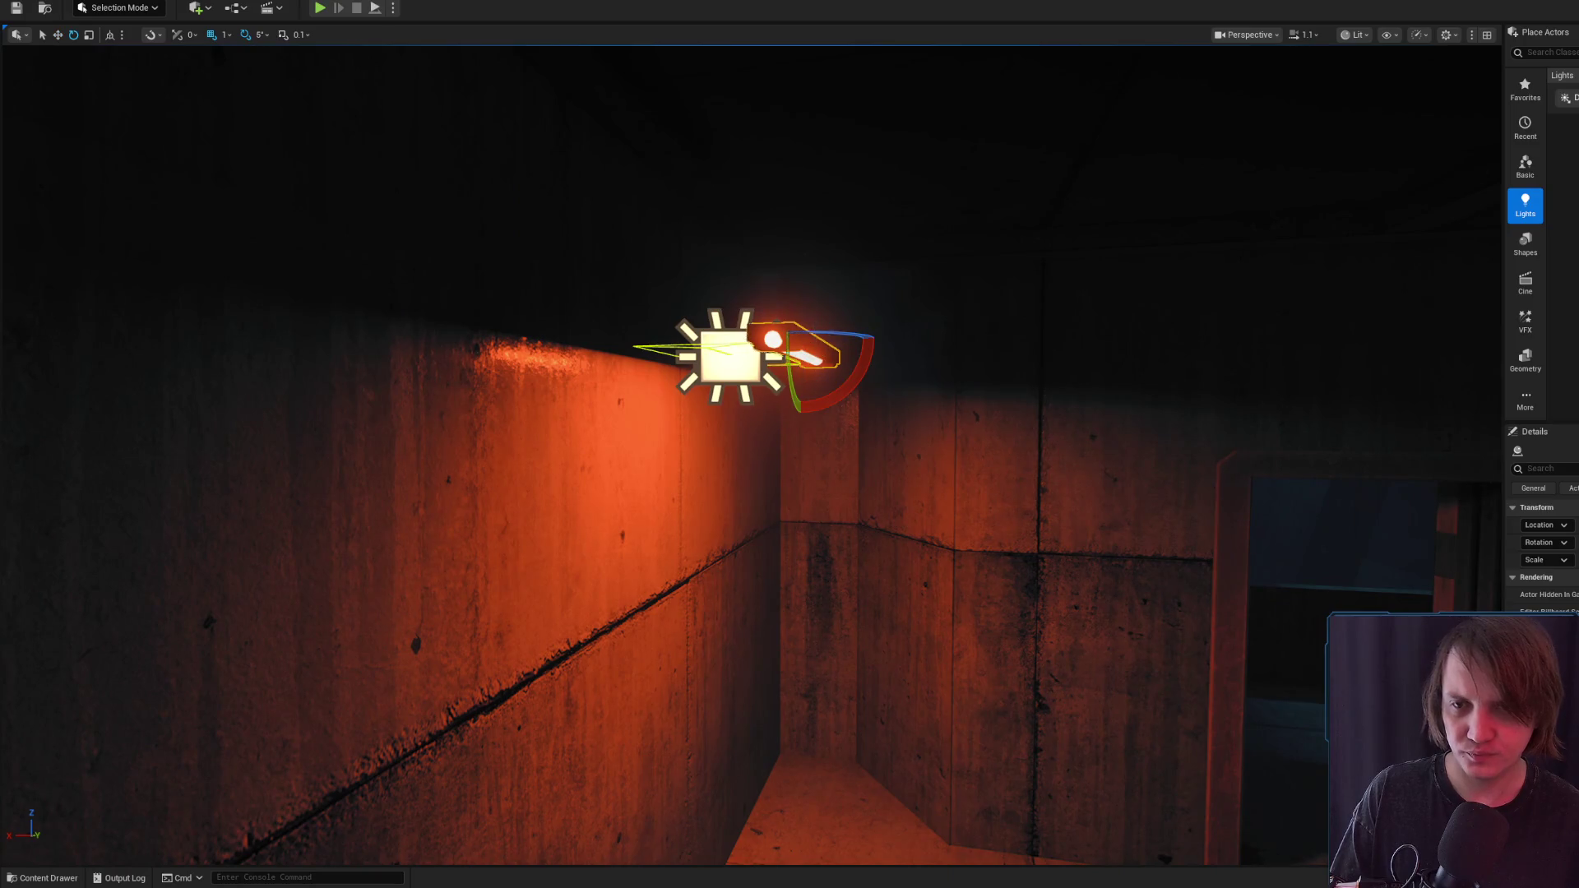
Turn the spotlight about 185 degrees and slide it left along the X axis
{"action": "left_click_drag", "start_coordinate": [832, 337], "coordinate": [810, 354]}
{"action": "key", "text": "w"}
{"action": "key", "text": "f"}
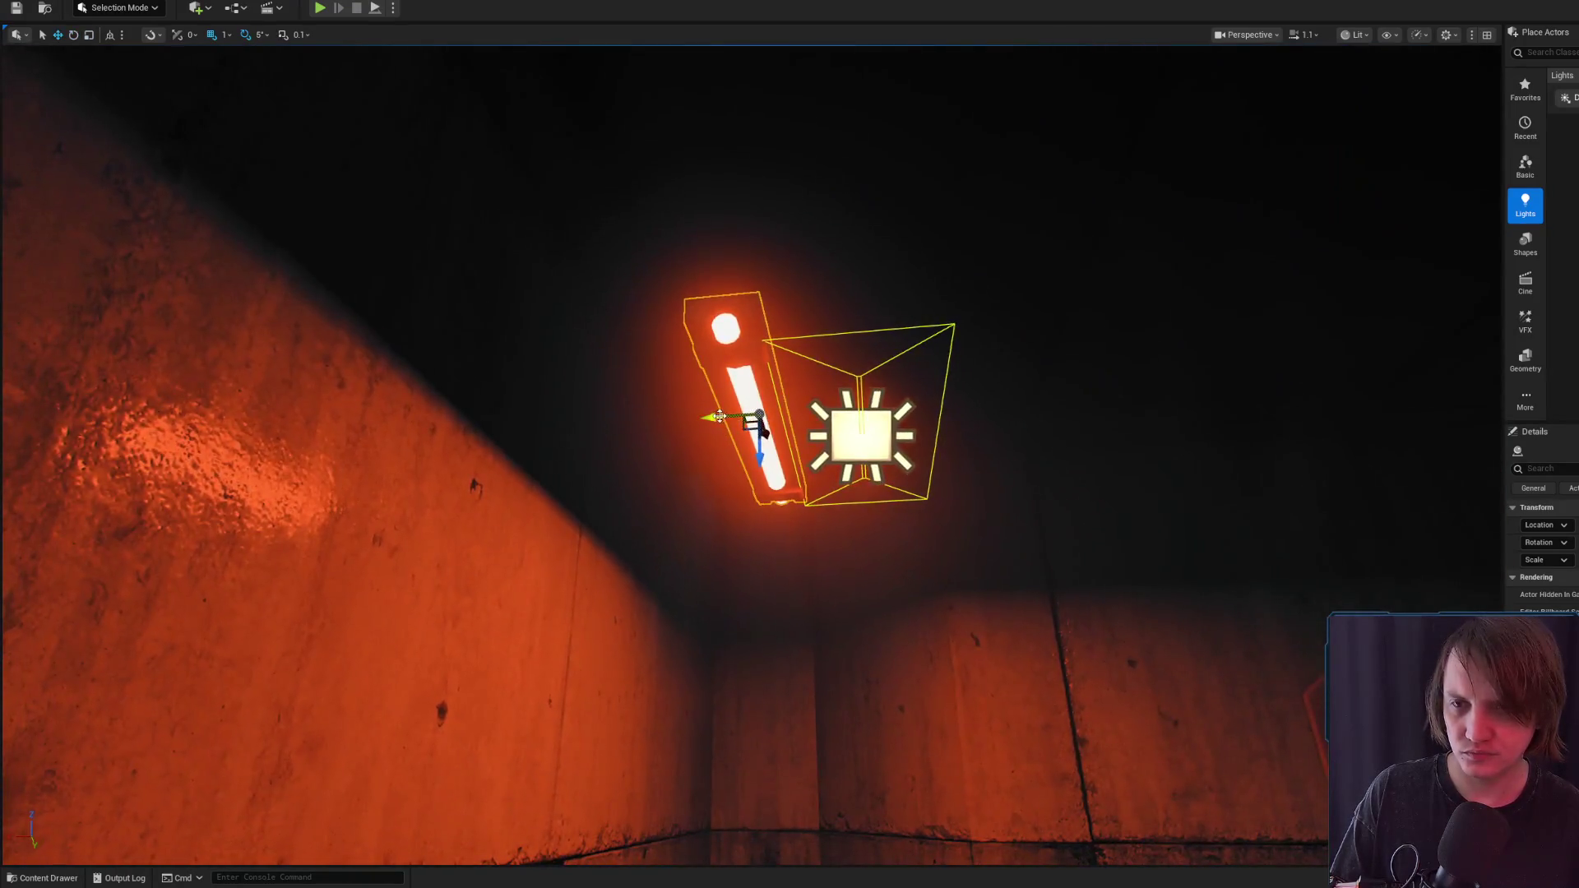
{"action": "mouse_move", "coordinate": [719, 417]}
{"action": "left_mouse_down"}
{"action": "mouse_move", "coordinate": [548, 419]}
{"action": "mouse_move", "coordinate": [784, 357]}
{"action": "mouse_move", "coordinate": [872, 360]}
{"action": "mouse_move", "coordinate": [760, 388]}
{"action": "left_mouse_up"}
{"action": "left_click_drag", "start_coordinate": [683, 455], "coordinate": [683, 455]}
Search the Content Drawer for 'sofa' and place it under the red wall light
{"action": "left_click", "coordinate": [42, 878]}
{"action": "scroll", "coordinate": [88, 741], "scroll_direction": "up", "scroll_amount": 5}
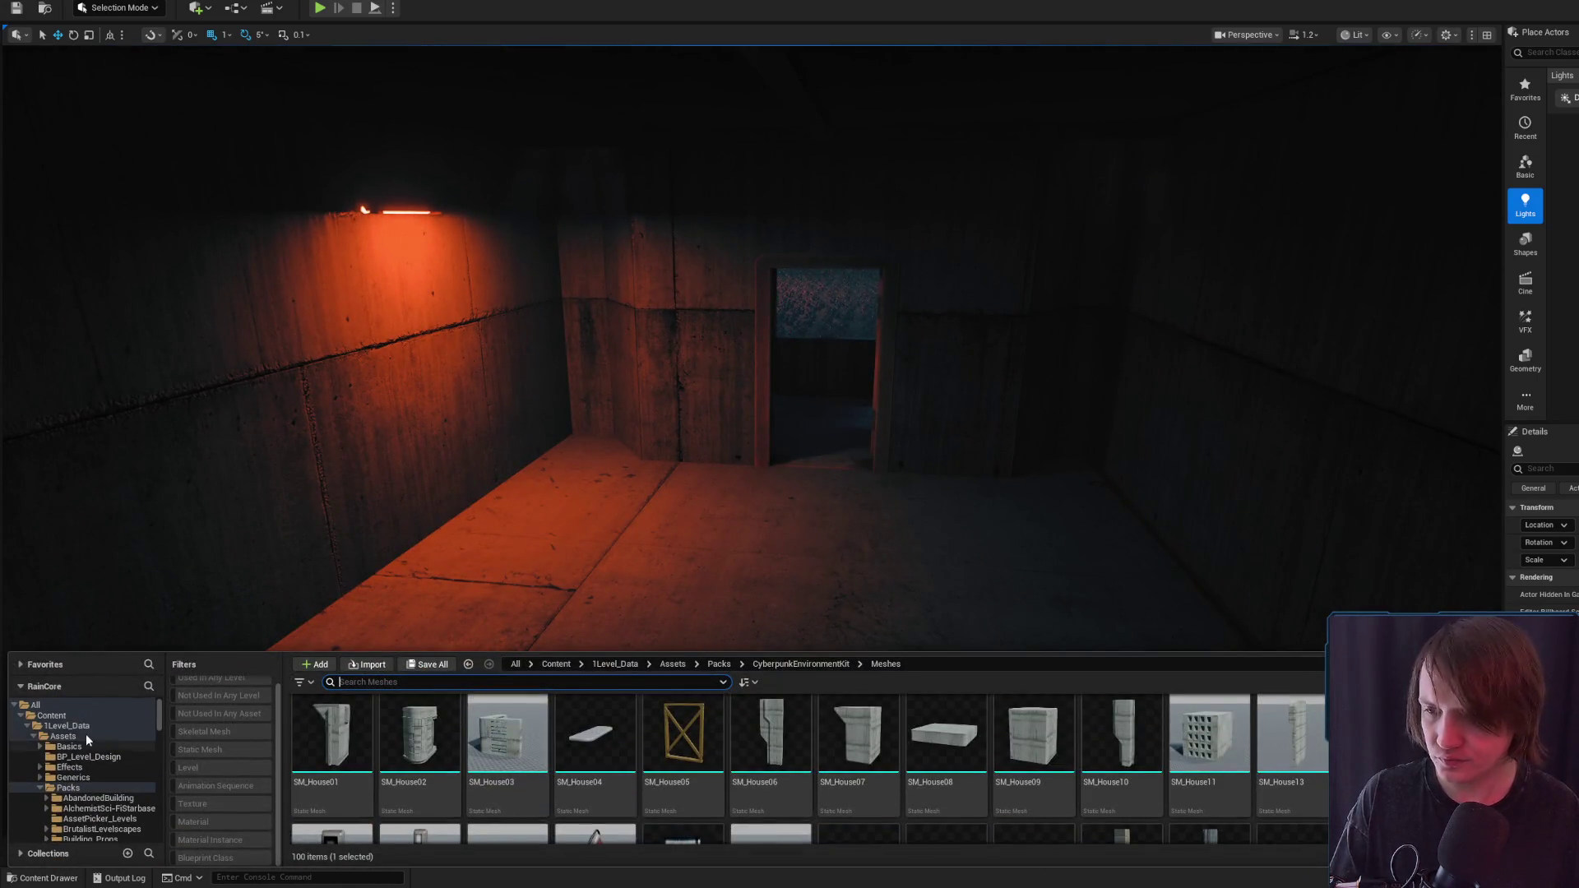
{"action": "left_click", "coordinate": [73, 724]}
{"action": "left_click", "coordinate": [391, 681]}
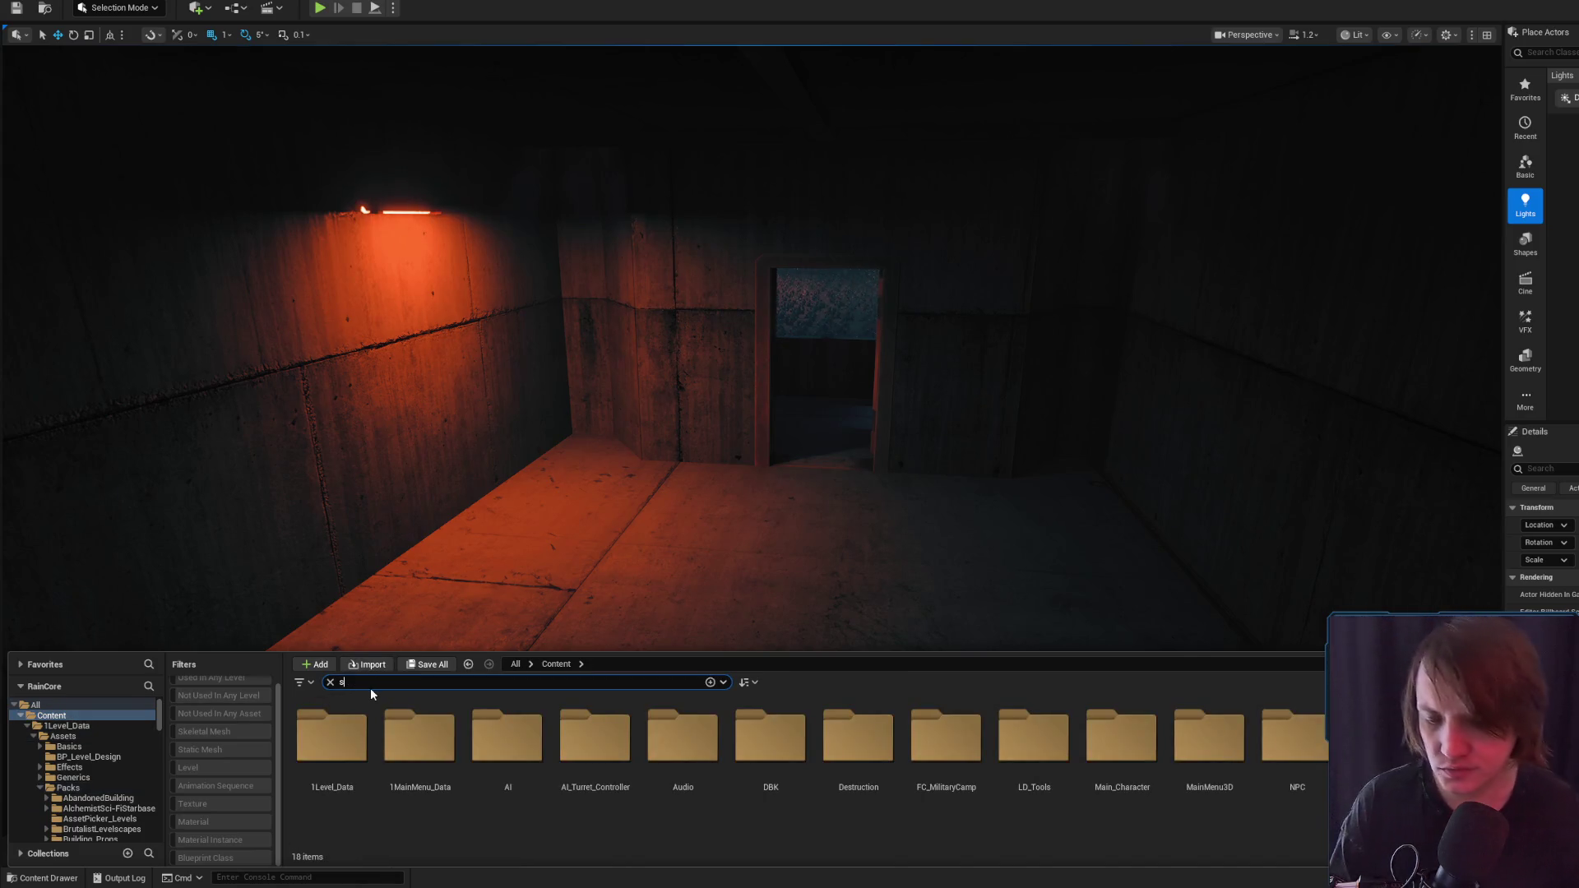
{"action": "type", "text": "ofa"}
{"action": "mouse_move", "coordinate": [509, 741]}
{"action": "left_mouse_down"}
{"action": "mouse_move", "coordinate": [546, 534]}
{"action": "mouse_move", "coordinate": [529, 444]}
{"action": "mouse_move", "coordinate": [588, 457]}
{"action": "mouse_move", "coordinate": [599, 431]}
{"action": "mouse_move", "coordinate": [682, 386]}
{"action": "mouse_move", "coordinate": [789, 436]}
{"action": "left_mouse_up"}
Move hanginglight_4 to the upper right, then open the shared photo in Discord
{"action": "left_click", "coordinate": [790, 436]}
{"action": "key", "text": "f"}
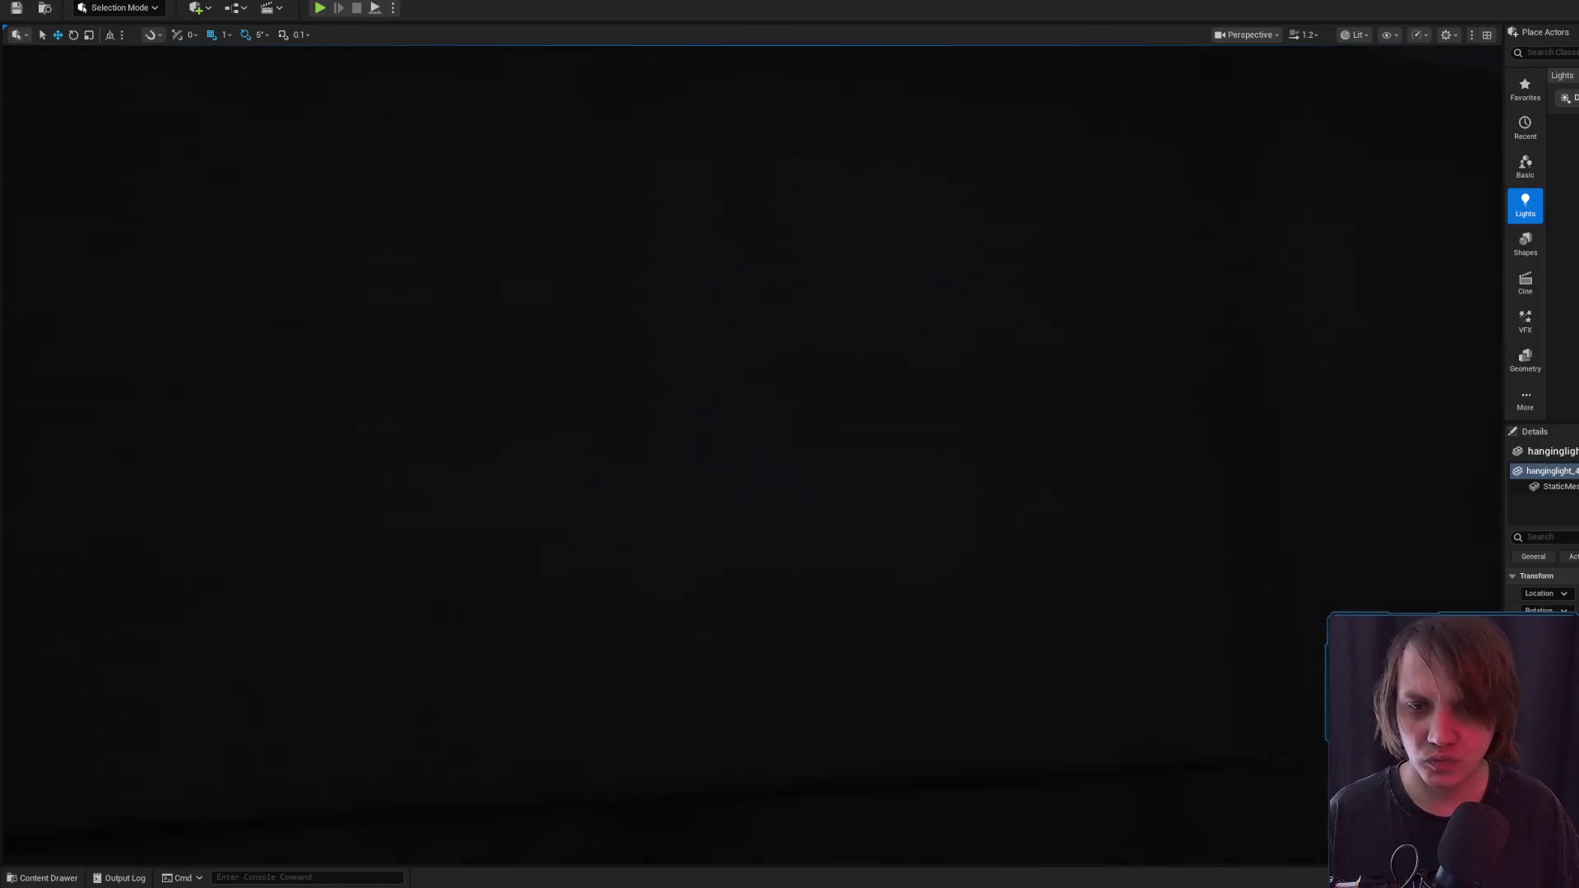
{"action": "left_click_drag", "start_coordinate": [613, 395], "coordinate": [613, 390]}
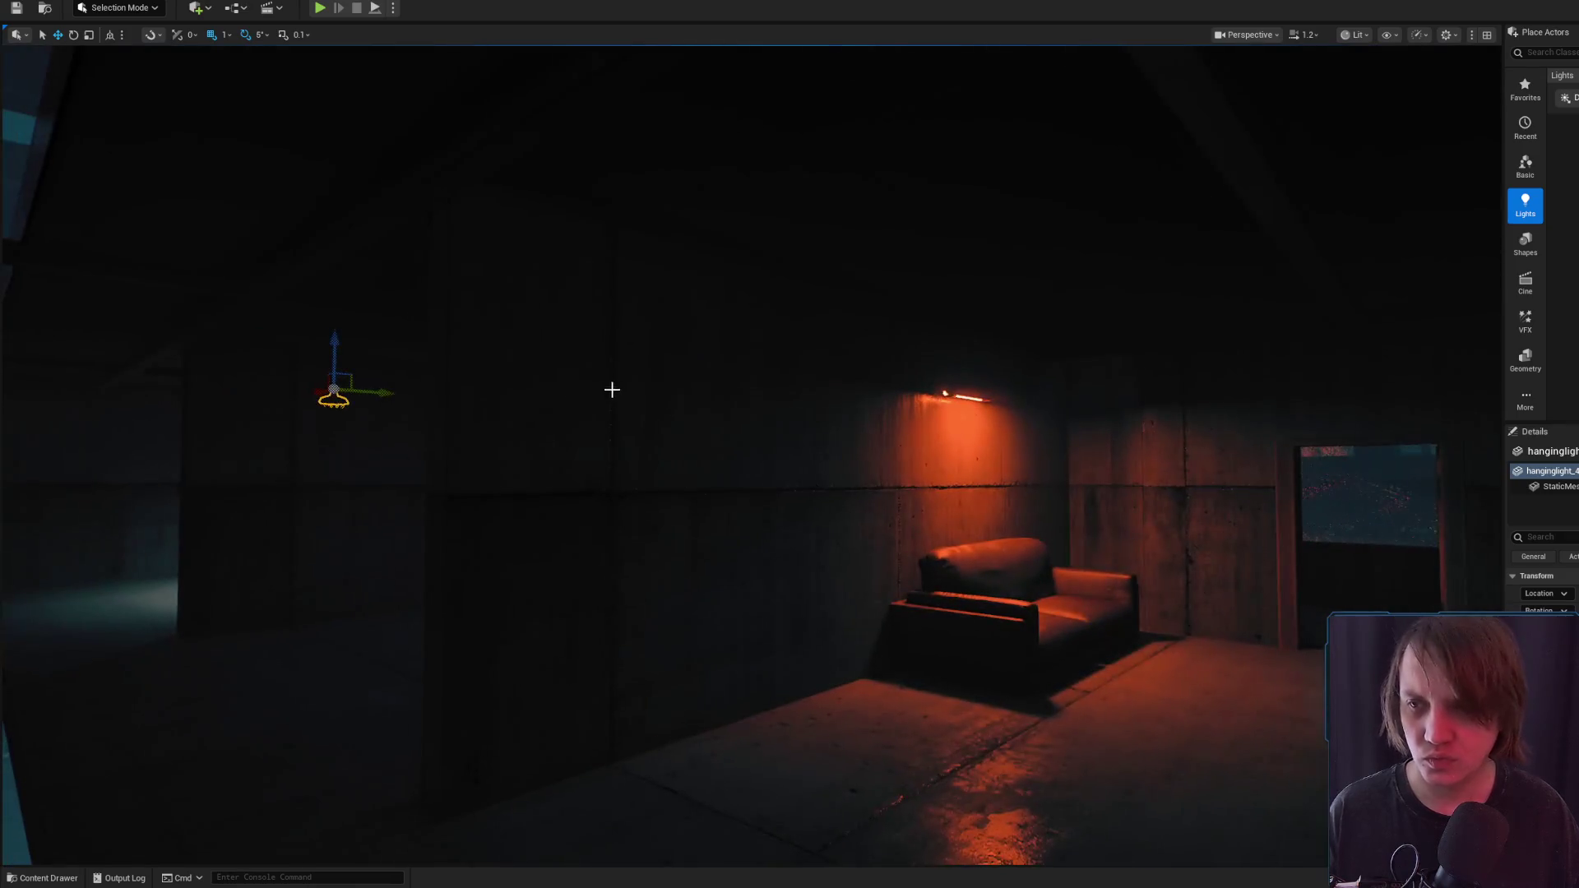
{"action": "mouse_move", "coordinate": [326, 397]}
{"action": "left_mouse_down"}
{"action": "mouse_move", "coordinate": [1121, 381]}
{"action": "mouse_move", "coordinate": [1061, 377]}
{"action": "left_mouse_up"}
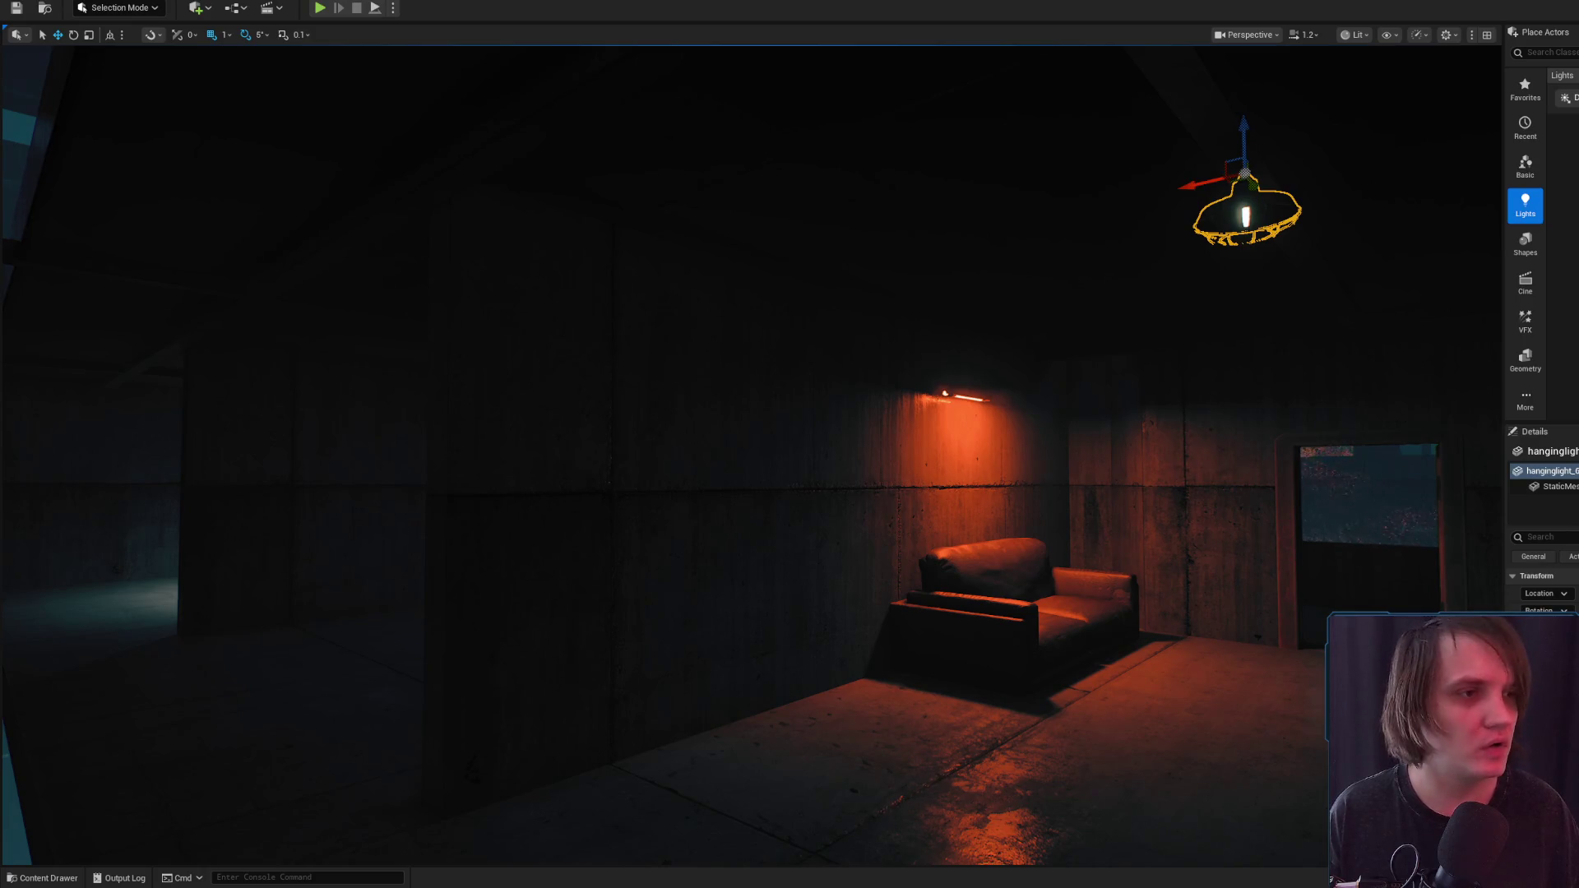
{"action": "key", "text": "alt+Tab"}
{"action": "left_click", "coordinate": [1044, 704]}
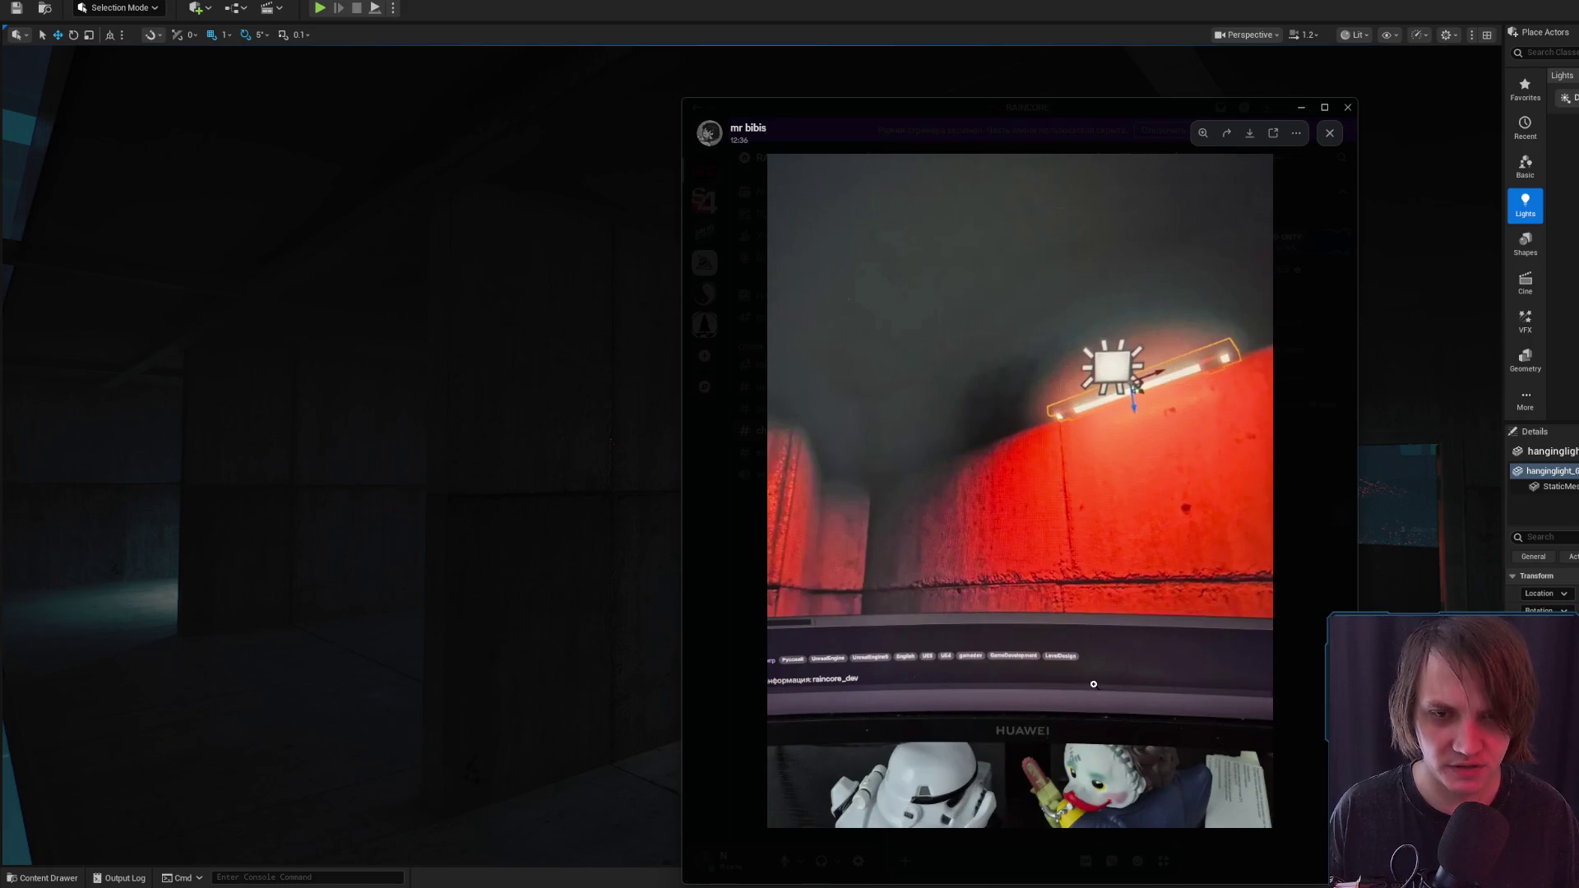
Zoom in and out on the red-lit wall photo, then close the viewer and minimize Discord
{"action": "left_click", "coordinate": [1108, 516]}
{"action": "left_click", "coordinate": [1133, 511]}
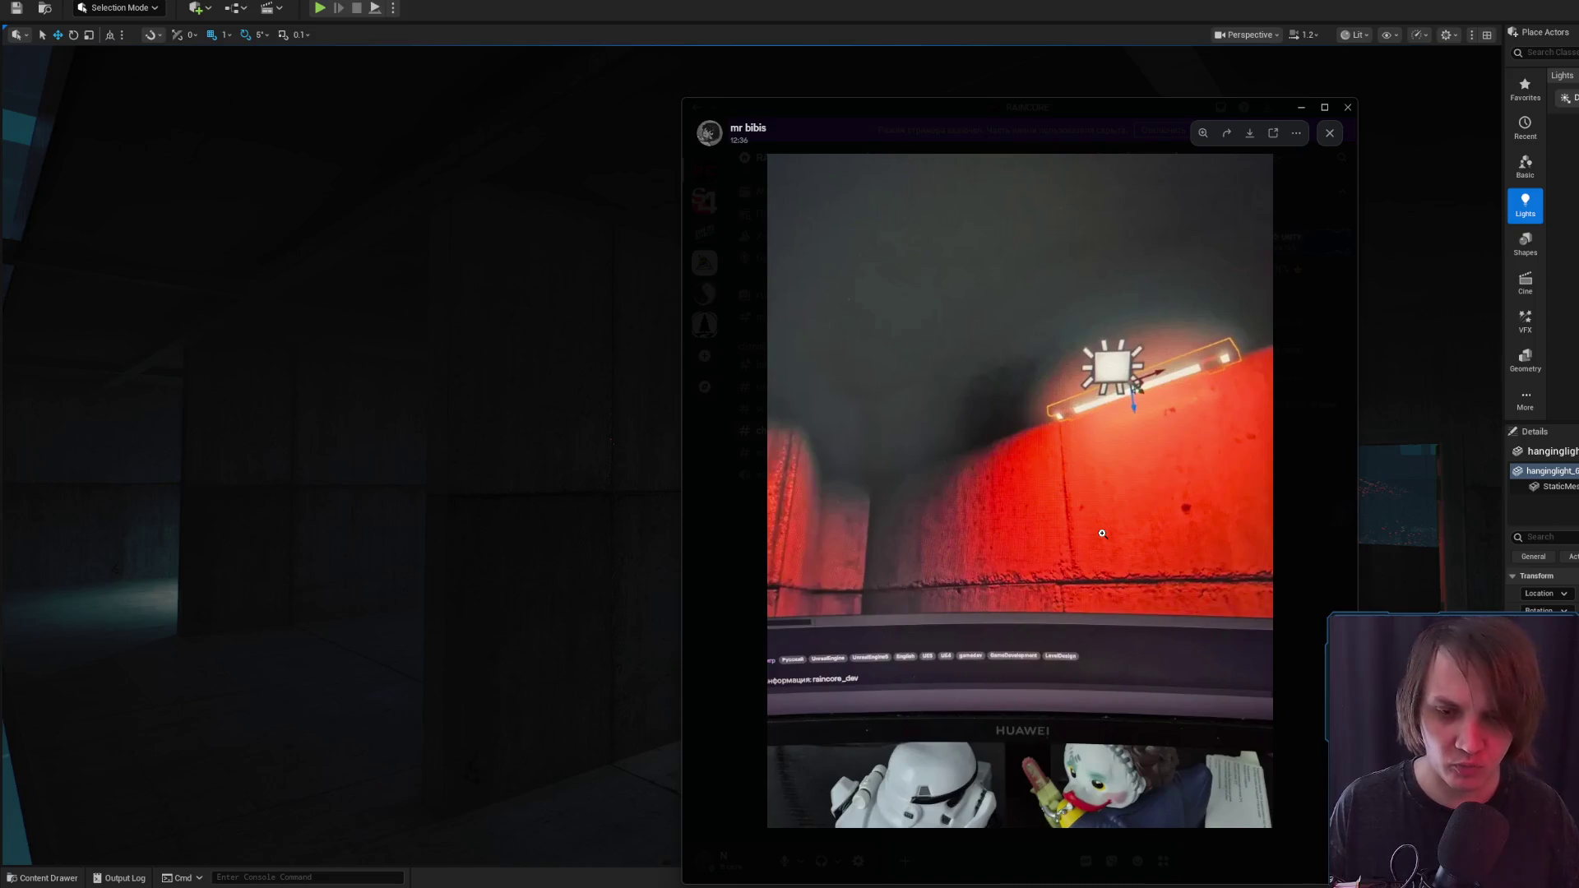
{"action": "left_click", "coordinate": [1102, 534]}
{"action": "left_click", "coordinate": [1086, 564]}
{"action": "left_click", "coordinate": [1227, 753]}
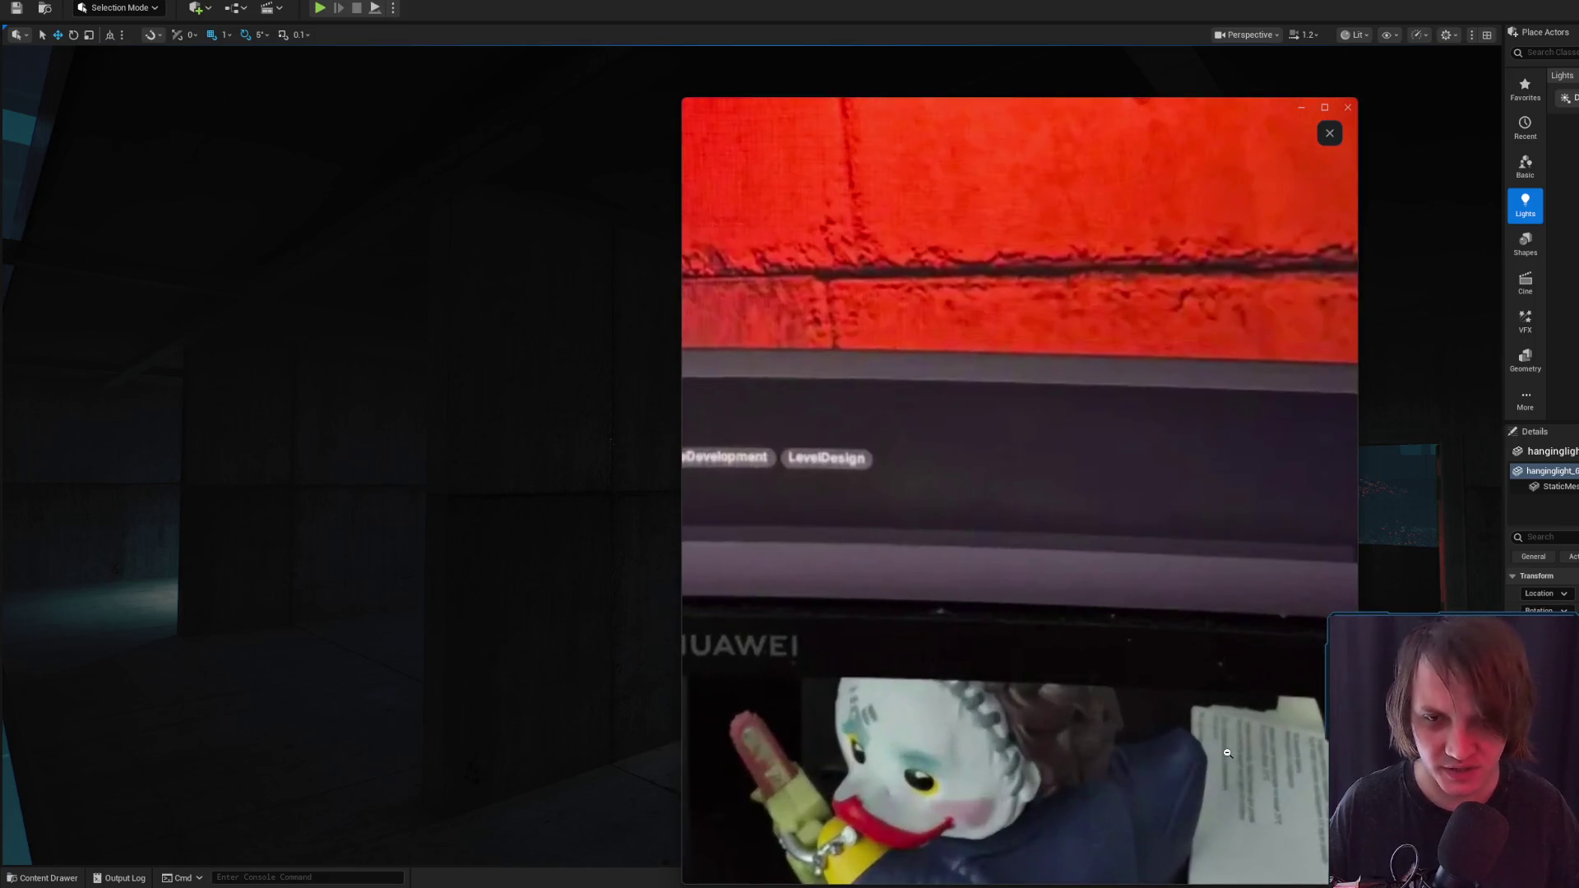
{"action": "left_click", "coordinate": [1177, 521]}
{"action": "left_click", "coordinate": [1338, 115]}
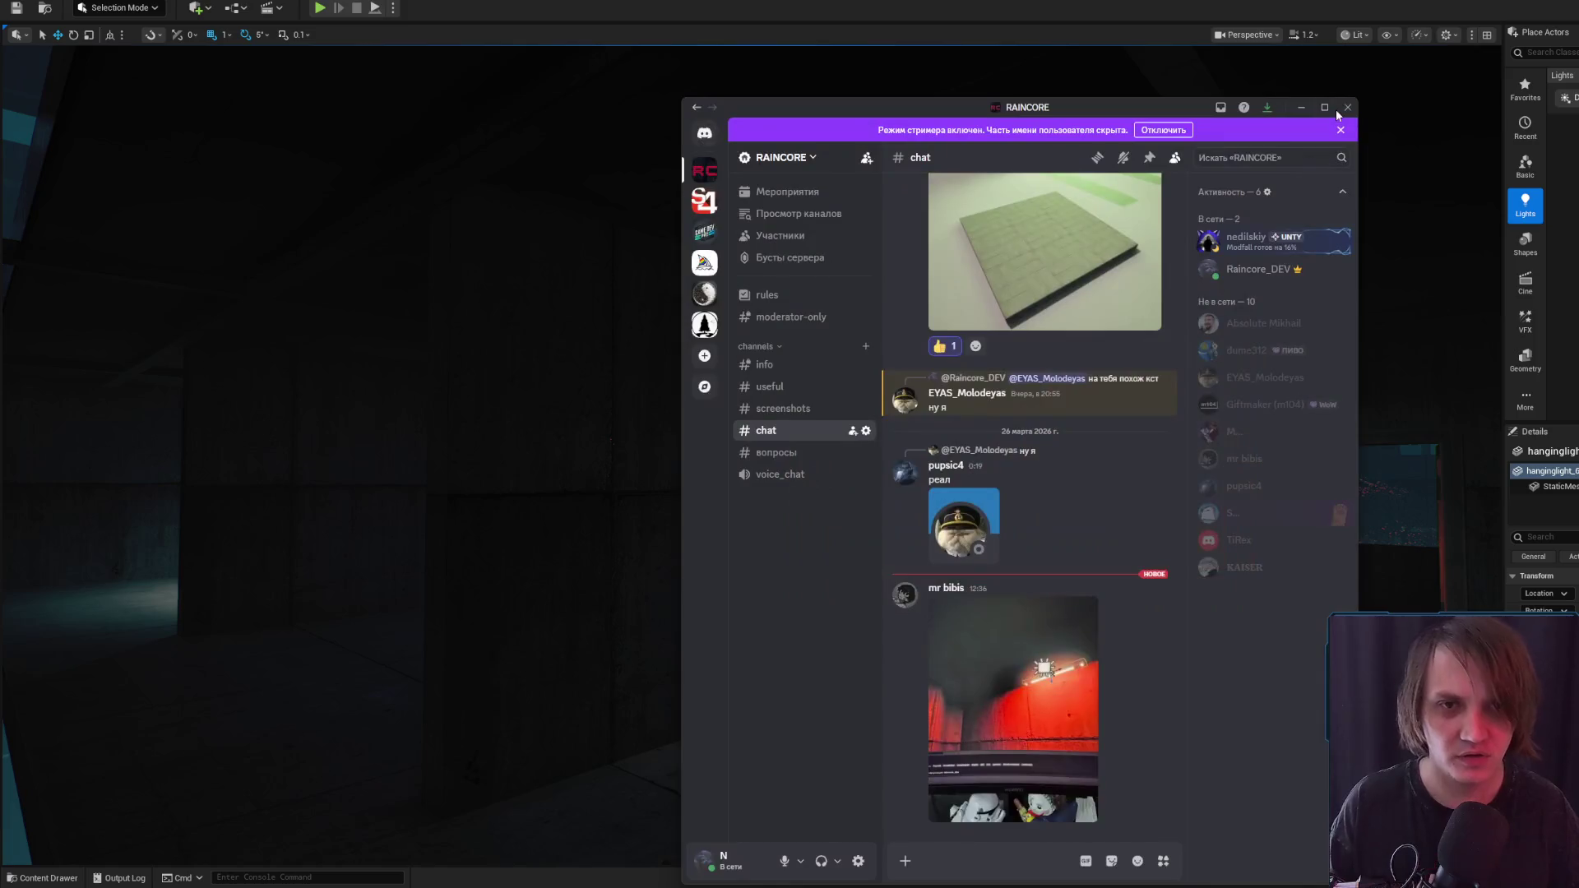
{"action": "left_click", "coordinate": [1304, 111]}
Google 'Huawei матрицы монитор' in a new Chrome tab
{"action": "key", "text": "alt+Tab"}
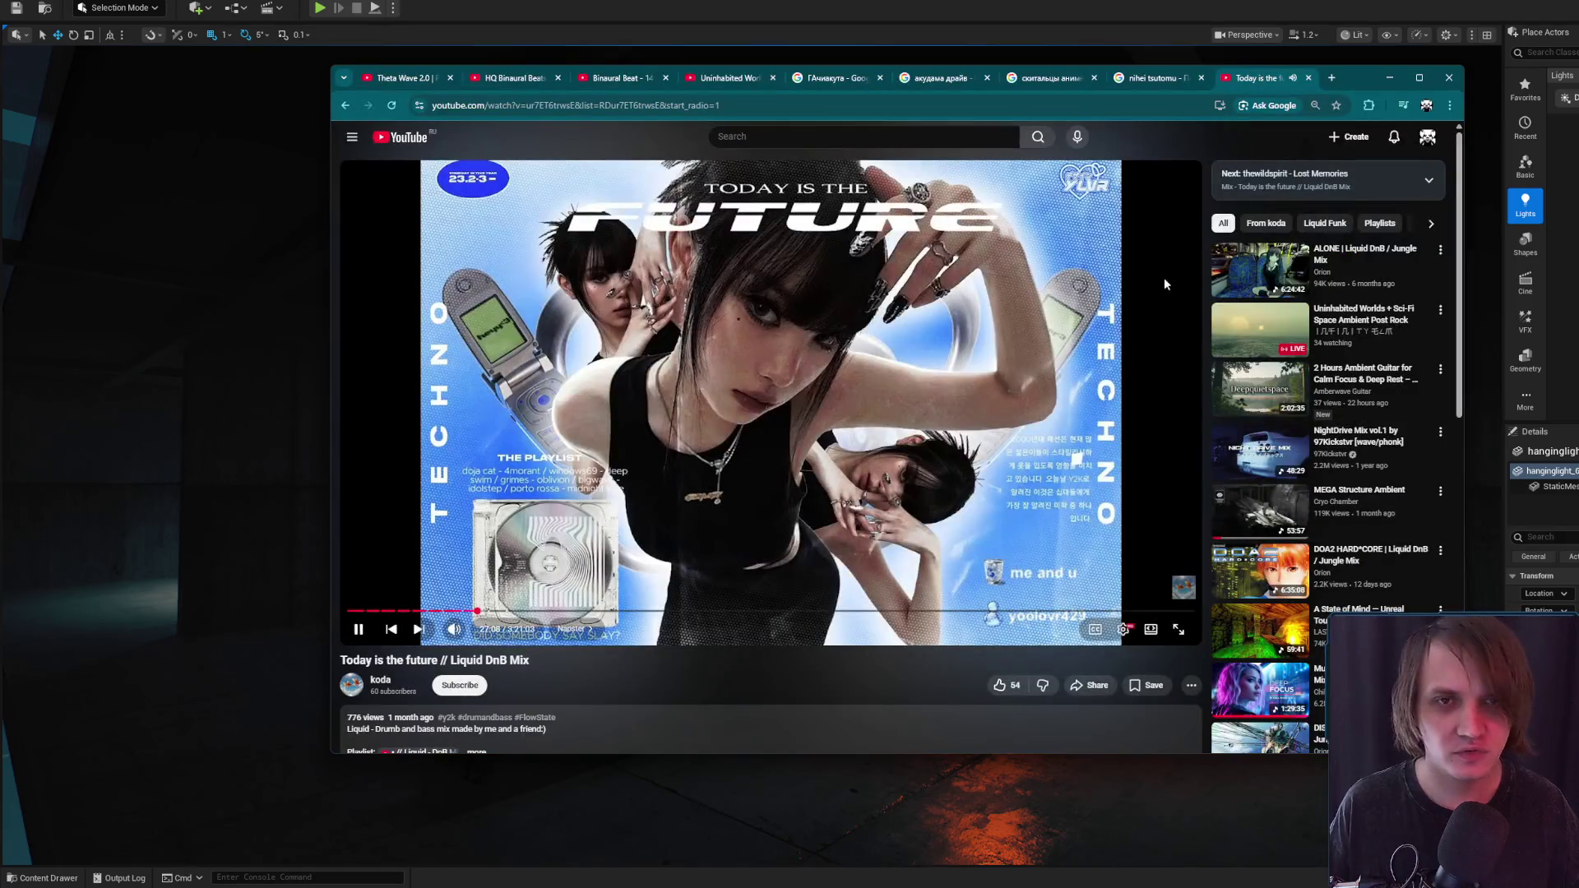
{"action": "left_click", "coordinate": [1332, 78]}
{"action": "type", "text": "H"}
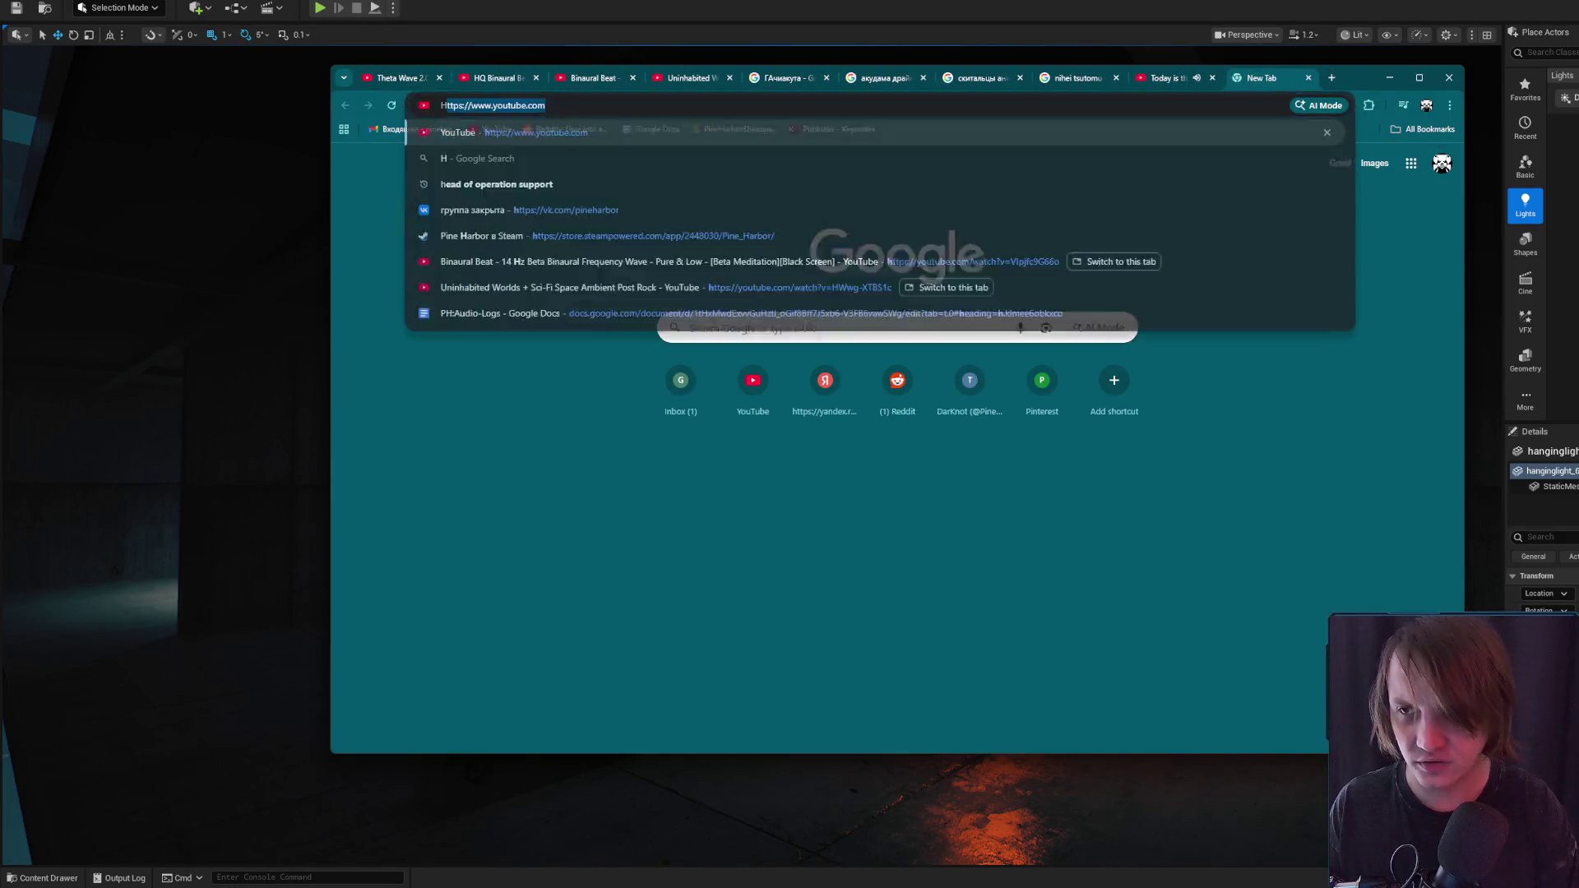
{"action": "type", "text": "uawei матрицы"}
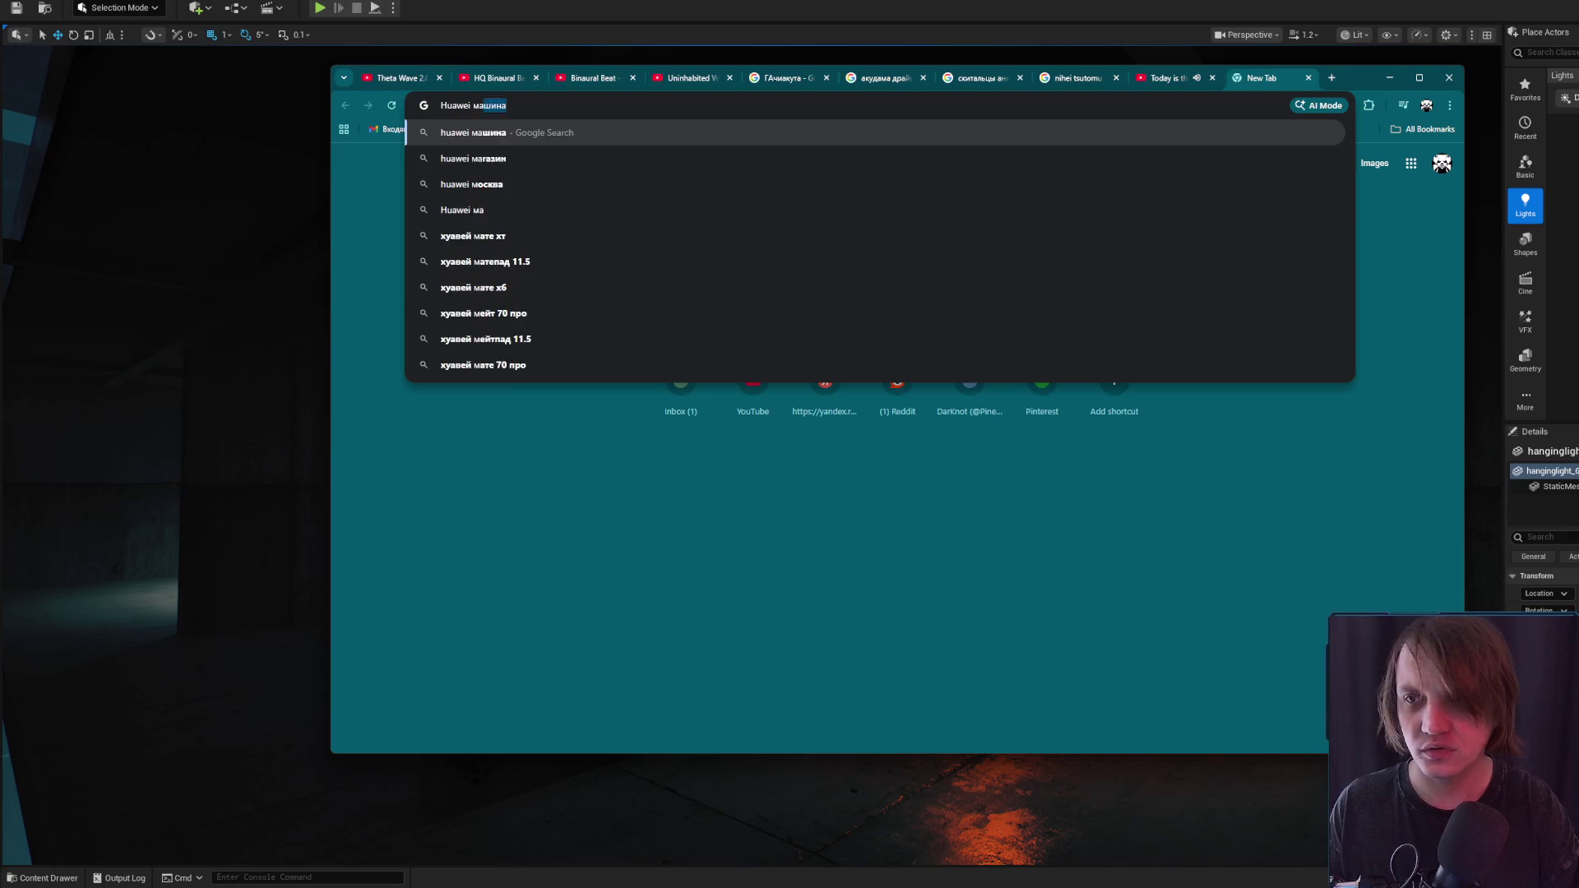
{"action": "key", "text": "Return"}
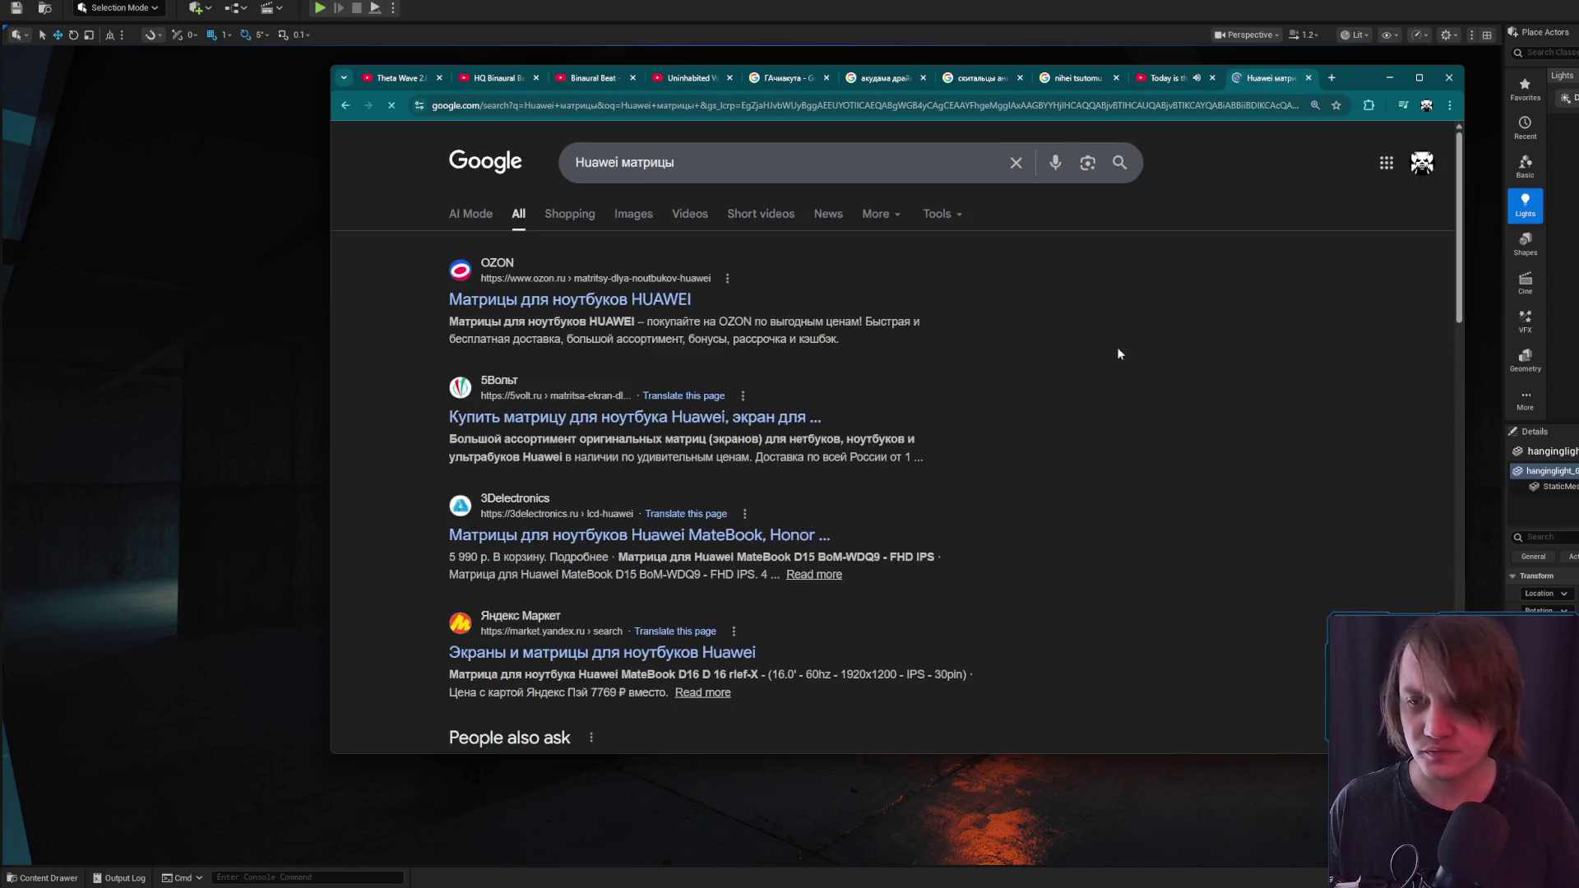
{"action": "left_click", "coordinate": [725, 148]}
{"action": "type", "text": "монитор"}
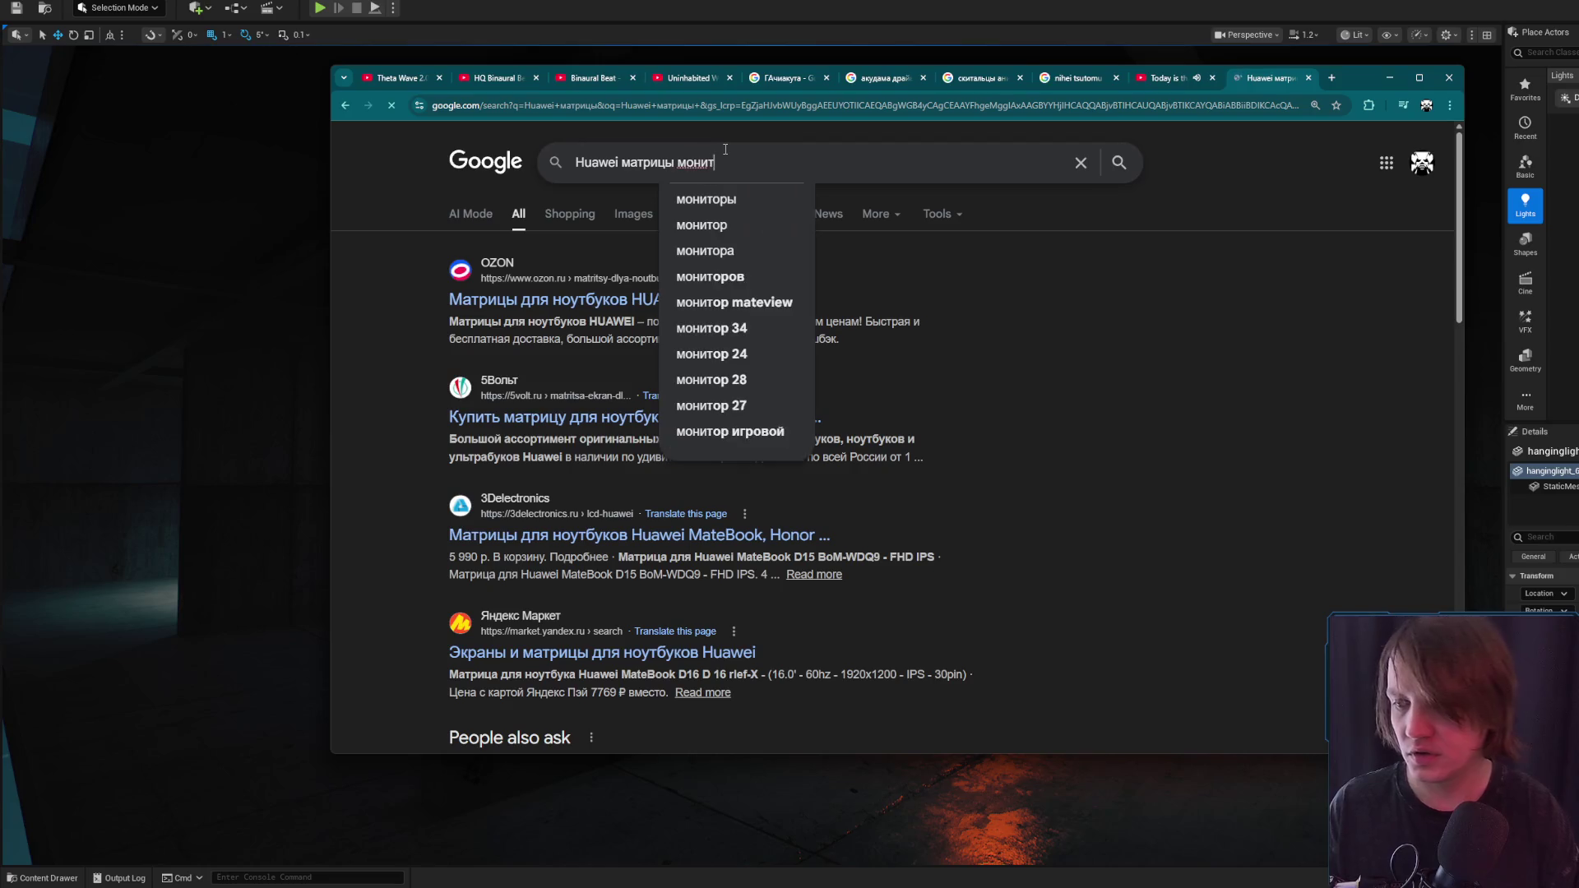
{"action": "key", "text": "Return"}
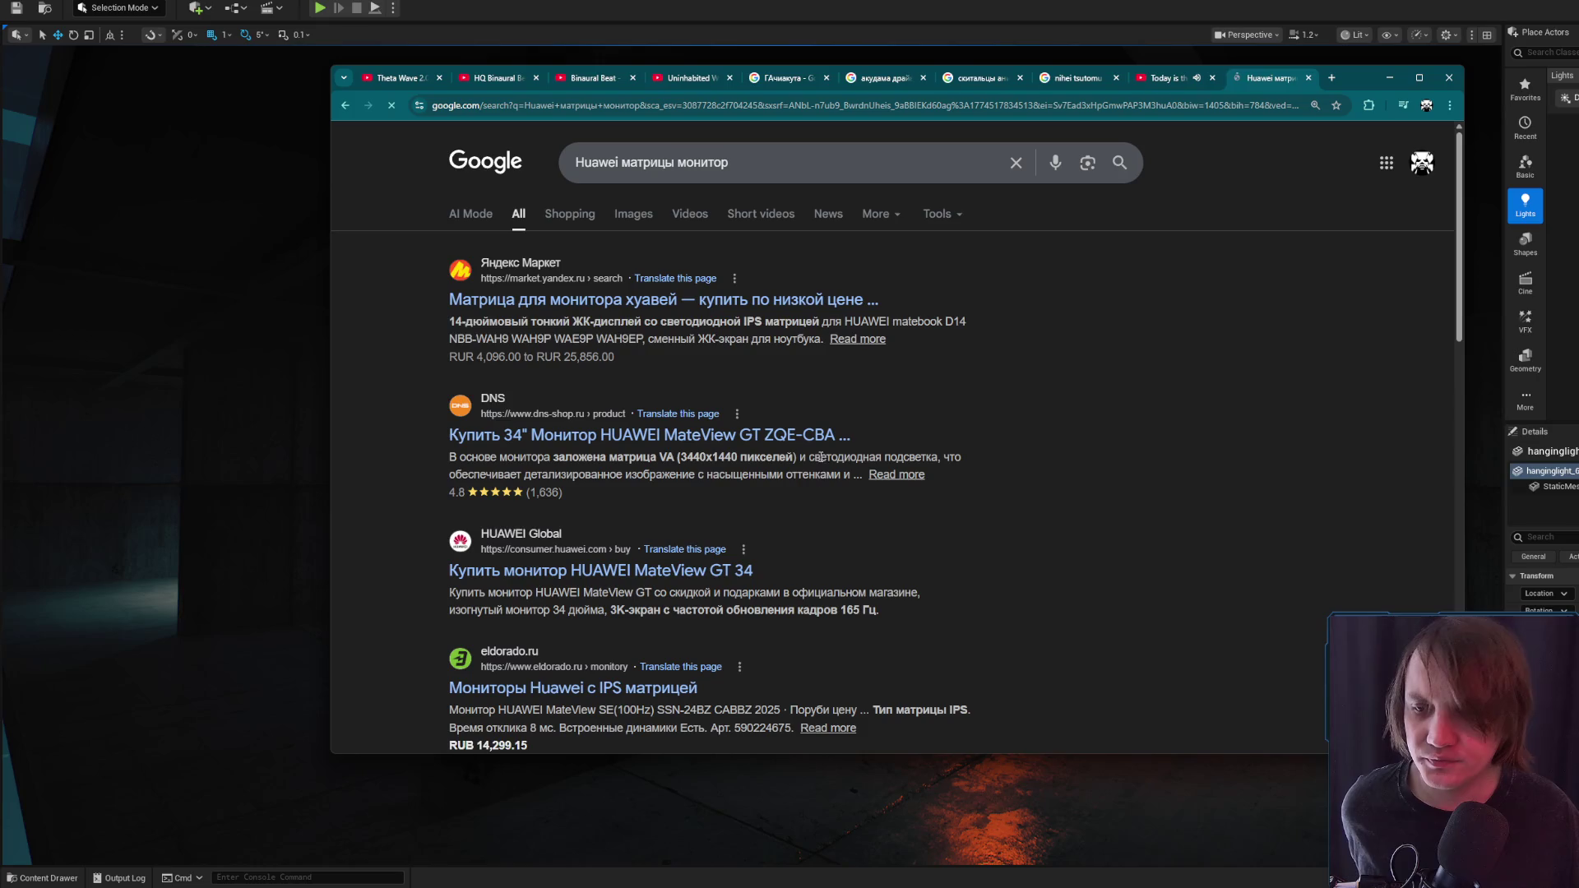
Browse the eldorado.ru monitor listings, accepting the site's cookie notice
{"action": "scroll", "coordinate": [682, 555], "scroll_direction": "down", "scroll_amount": 2}
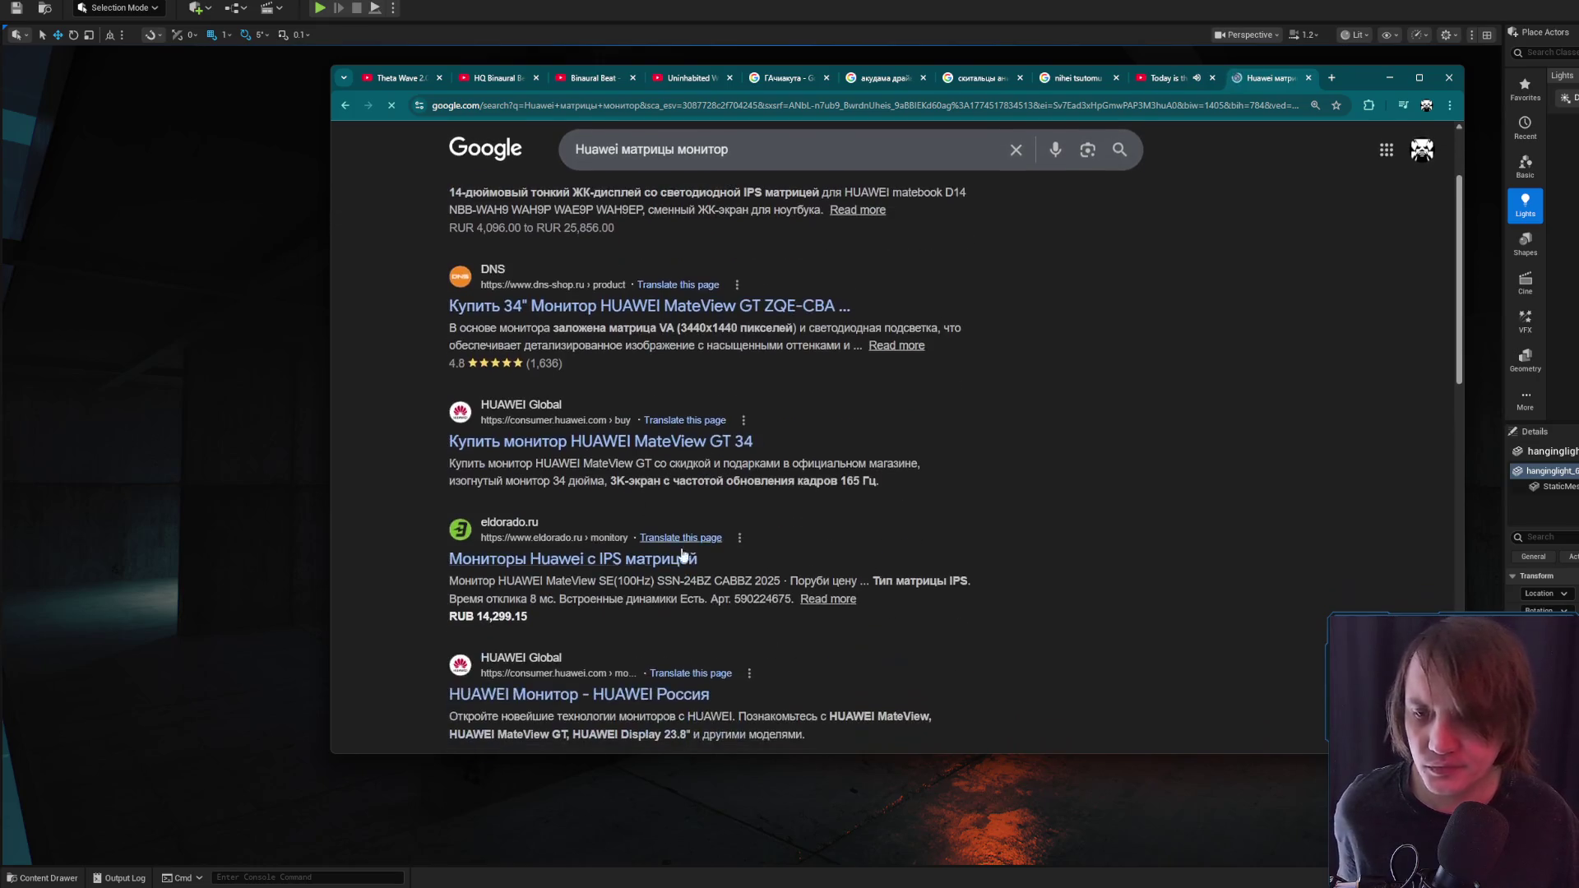
{"action": "middle_click", "coordinate": [646, 559]}
{"action": "left_click", "coordinate": [1262, 82]}
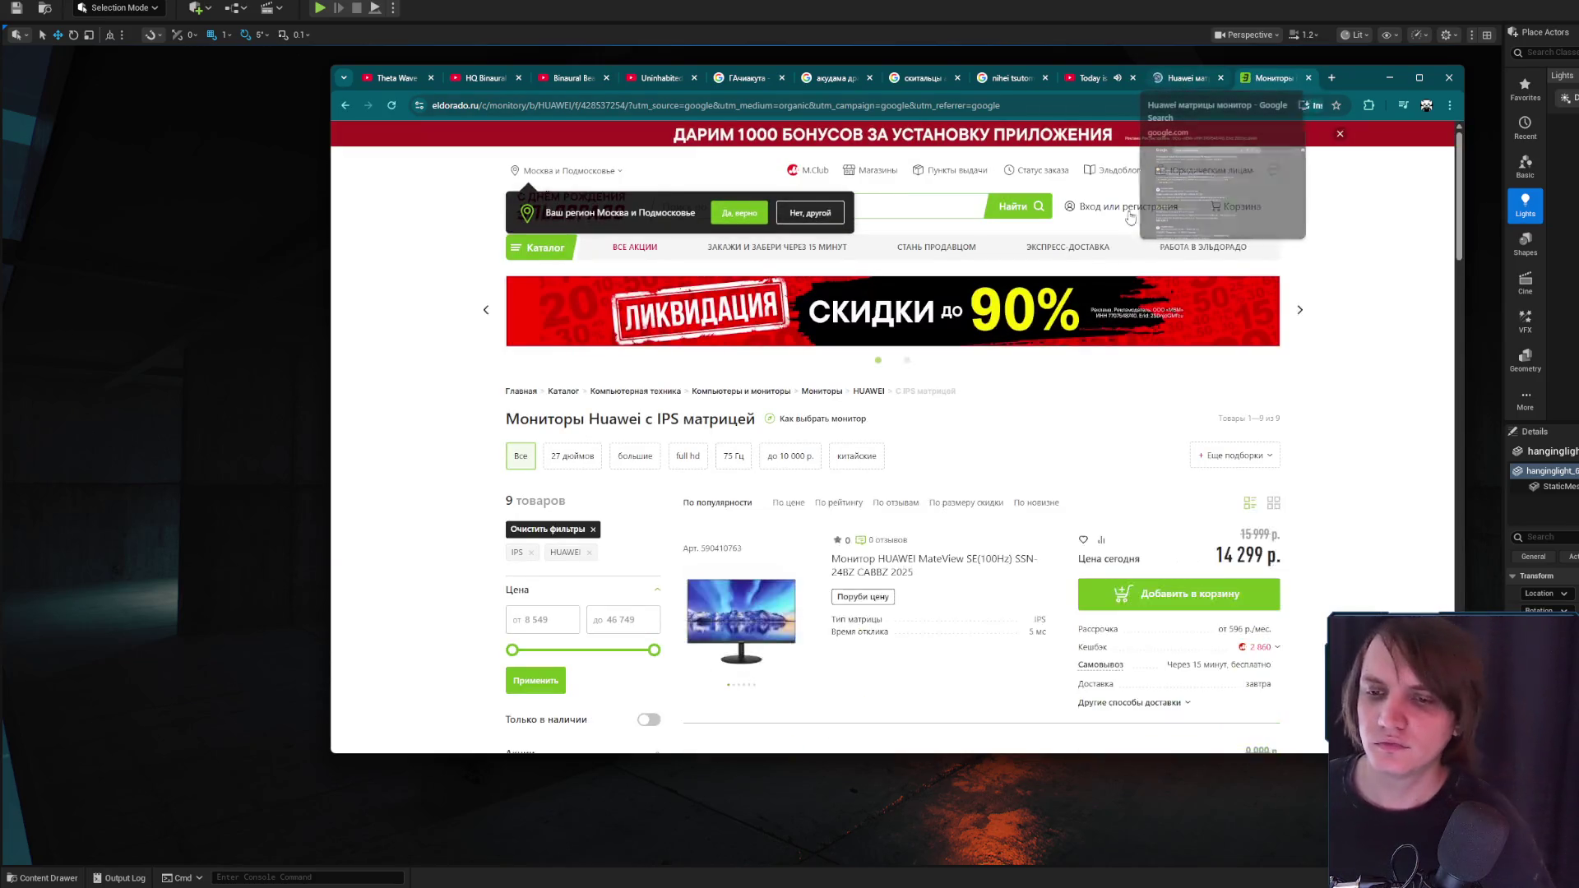
{"action": "scroll", "coordinate": [1127, 437], "scroll_direction": "down", "scroll_amount": 2}
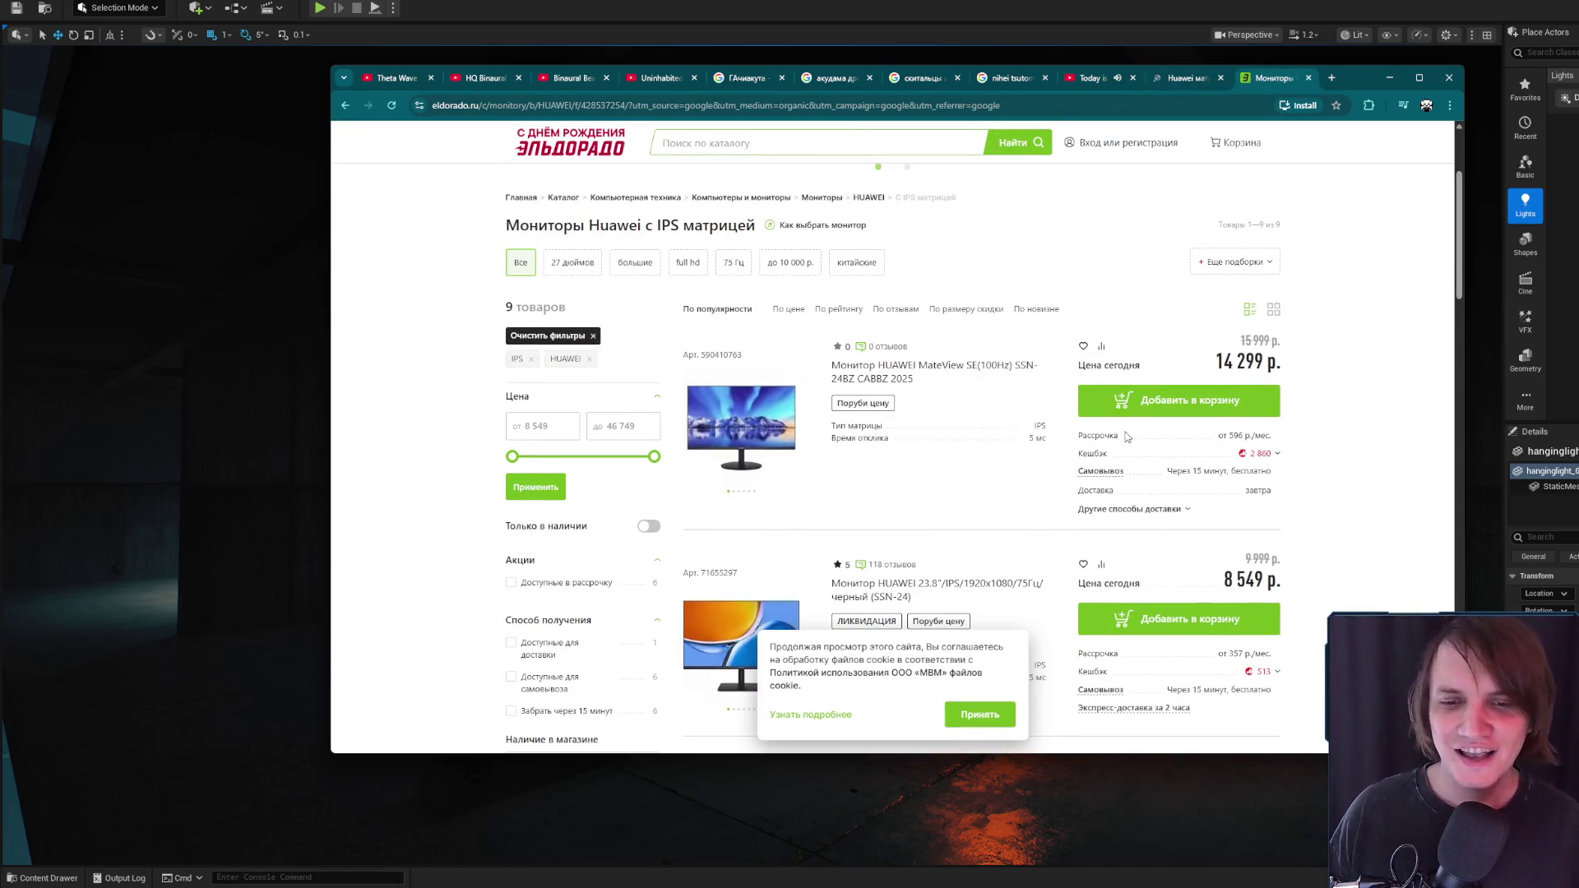
{"action": "scroll", "coordinate": [1059, 463], "scroll_direction": "down", "scroll_amount": 2}
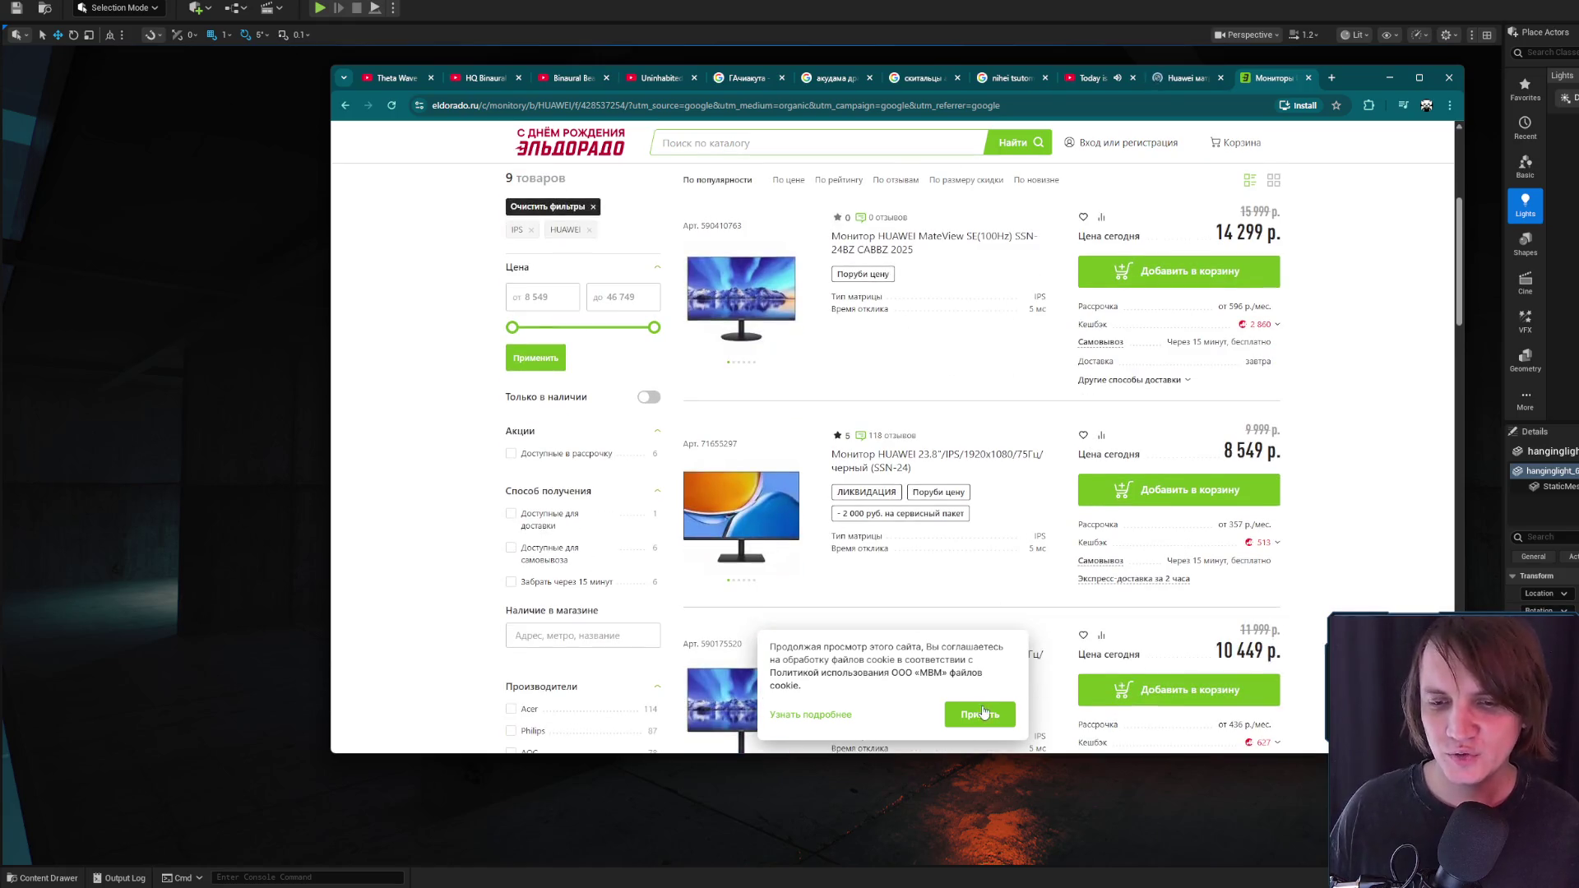
{"action": "left_click", "coordinate": [984, 712]}
{"action": "scroll", "coordinate": [1041, 556], "scroll_direction": "down", "scroll_amount": 3}
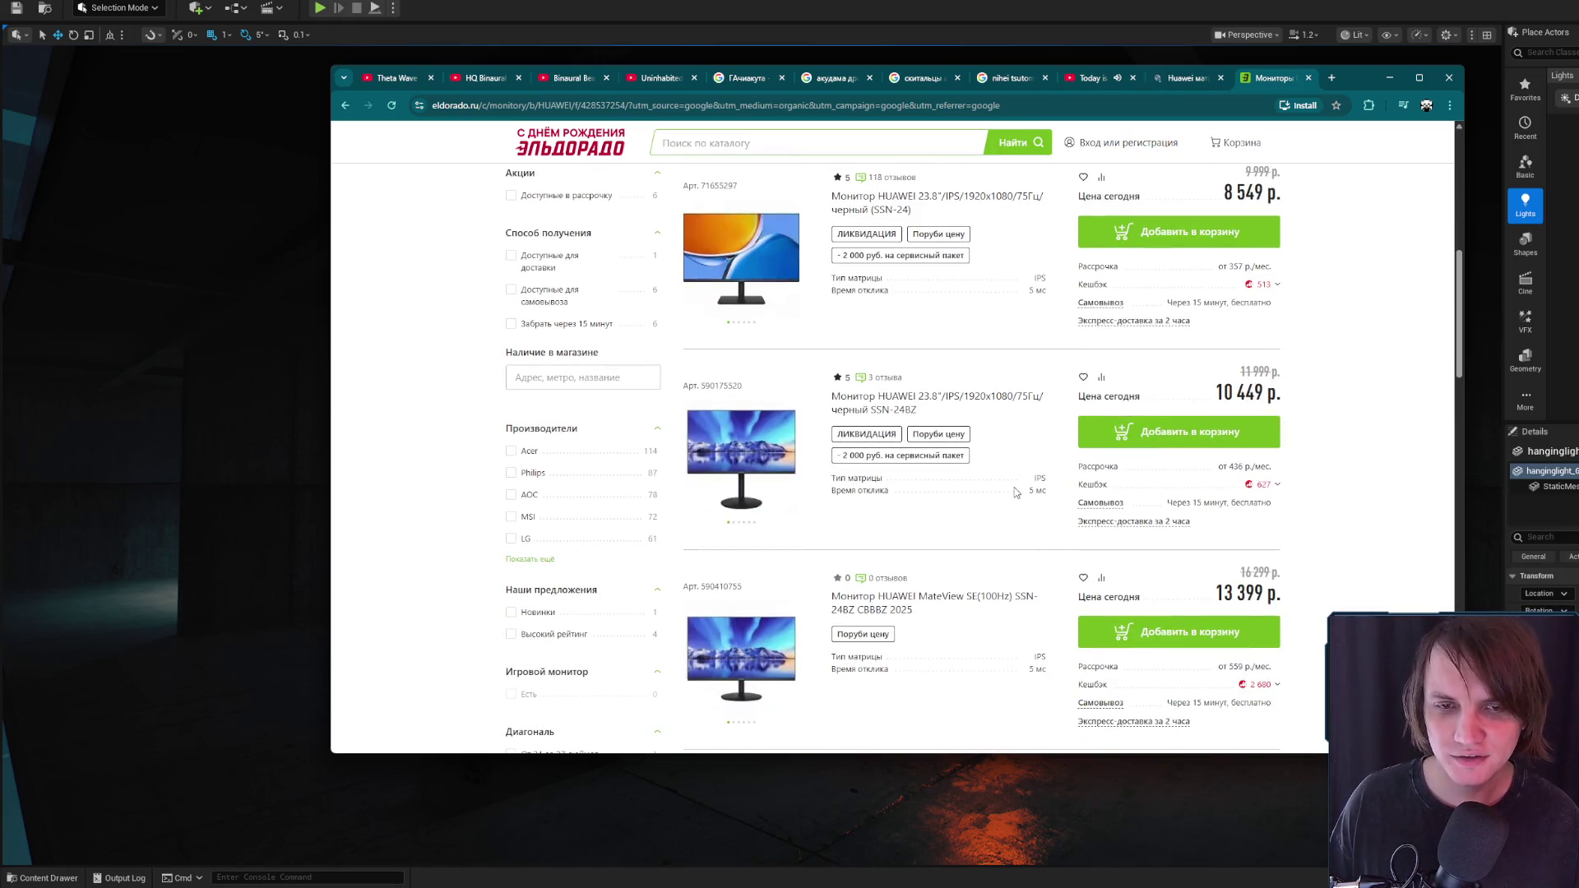
{"action": "scroll", "coordinate": [1059, 481], "scroll_direction": "down", "scroll_amount": 3}
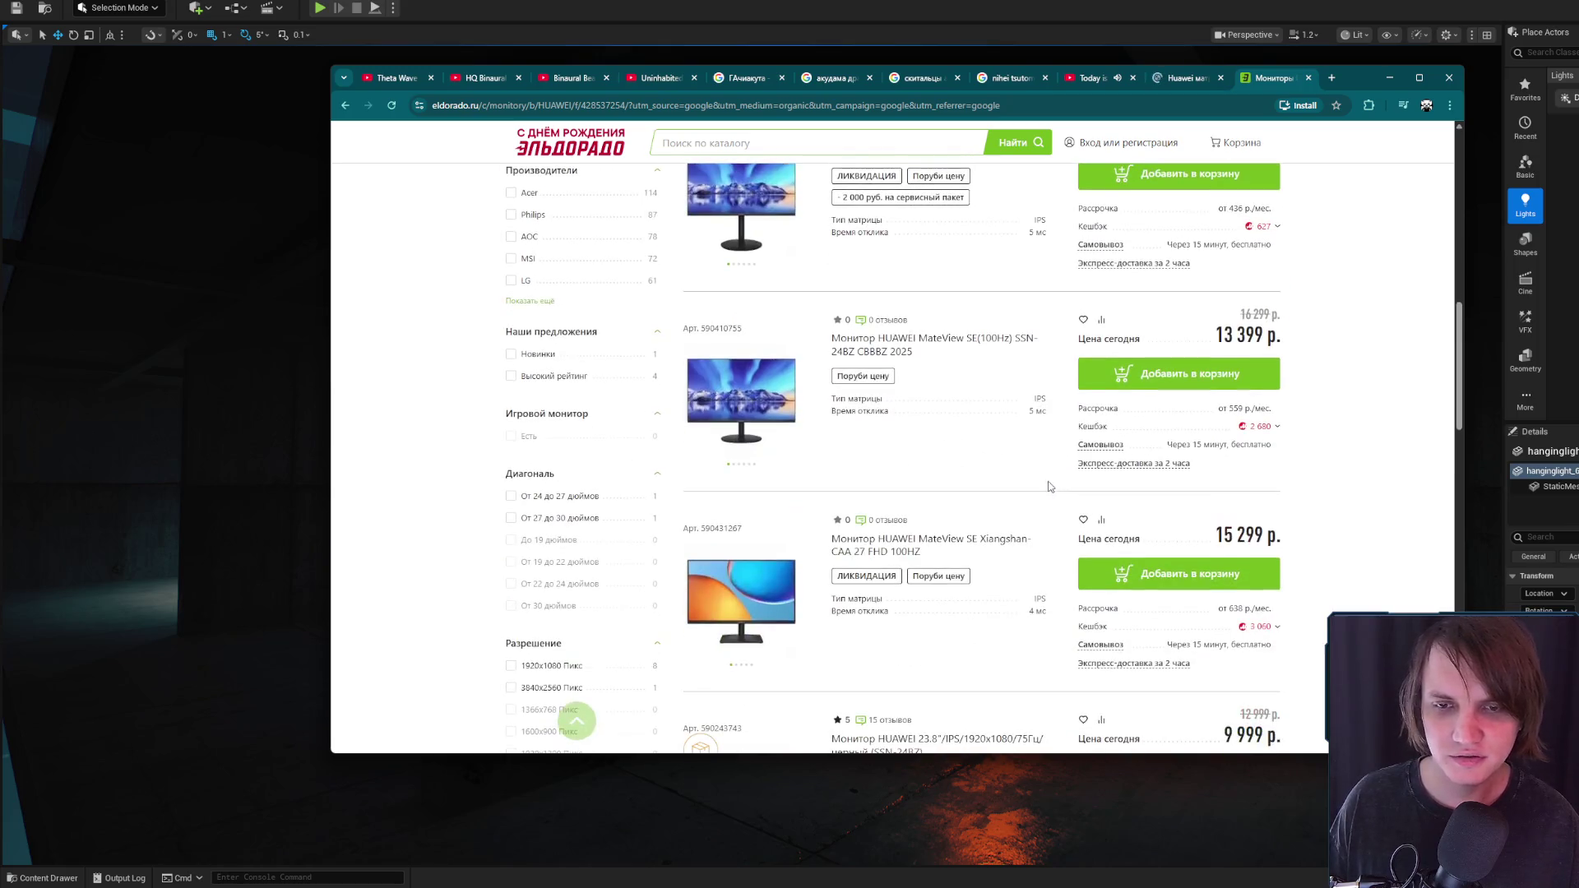
{"action": "scroll", "coordinate": [1034, 404], "scroll_direction": "down", "scroll_amount": 12}
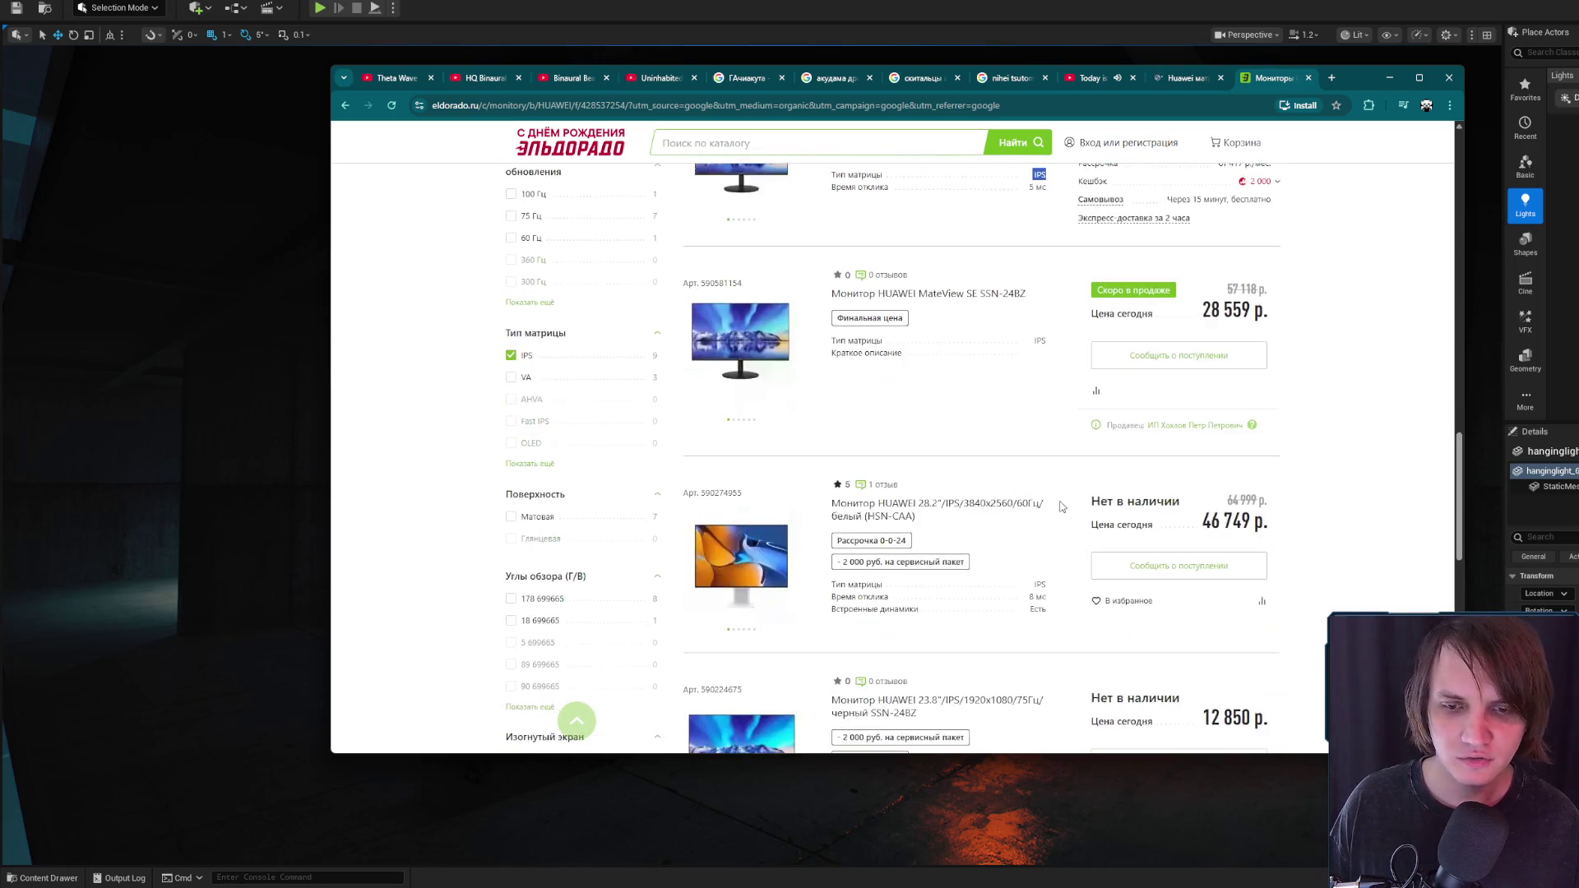
{"action": "scroll", "coordinate": [1028, 591], "scroll_direction": "down", "scroll_amount": 5}
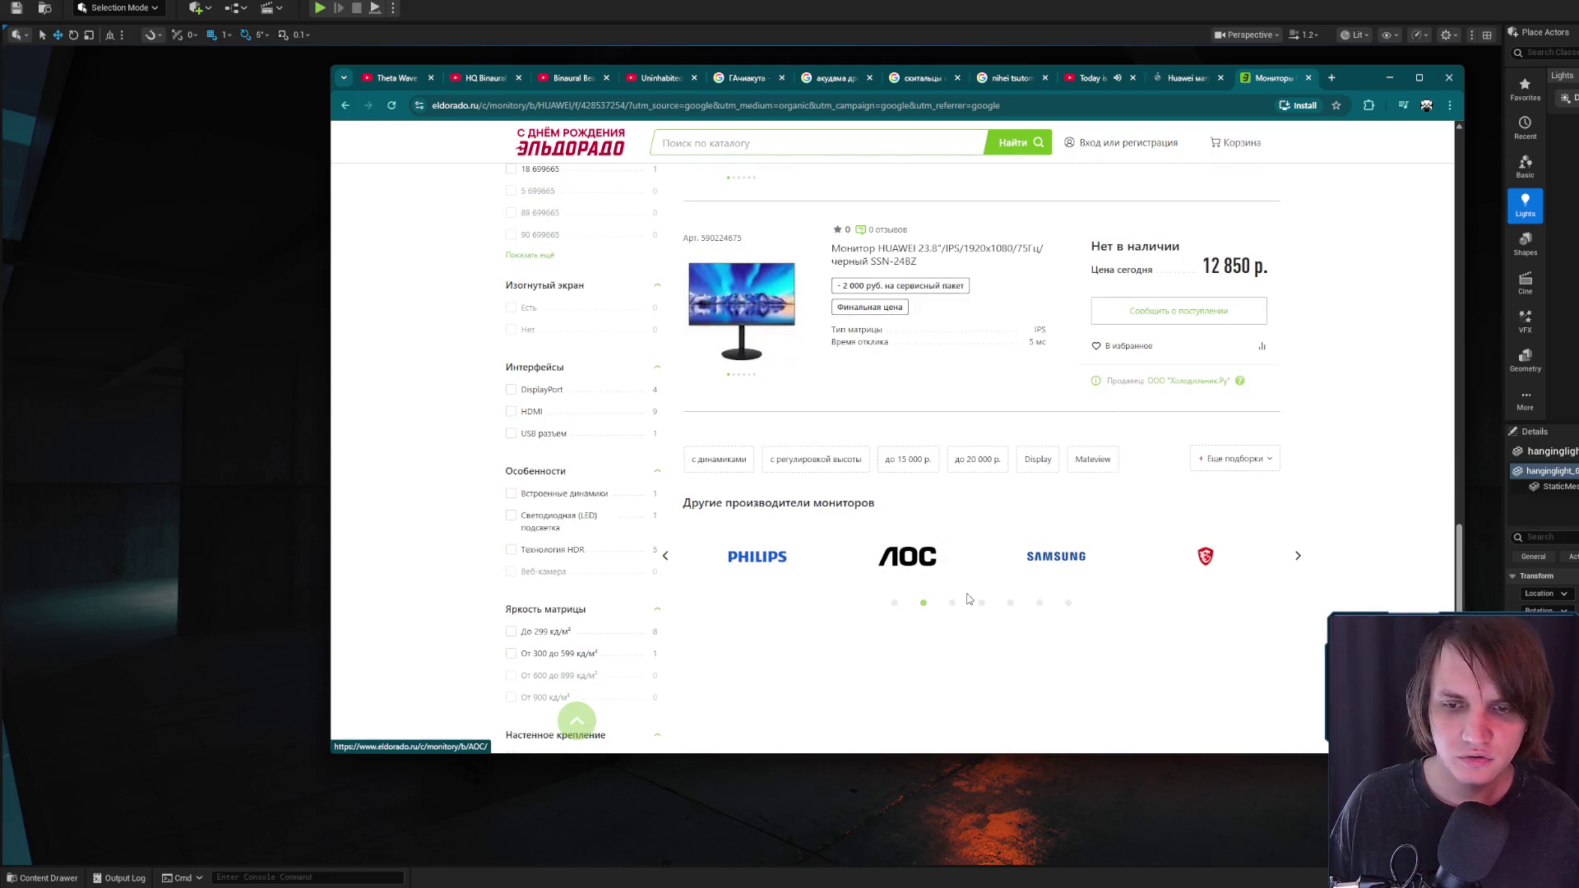
{"action": "left_click", "coordinate": [577, 721]}
Search 'Huawei 34 монитор', view the DNS MateView GT product page, then minimize Chrome
{"action": "left_click", "coordinate": [1197, 78]}
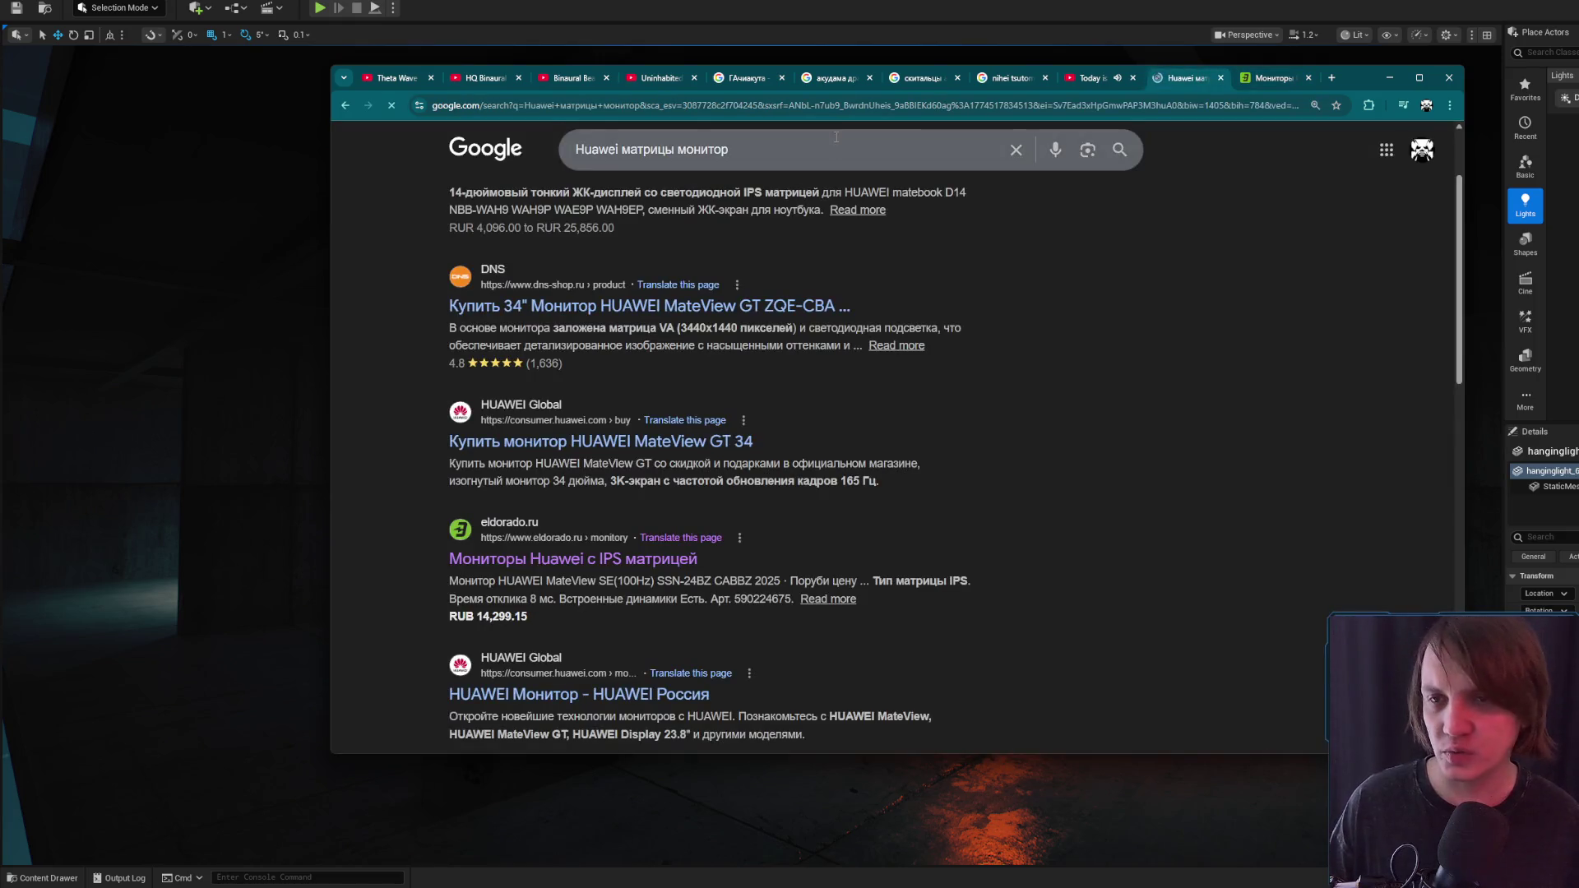
{"action": "type", "text": "34 "}
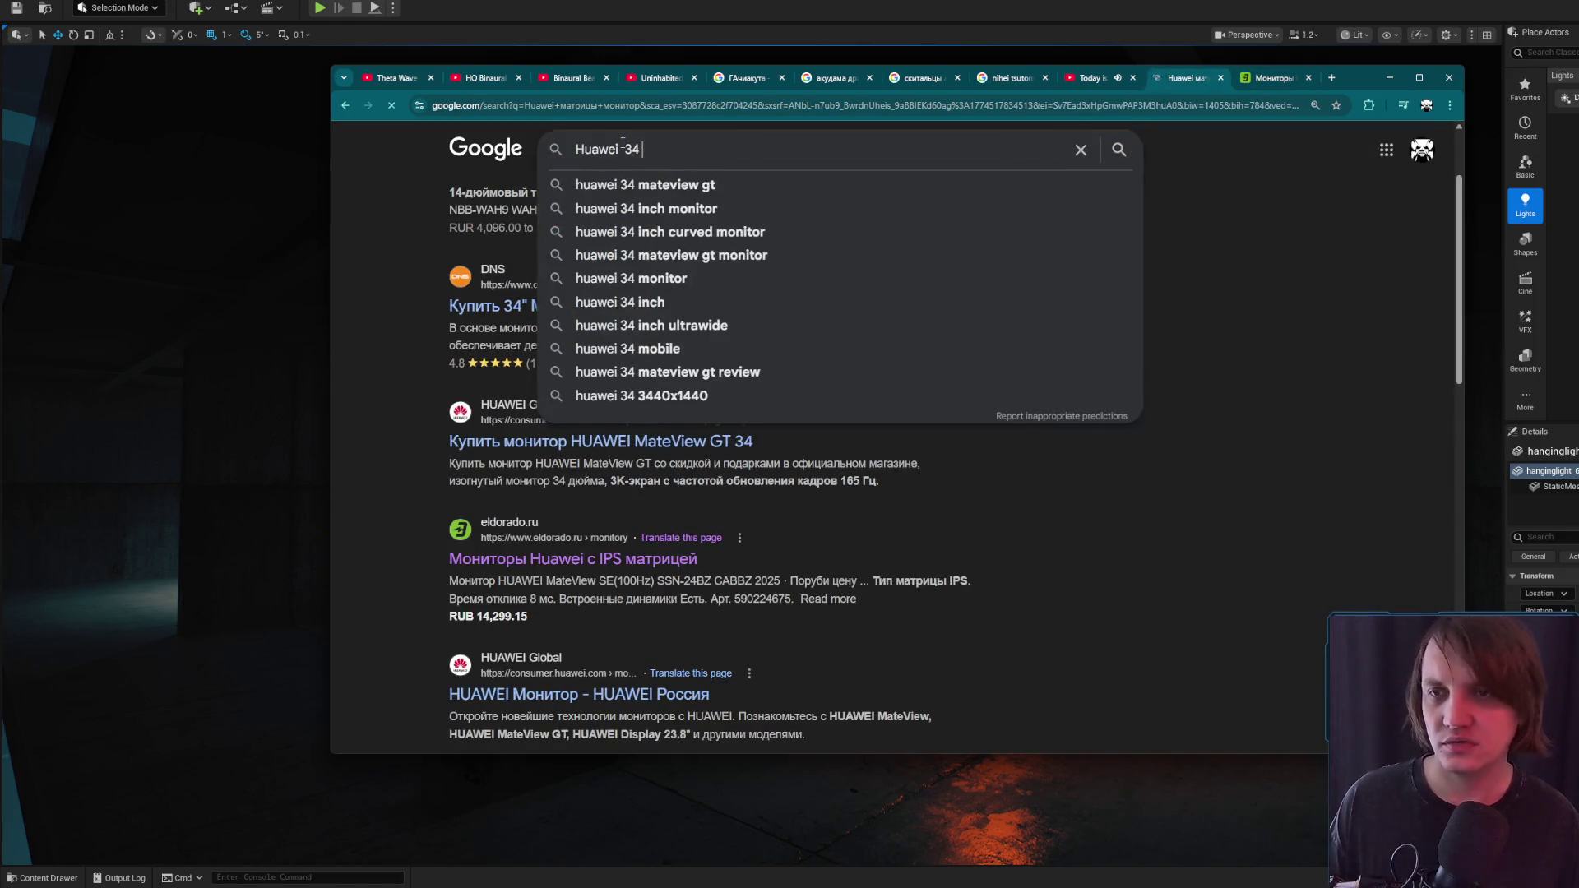
{"action": "type", "text": "монитор"}
{"action": "key", "text": "Return"}
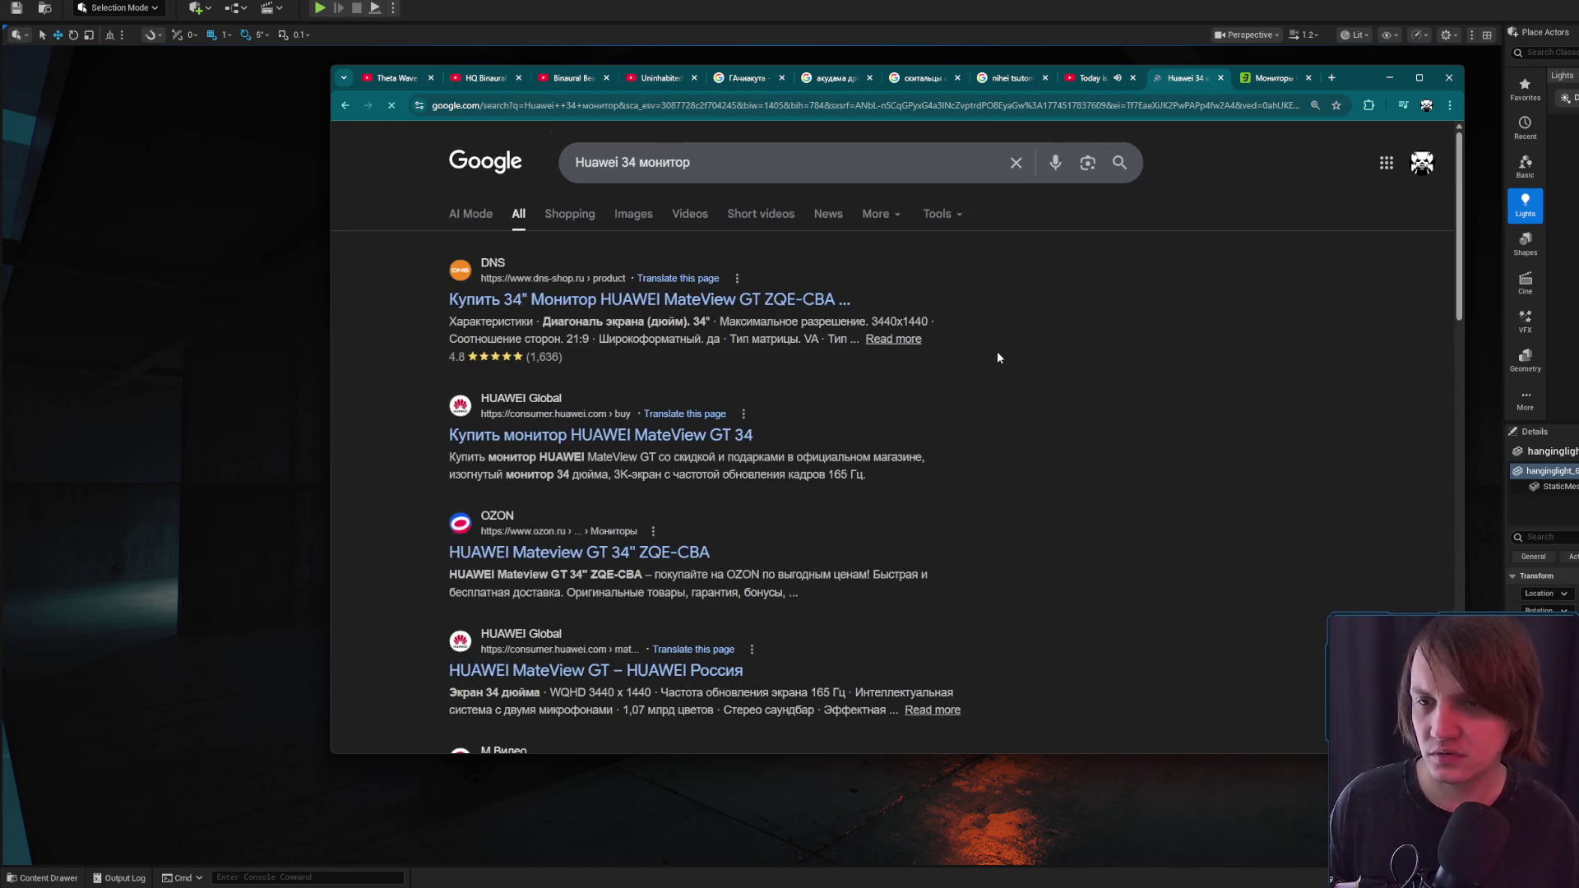
{"action": "middle_click", "coordinate": [810, 301]}
{"action": "left_click", "coordinate": [1278, 78]}
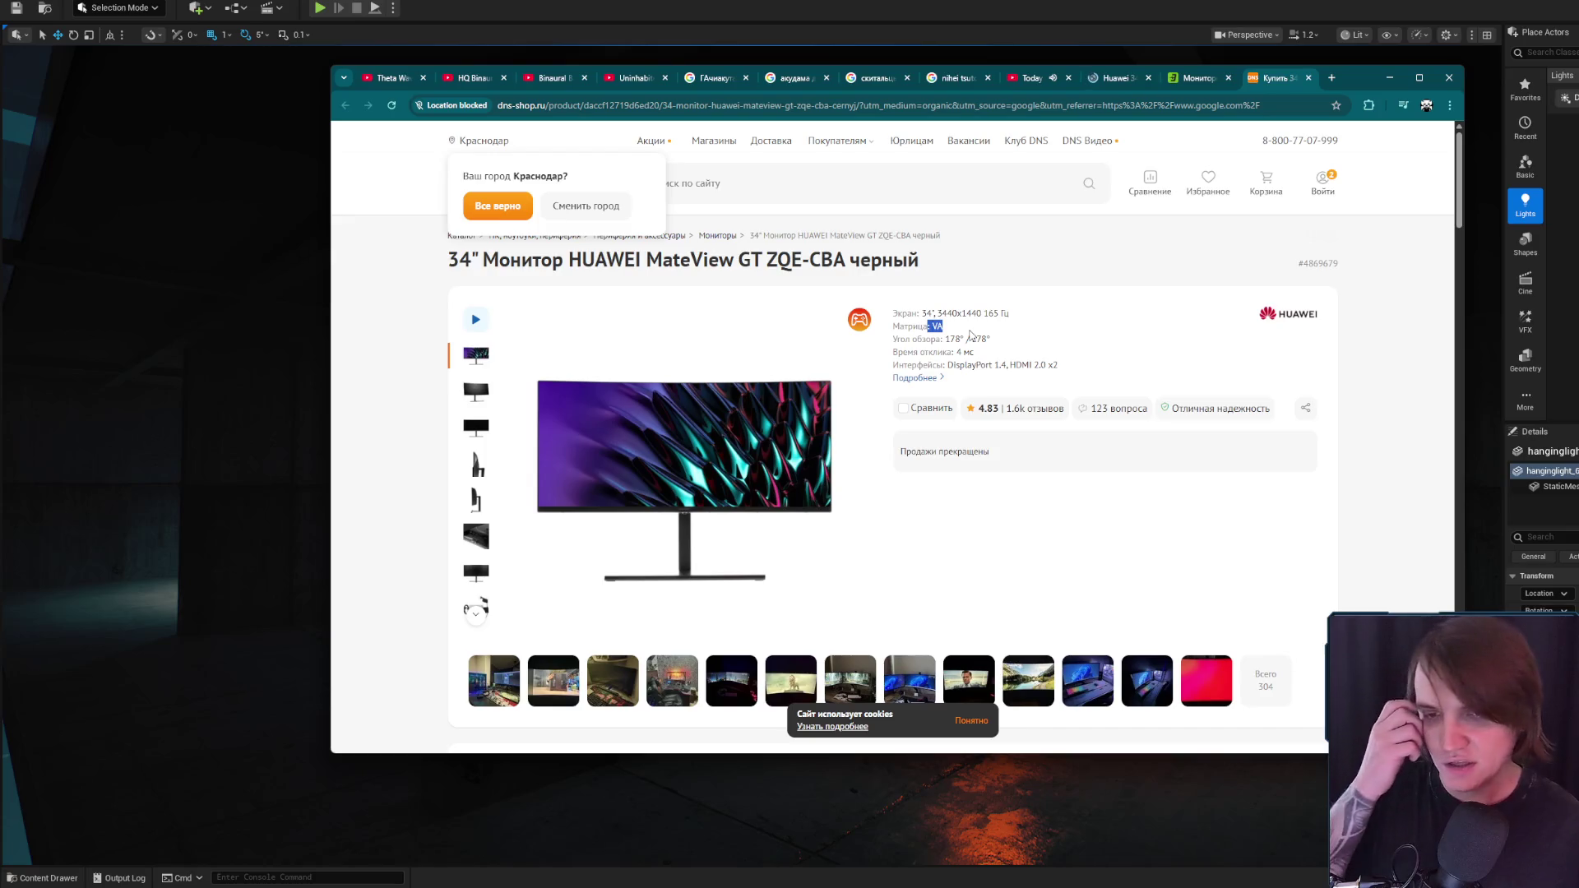
{"action": "left_click", "coordinate": [1388, 77]}
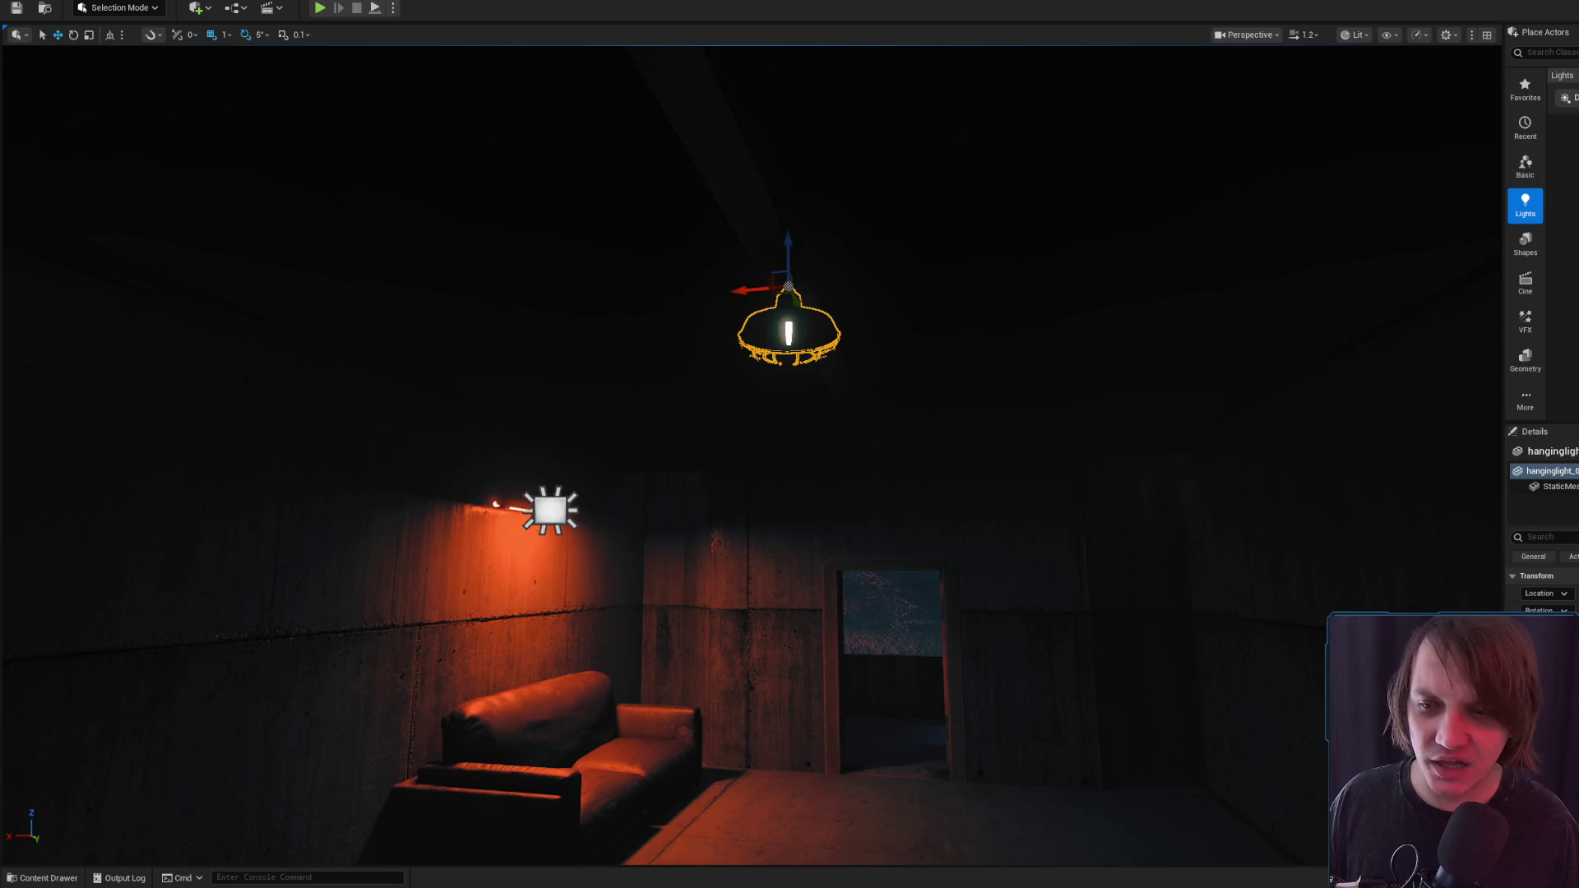
{"action": "left_click", "coordinate": [546, 503]}
{"action": "left_click_drag", "start_coordinate": [724, 469], "coordinate": [733, 464]}
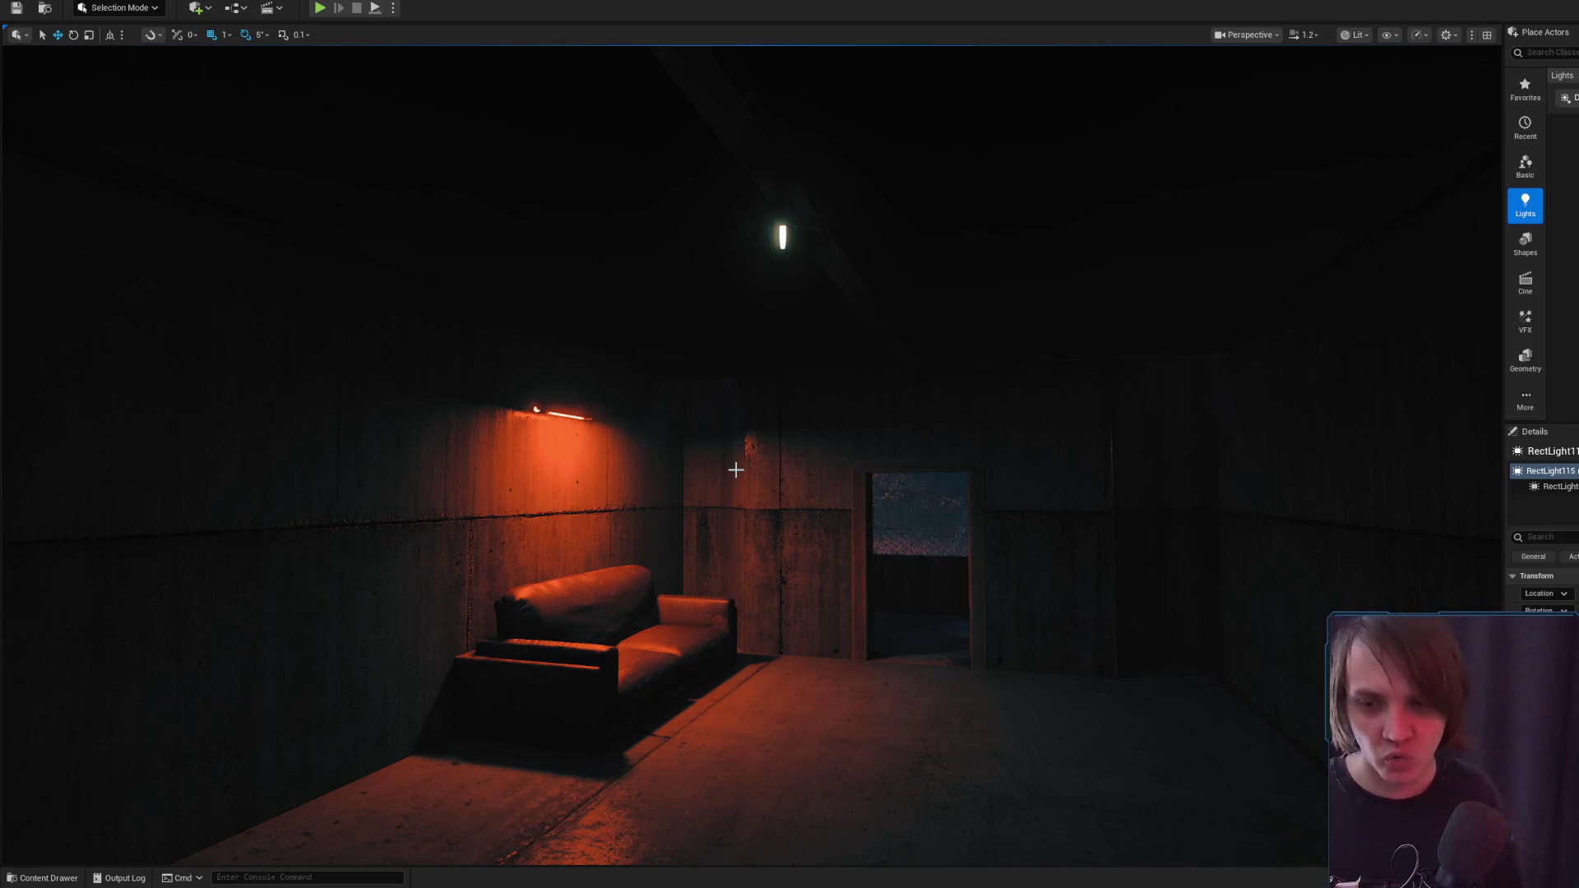
{"action": "left_click_drag", "start_coordinate": [668, 399], "coordinate": [695, 397]}
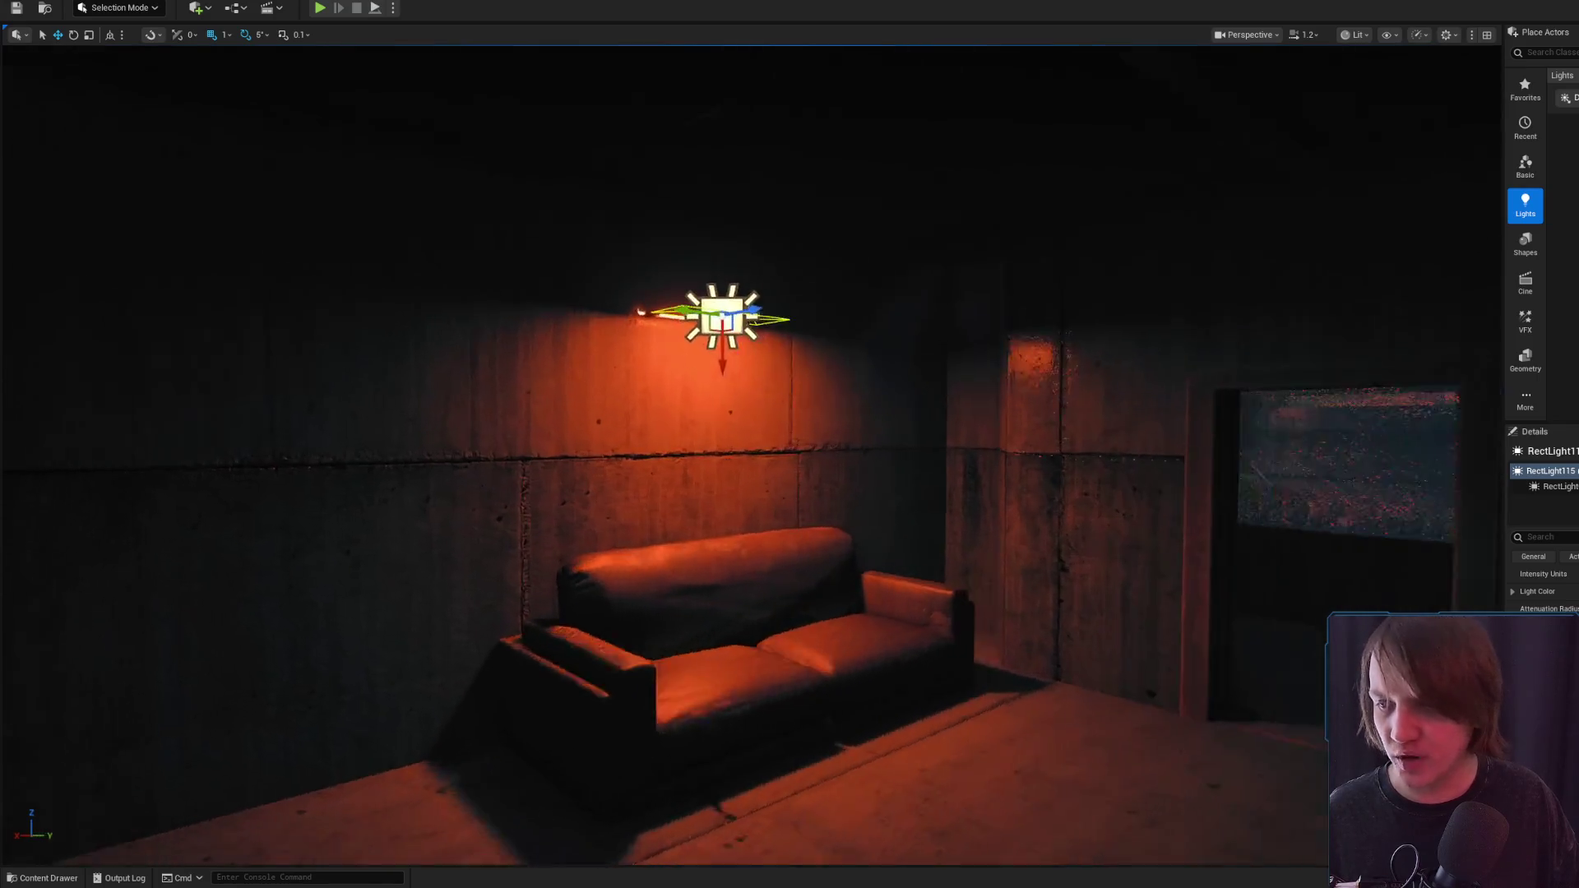
{"action": "key", "text": "f"}
{"action": "scroll", "coordinate": [887, 433], "scroll_direction": "down", "scroll_amount": 5}
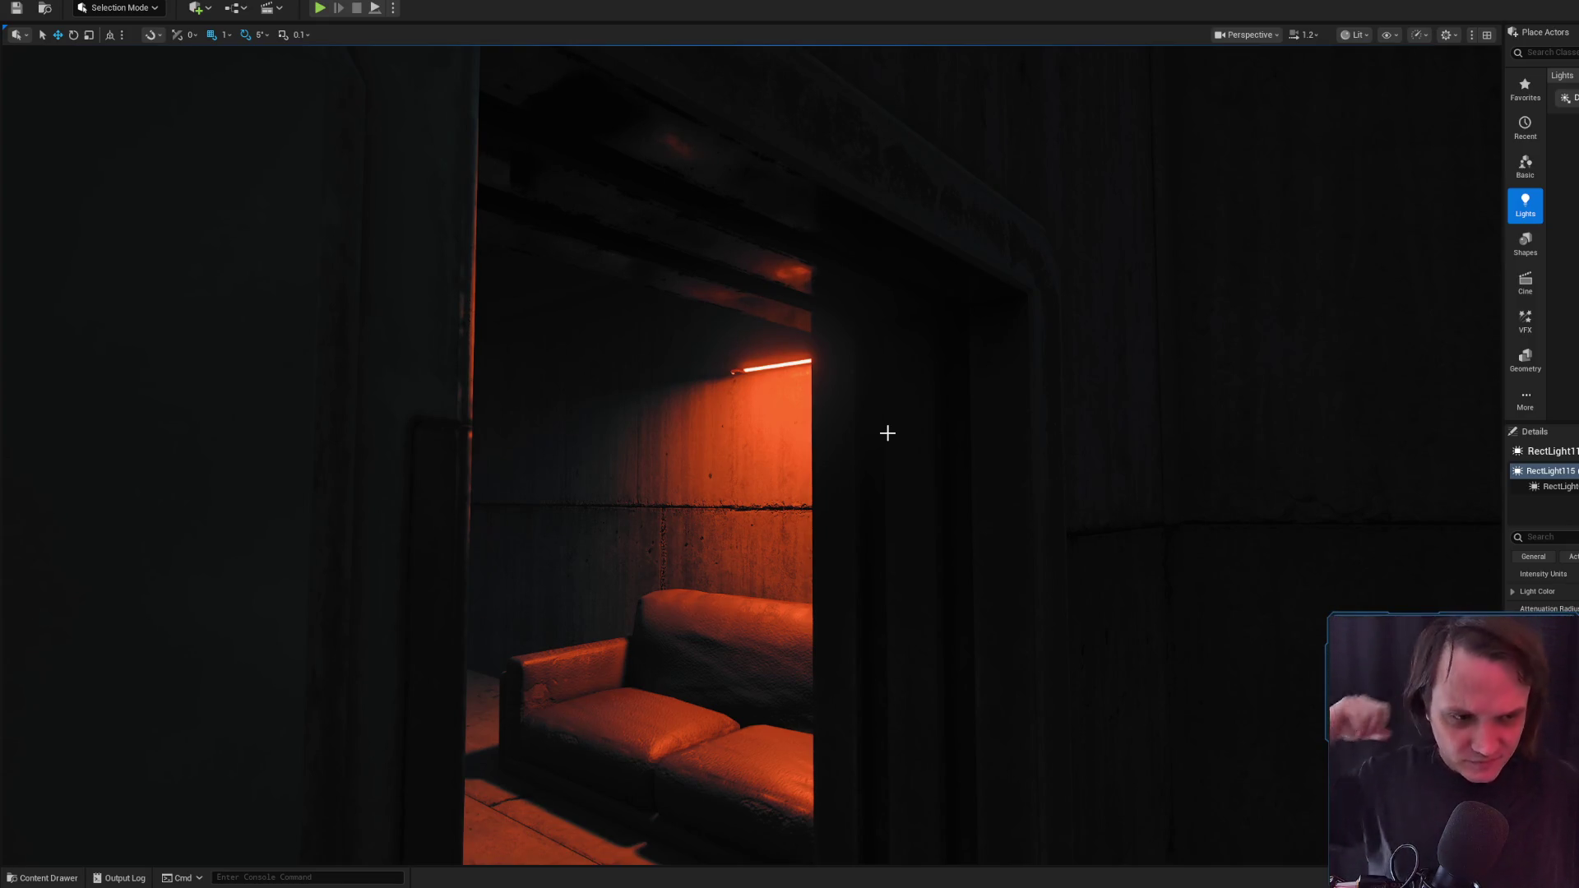
{"action": "left_click_drag", "start_coordinate": [864, 452], "coordinate": [864, 486]}
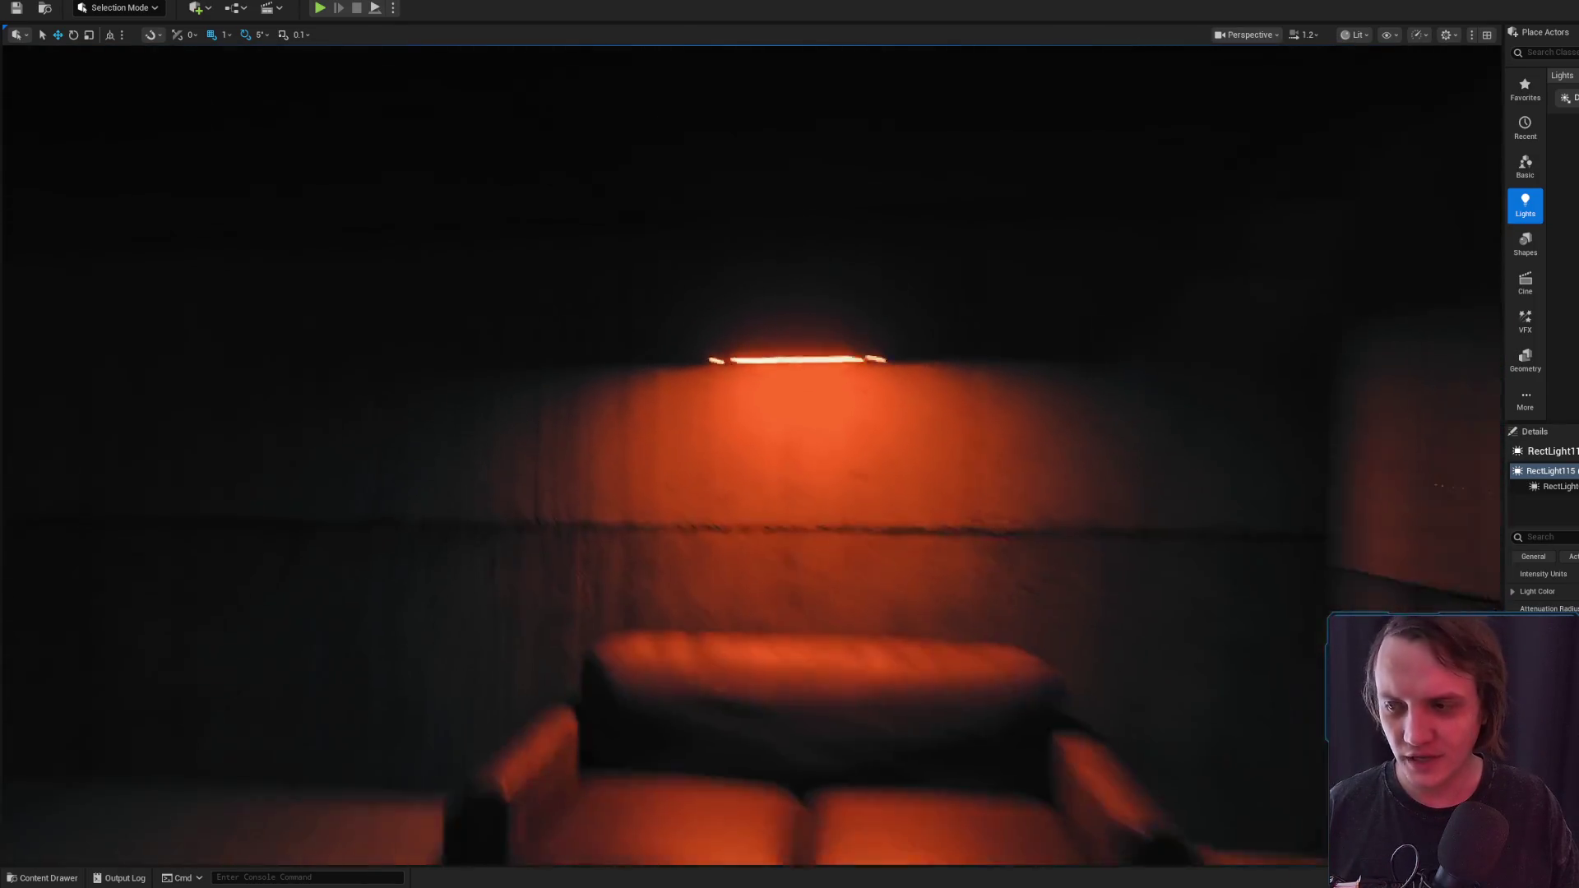
{"action": "scroll", "coordinate": [750, 452], "scroll_direction": "down", "scroll_amount": 2}
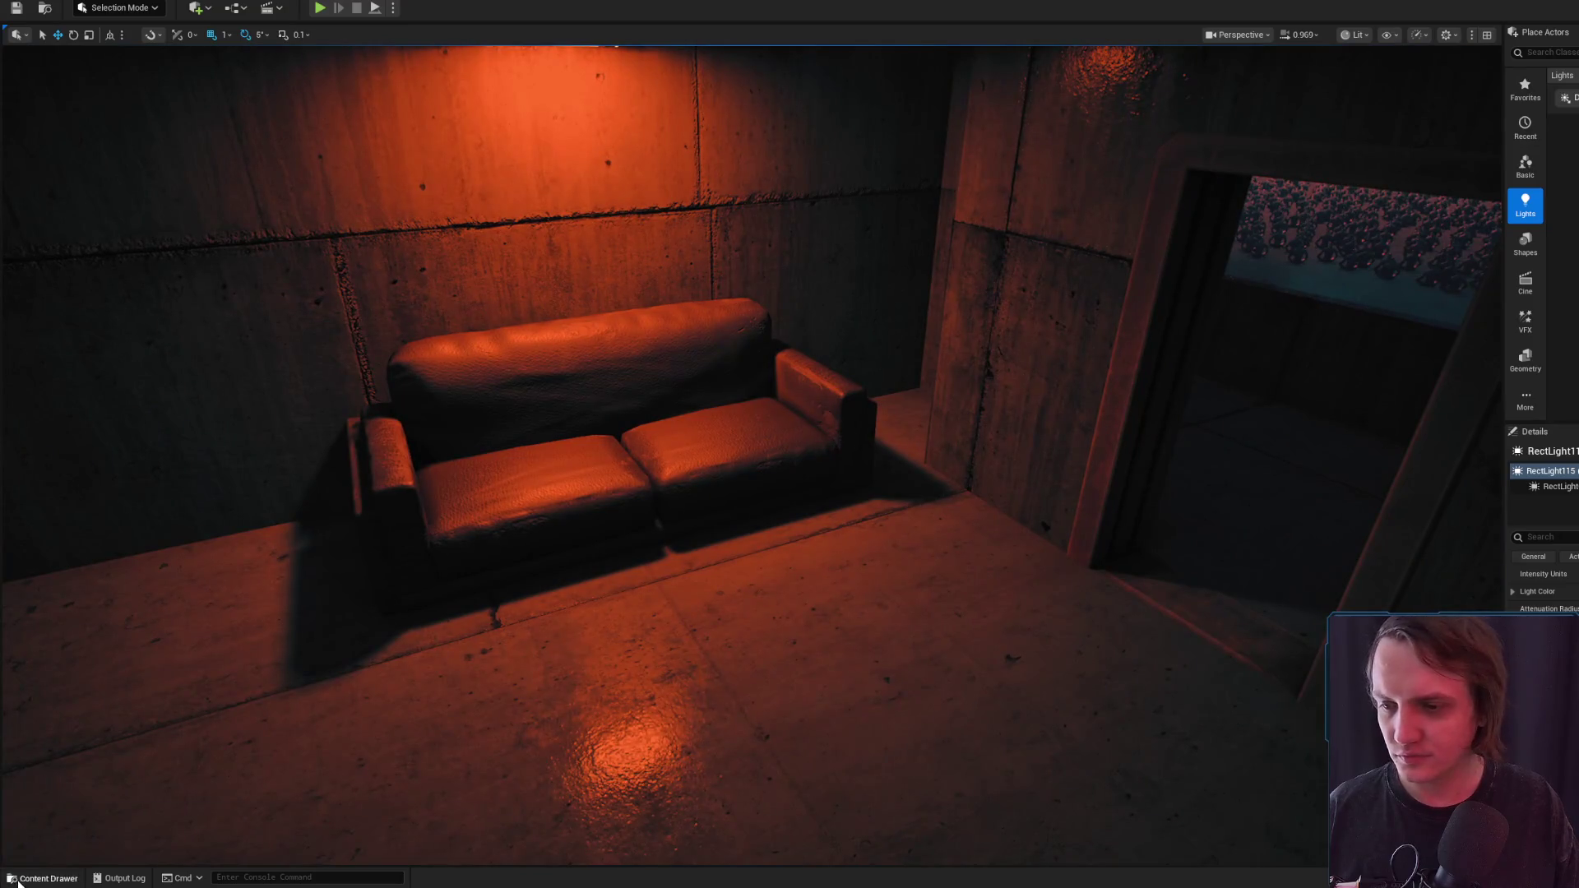
Select the sofa and locate its source asset in the Content Browser
{"action": "left_click", "coordinate": [18, 883]}
{"action": "left_click", "coordinate": [618, 428]}
{"action": "key", "text": "ctrl+b"}
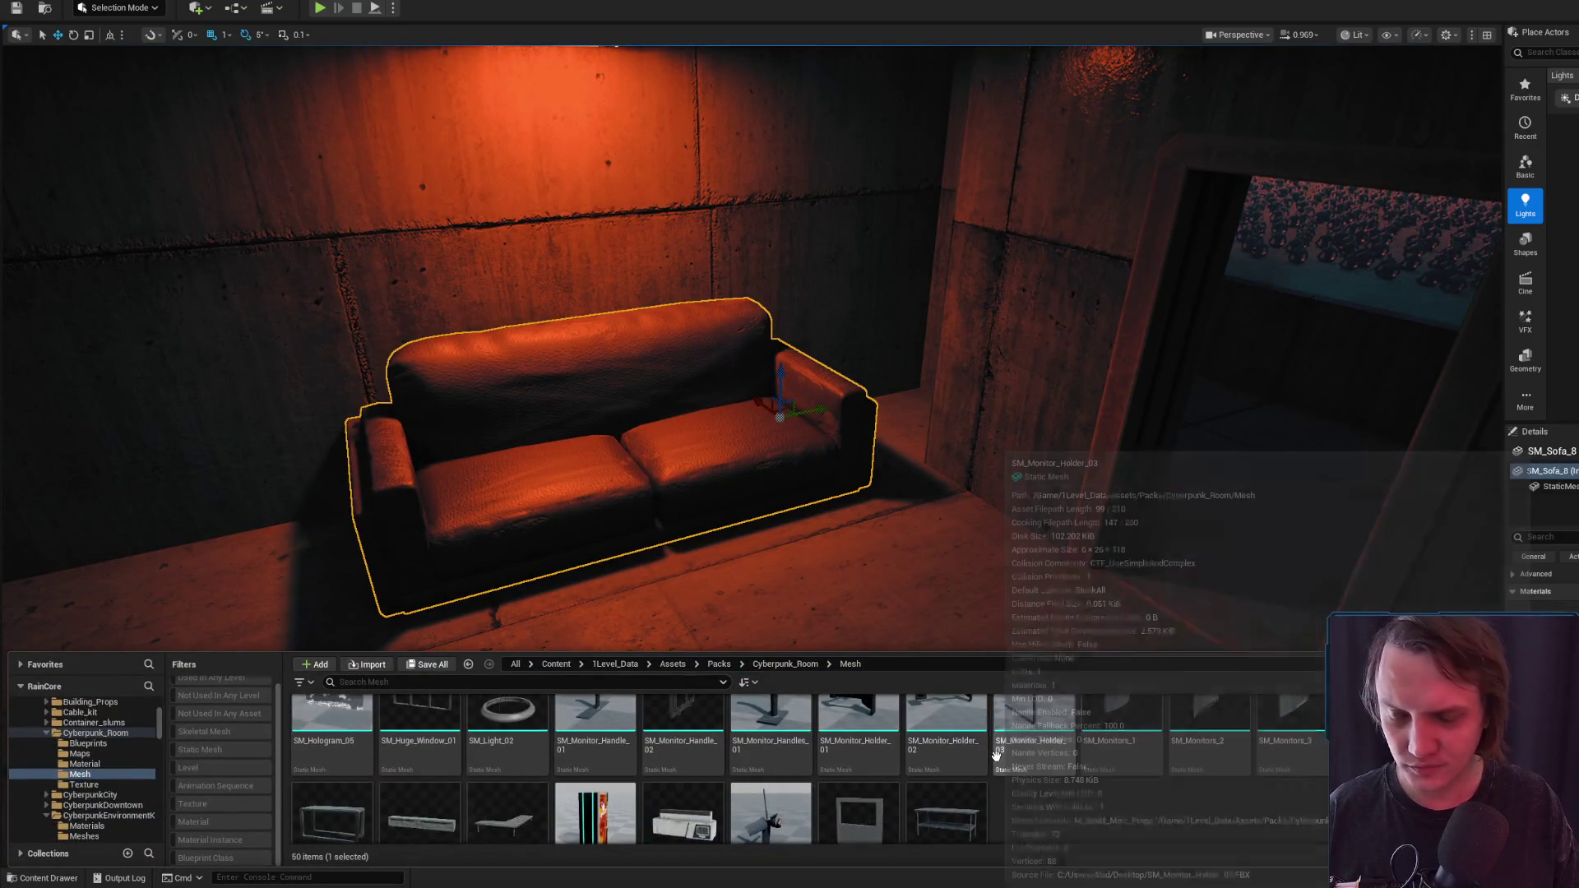
{"action": "scroll", "coordinate": [996, 754], "scroll_direction": "down", "scroll_amount": 2}
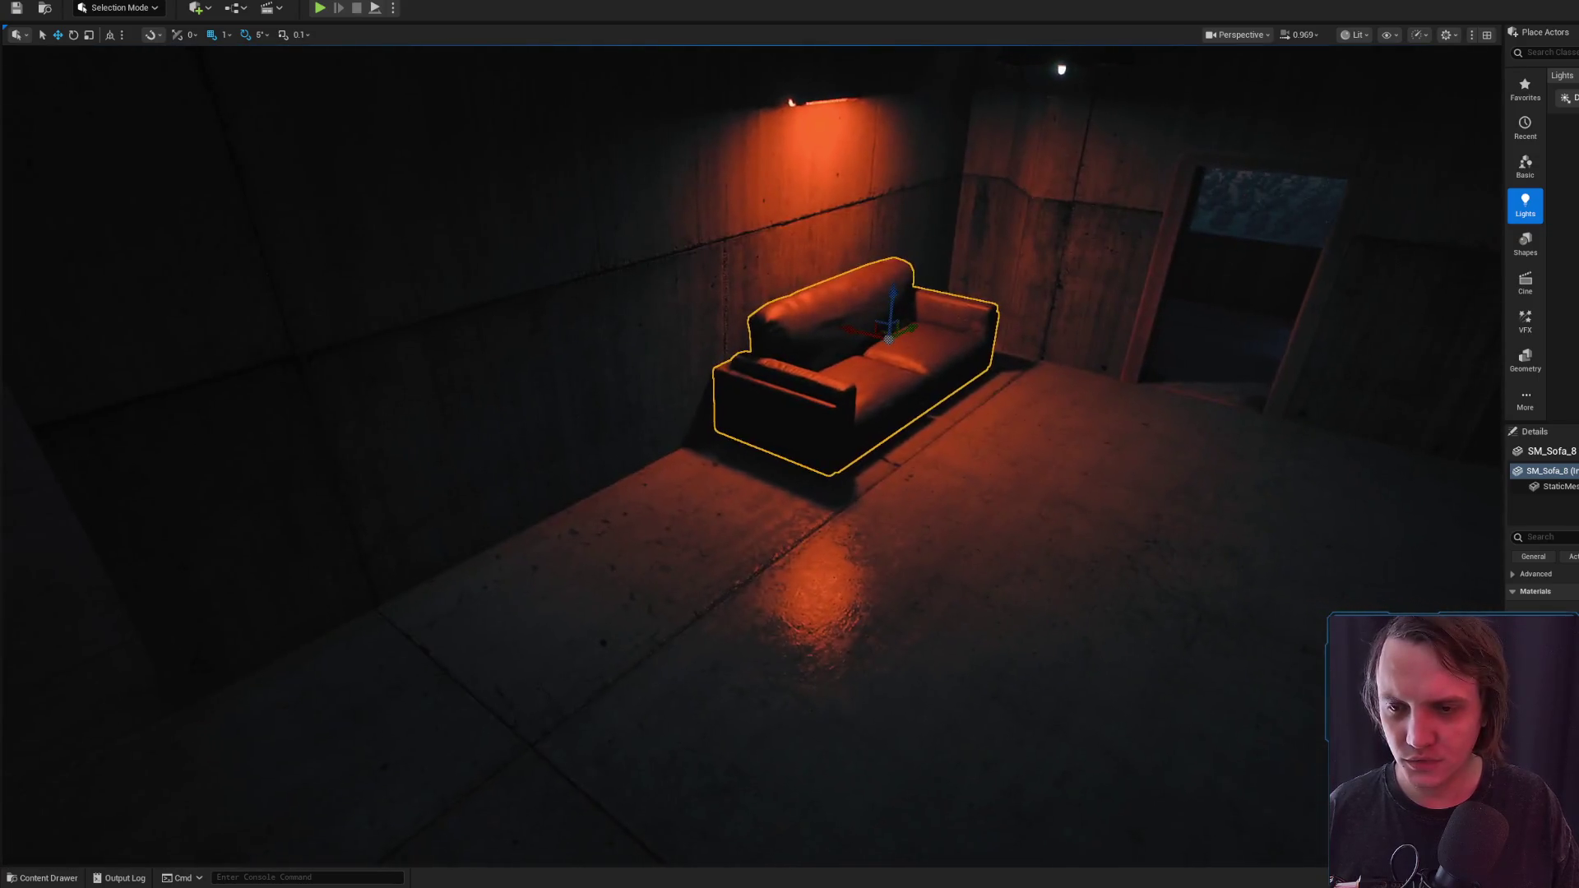
{"action": "scroll", "coordinate": [750, 444], "scroll_direction": "up", "scroll_amount": 3}
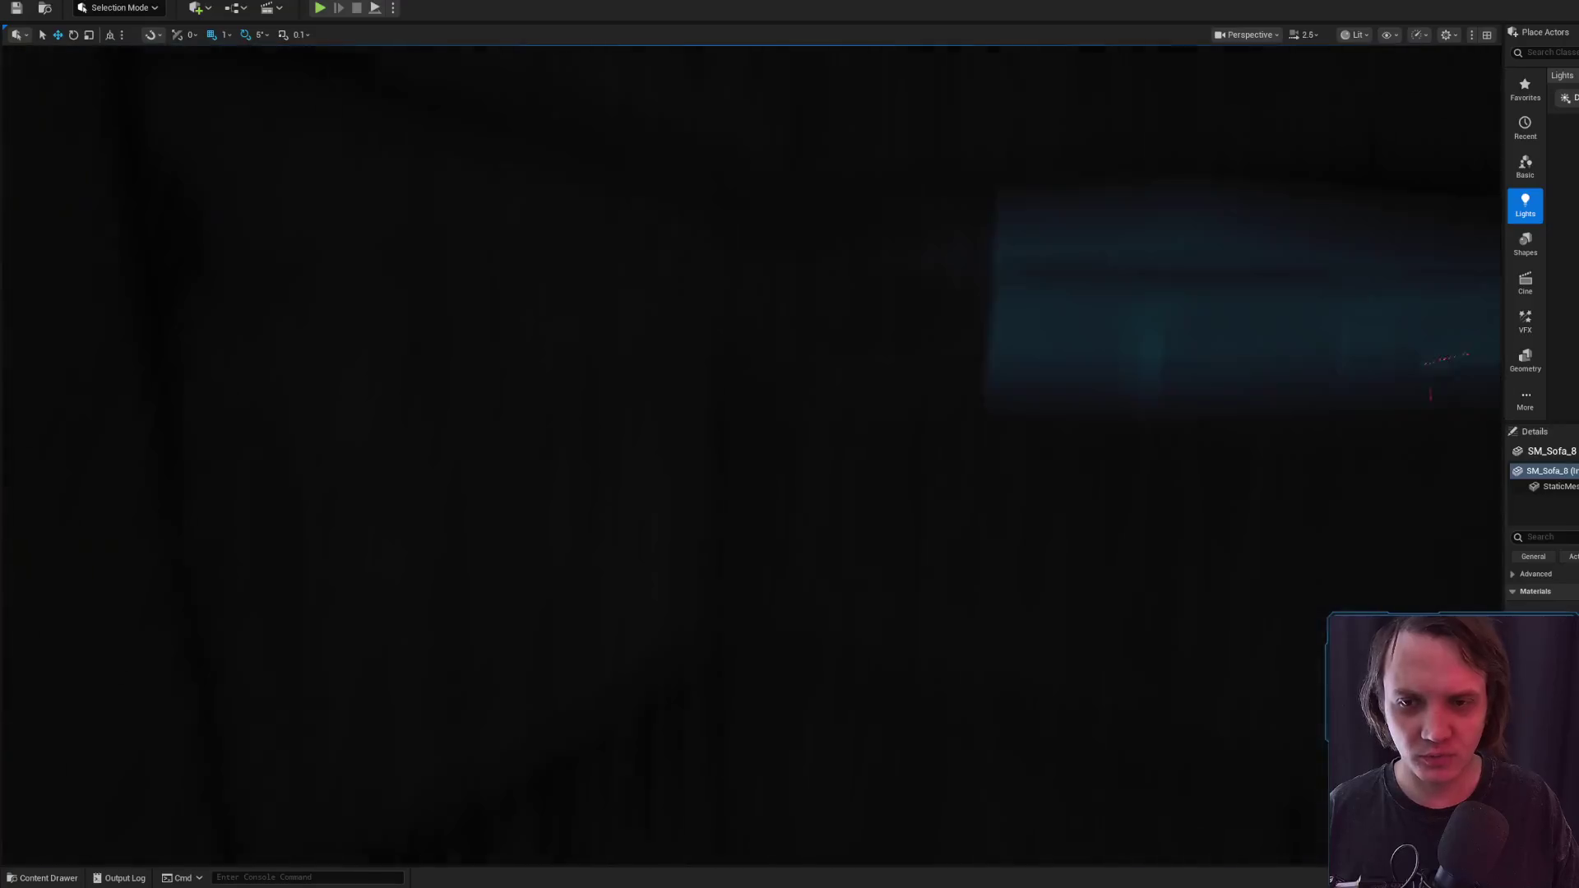
{"action": "scroll", "coordinate": [750, 444], "scroll_direction": "up", "scroll_amount": 3}
{"action": "scroll", "coordinate": [750, 445], "scroll_direction": "down", "scroll_amount": 3}
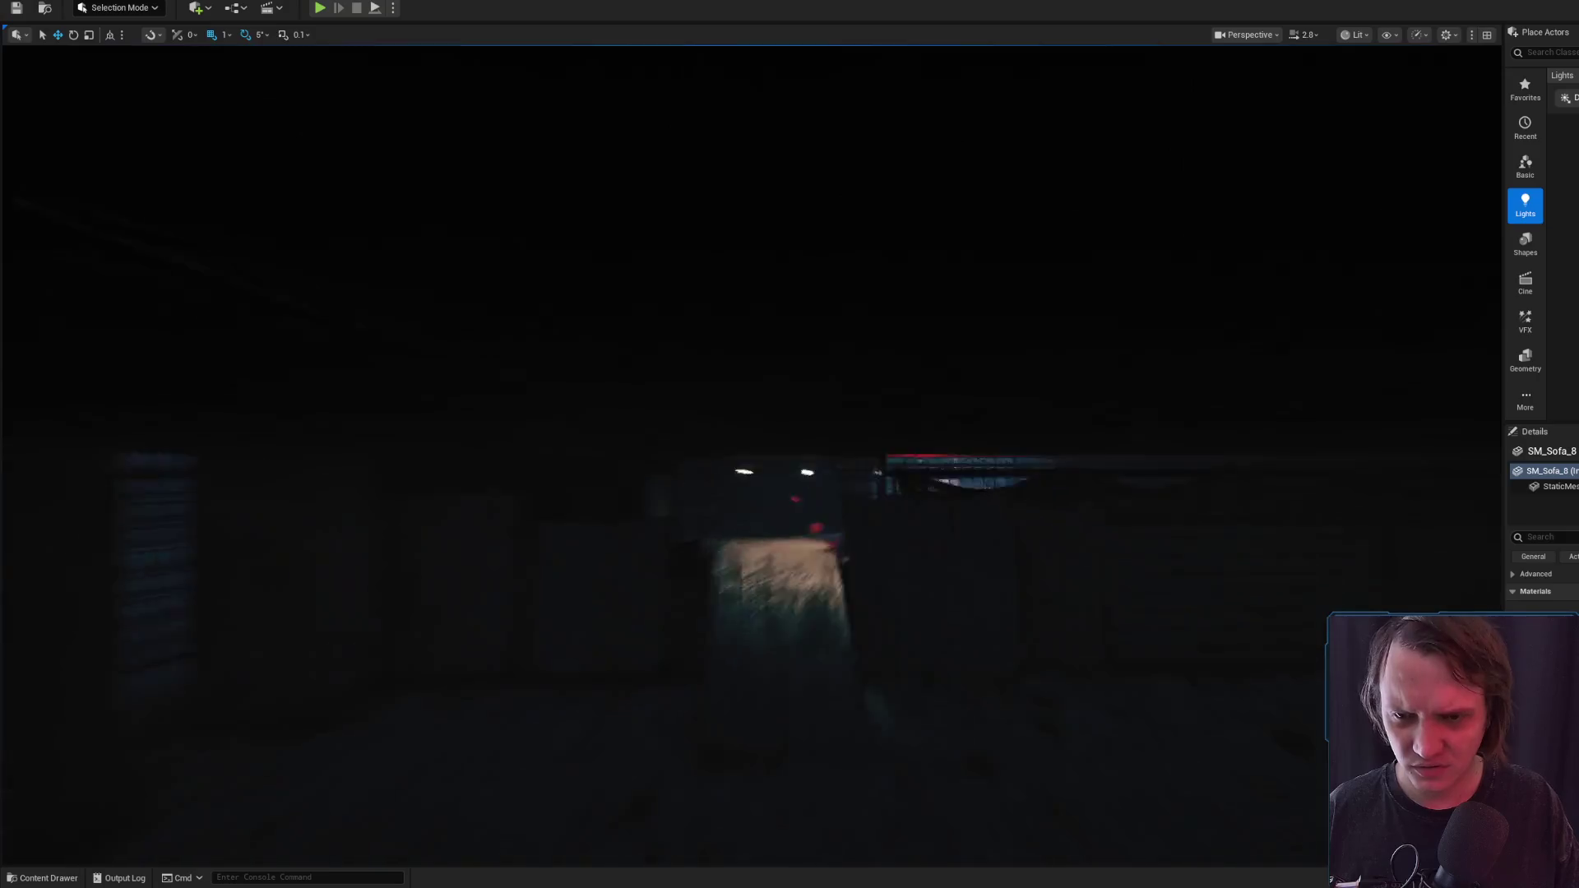
{"action": "scroll", "coordinate": [850, 373], "scroll_direction": "down", "scroll_amount": 2}
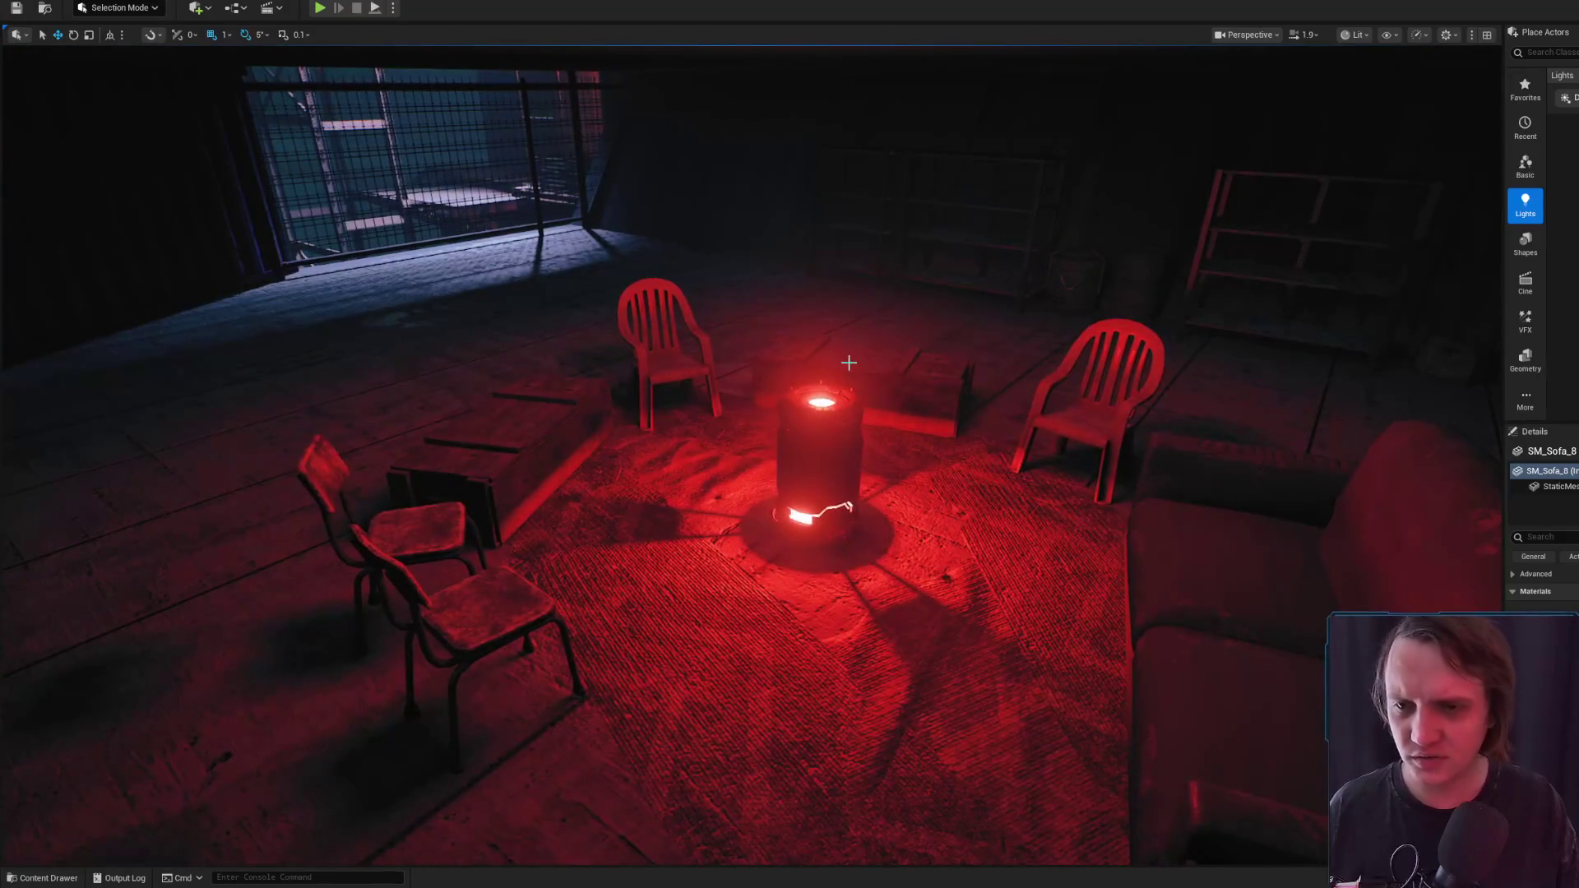
Select the wooden crate behind the heater, browse to its Trash asset, and fly around it
{"action": "left_click", "coordinate": [849, 372]}
{"action": "key", "text": "ctrl+b"}
{"action": "left_click_drag", "start_coordinate": [1104, 488], "coordinate": [1357, 494]}
{"action": "mouse_move", "coordinate": [789, 444]}
{"action": "left_mouse_down"}
{"action": "mouse_move", "coordinate": [625, 445]}
{"action": "mouse_move", "coordinate": [822, 449]}
{"action": "mouse_move", "coordinate": [732, 452]}
{"action": "left_mouse_up"}
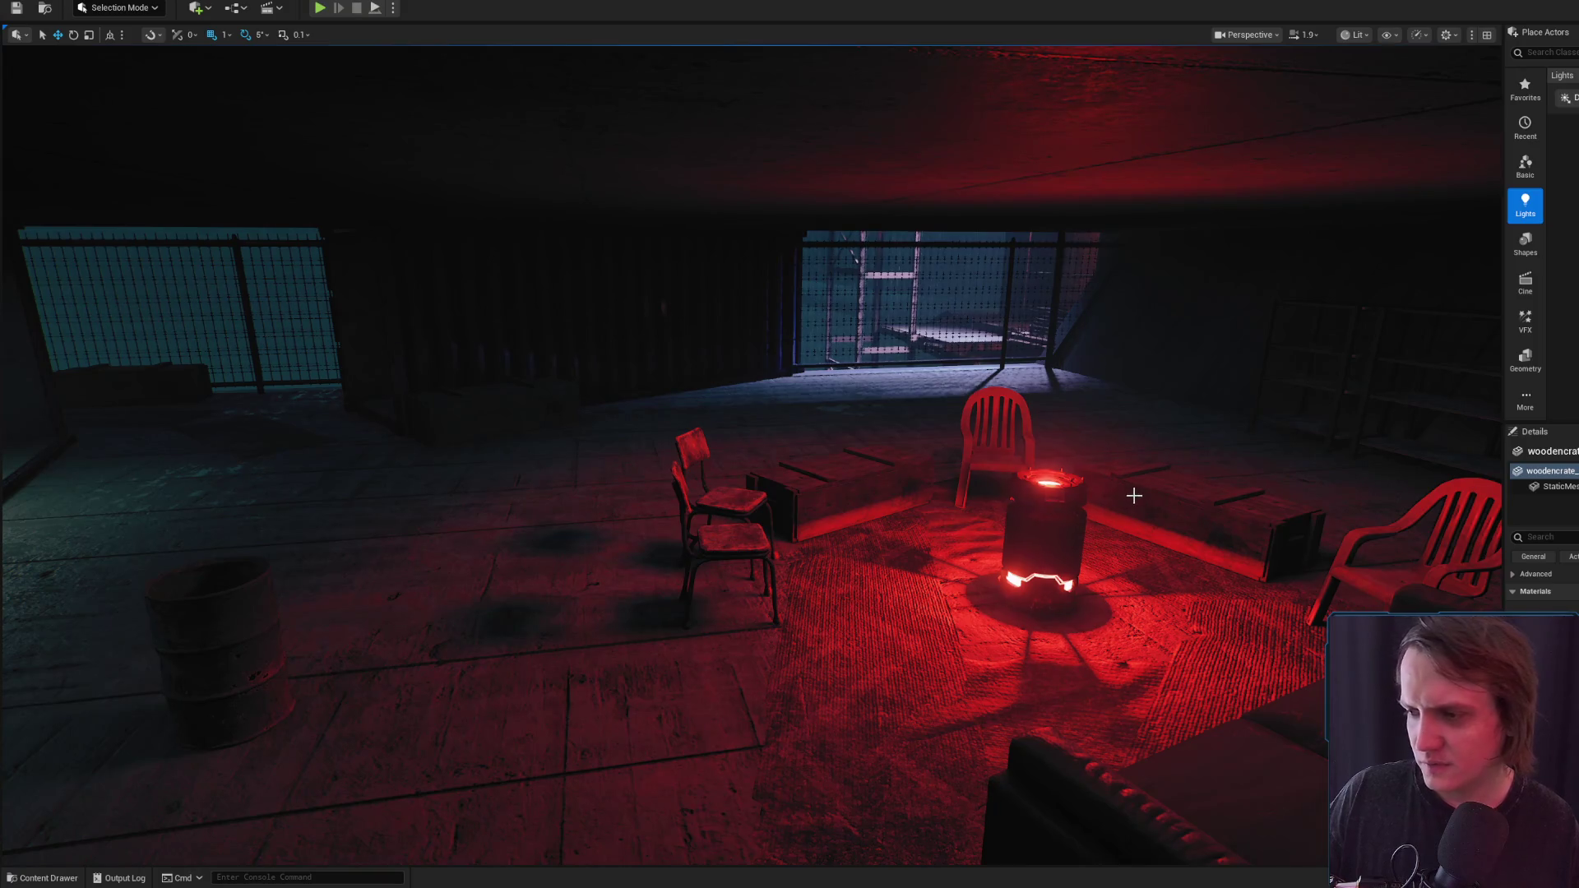
{"action": "mouse_move", "coordinate": [1230, 447]}
{"action": "left_mouse_down"}
{"action": "mouse_move", "coordinate": [1192, 461]}
{"action": "mouse_move", "coordinate": [1192, 428]}
{"action": "mouse_move", "coordinate": [1131, 494]}
{"action": "mouse_move", "coordinate": [1131, 444]}
{"action": "mouse_move", "coordinate": [1102, 444]}
{"action": "left_mouse_up"}
Fly into the orange-lit sofa room and drag a wooden crate from Trash beside the sofa
{"action": "key", "text": "ctrl+space"}
{"action": "mouse_move", "coordinate": [852, 366]}
{"action": "left_mouse_down"}
{"action": "mouse_move", "coordinate": [851, 387]}
{"action": "mouse_move", "coordinate": [852, 366]}
{"action": "left_mouse_up"}
{"action": "scroll", "coordinate": [851, 366], "scroll_direction": "down", "scroll_amount": 3}
{"action": "left_click_drag", "start_coordinate": [1135, 425], "coordinate": [1135, 425]}
{"action": "scroll", "coordinate": [1135, 425], "scroll_direction": "down", "scroll_amount": 2}
{"action": "key", "text": "ctrl+space"}
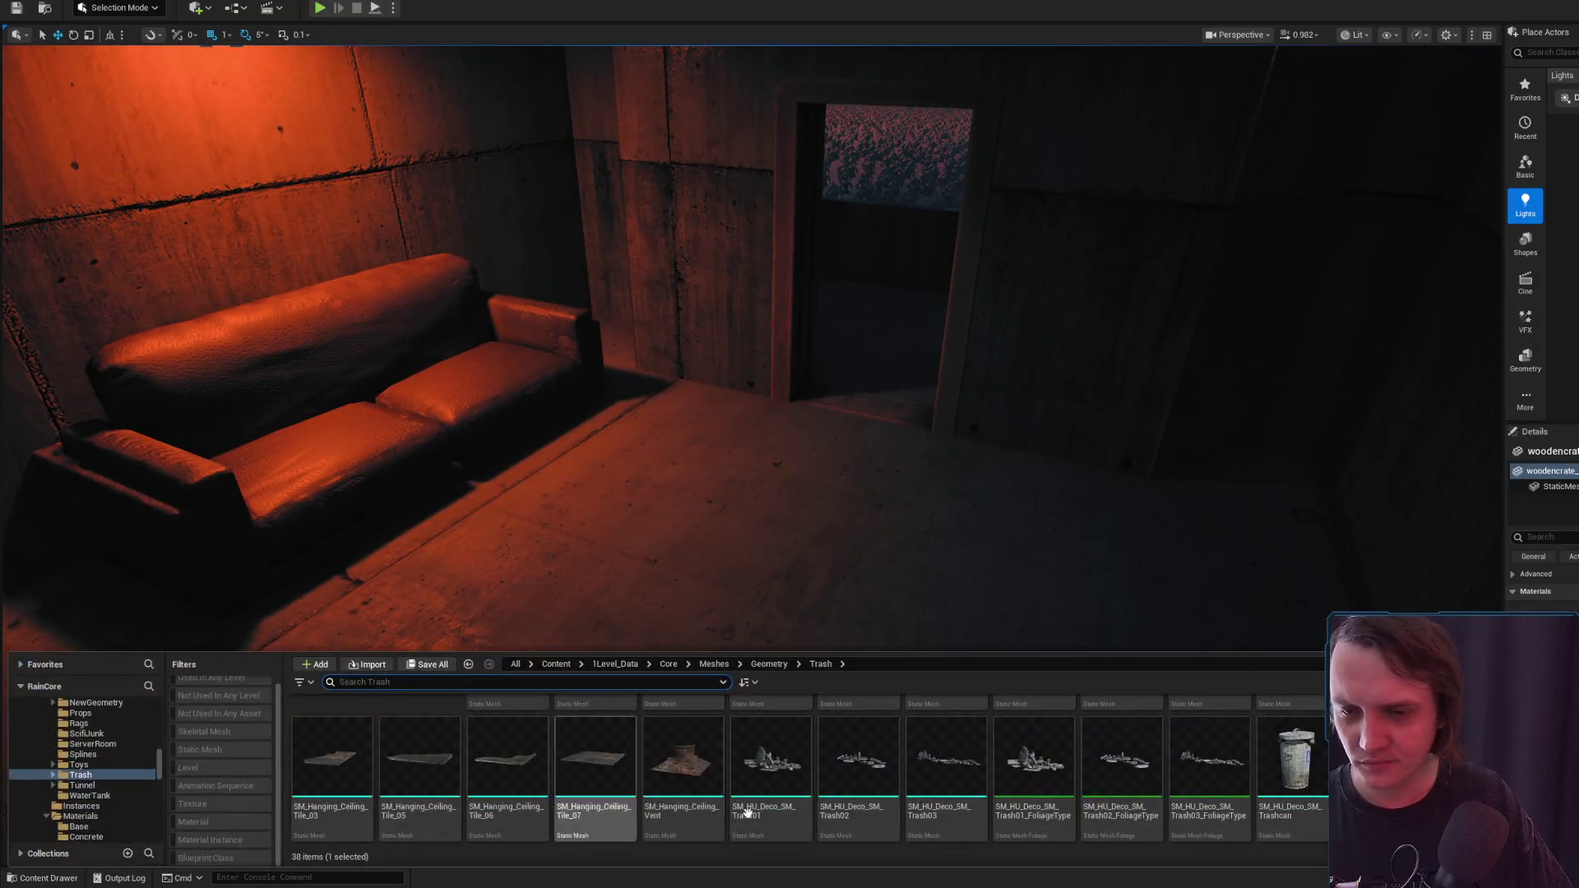
{"action": "mouse_move", "coordinate": [682, 757]}
{"action": "left_mouse_down"}
{"action": "mouse_move", "coordinate": [655, 458]}
{"action": "mouse_move", "coordinate": [927, 582]}
{"action": "mouse_move", "coordinate": [683, 398]}
{"action": "left_mouse_up"}
Turn the crate around its vertical axis to line up with the sofa, then review the room
{"action": "left_click_drag", "start_coordinate": [629, 486], "coordinate": [162, 637]}
{"action": "scroll", "coordinate": [162, 637], "scroll_direction": "down", "scroll_amount": 2}
{"action": "left_click_drag", "start_coordinate": [293, 664], "coordinate": [293, 663]}
{"action": "key", "text": "e"}
{"action": "mouse_move", "coordinate": [823, 555]}
{"action": "left_mouse_down"}
{"action": "mouse_move", "coordinate": [748, 546]}
{"action": "mouse_move", "coordinate": [847, 551]}
{"action": "mouse_move", "coordinate": [645, 494]}
{"action": "mouse_move", "coordinate": [634, 462]}
{"action": "mouse_move", "coordinate": [634, 527]}
{"action": "left_mouse_up"}
{"action": "left_click_drag", "start_coordinate": [742, 452], "coordinate": [742, 451]}
{"action": "key", "text": "ctrl+z"}
{"action": "key", "text": "ctrl+z"}
{"action": "left_click_drag", "start_coordinate": [735, 527], "coordinate": [735, 527]}
{"action": "key", "text": "ctrl+space"}
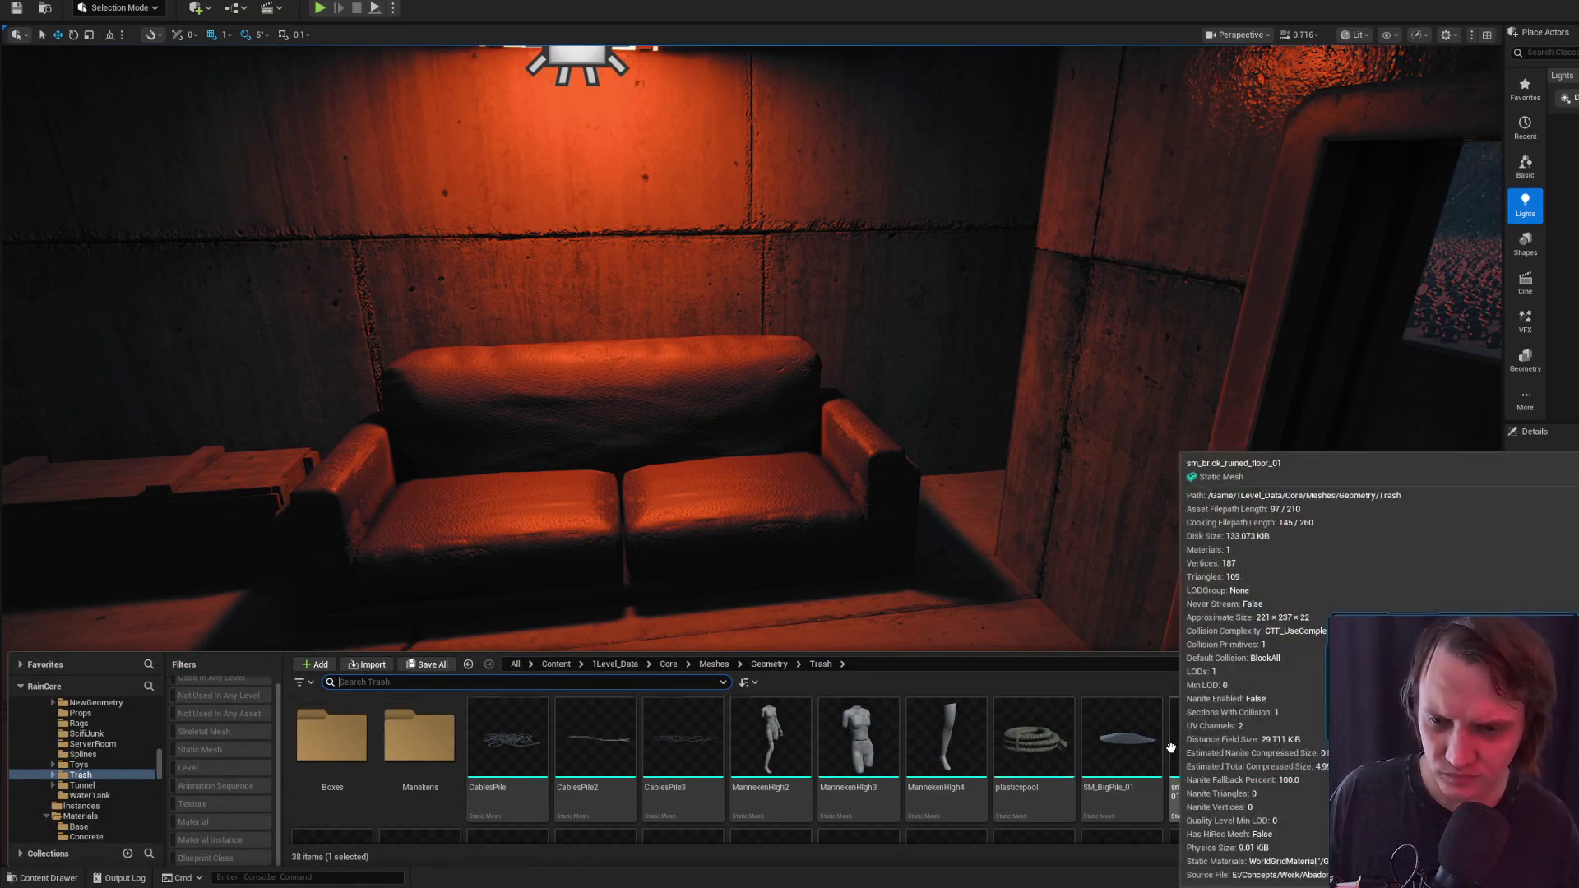
{"action": "scroll", "coordinate": [1172, 748], "scroll_direction": "down", "scroll_amount": 3}
{"action": "mouse_move", "coordinate": [1001, 501]}
{"action": "left_mouse_down"}
{"action": "mouse_move", "coordinate": [927, 411]}
{"action": "mouse_move", "coordinate": [814, 518]}
{"action": "left_mouse_up"}
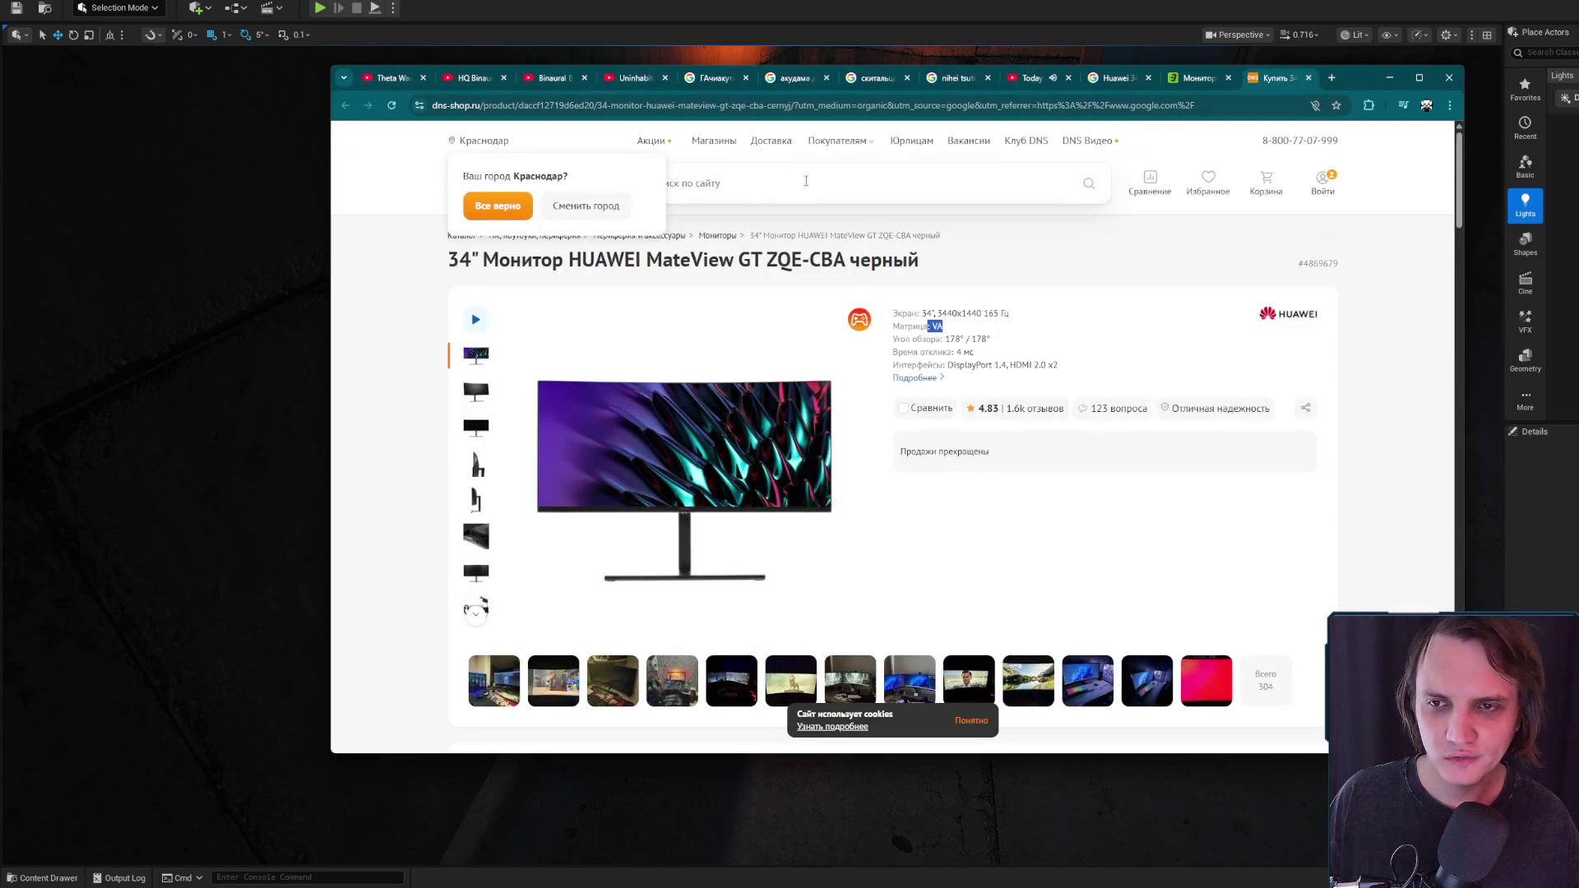
Search 'Asus 100HZ 34 IPS rog', then Google 'Swift PG348Q' in a new tab
{"action": "left_click", "coordinate": [507, 216]}
{"action": "left_click", "coordinate": [863, 183]}
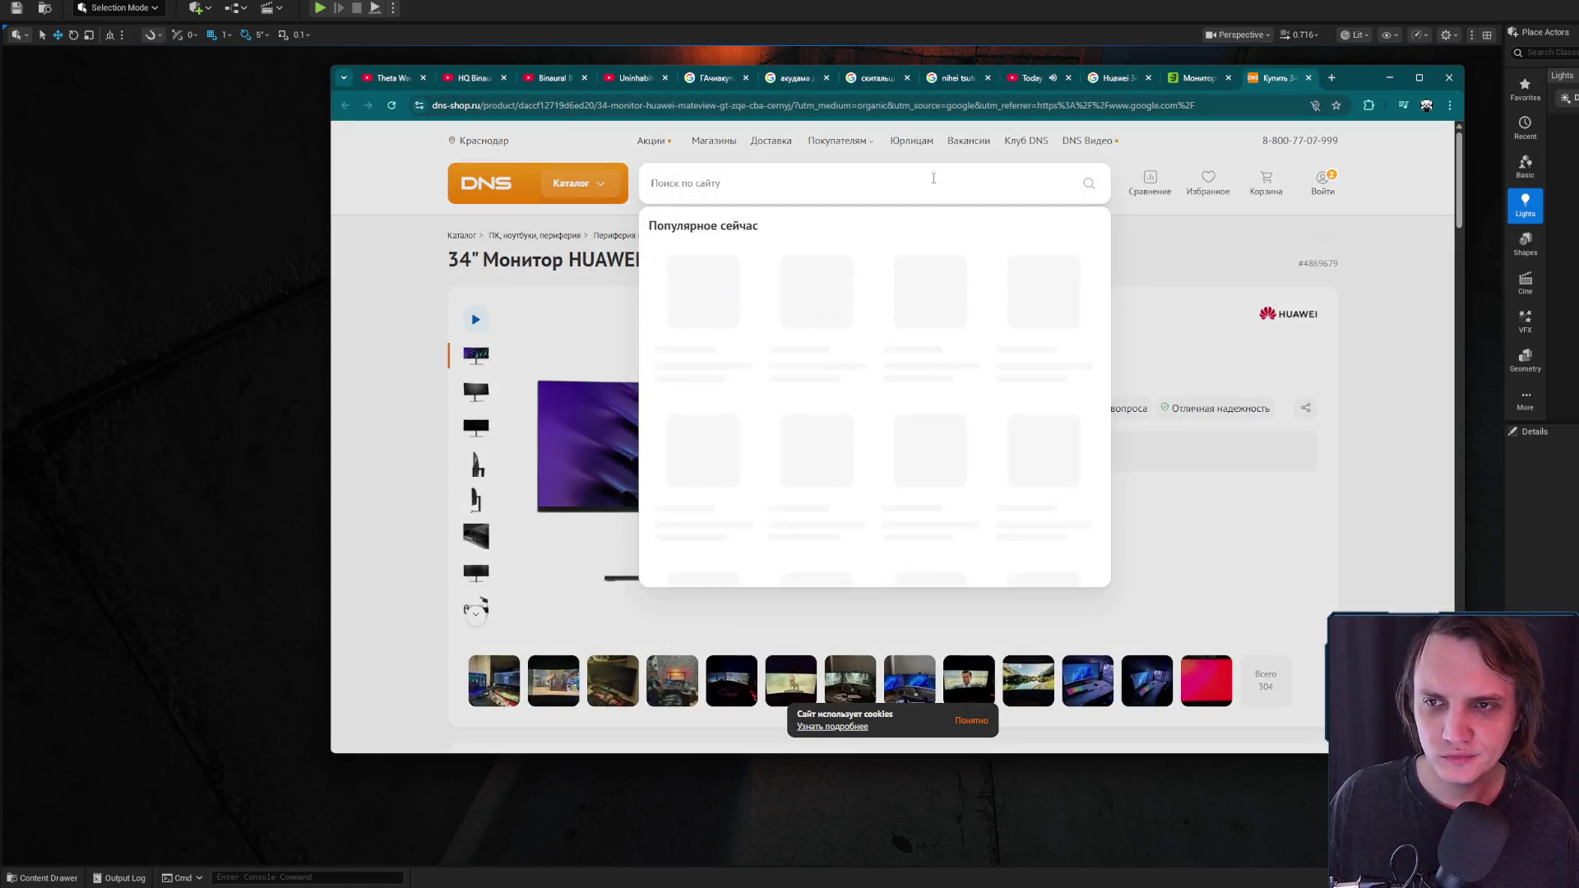
{"action": "left_click", "coordinate": [1034, 106]}
{"action": "type", "text": "ф"}
{"action": "key", "text": "BackSpace"}
{"action": "type", "text": "A"}
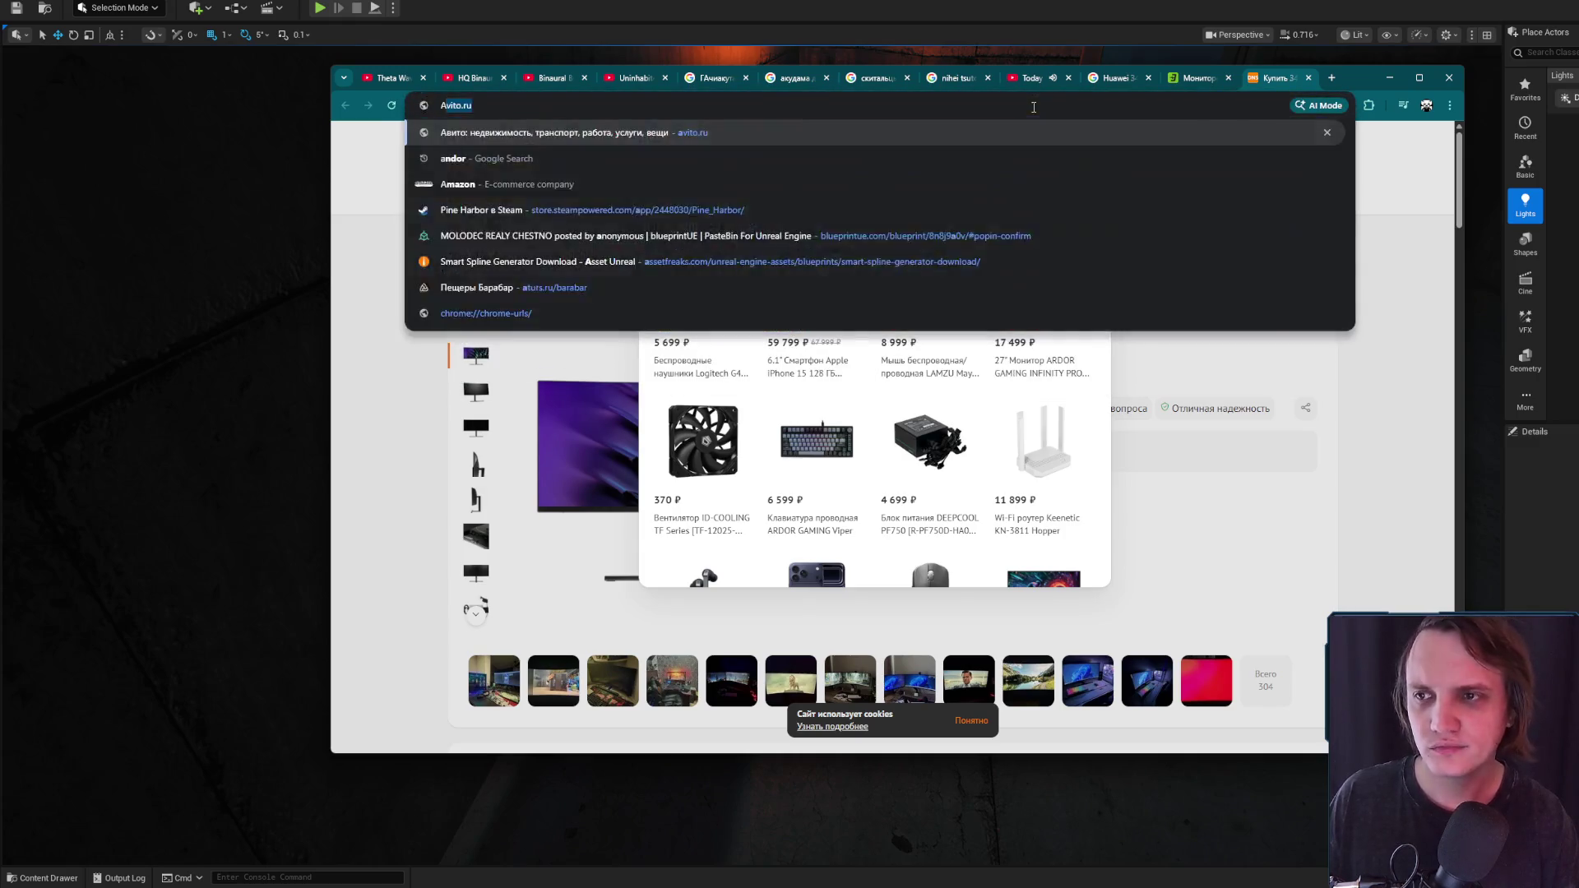
{"action": "type", "text": "sus 100H"}
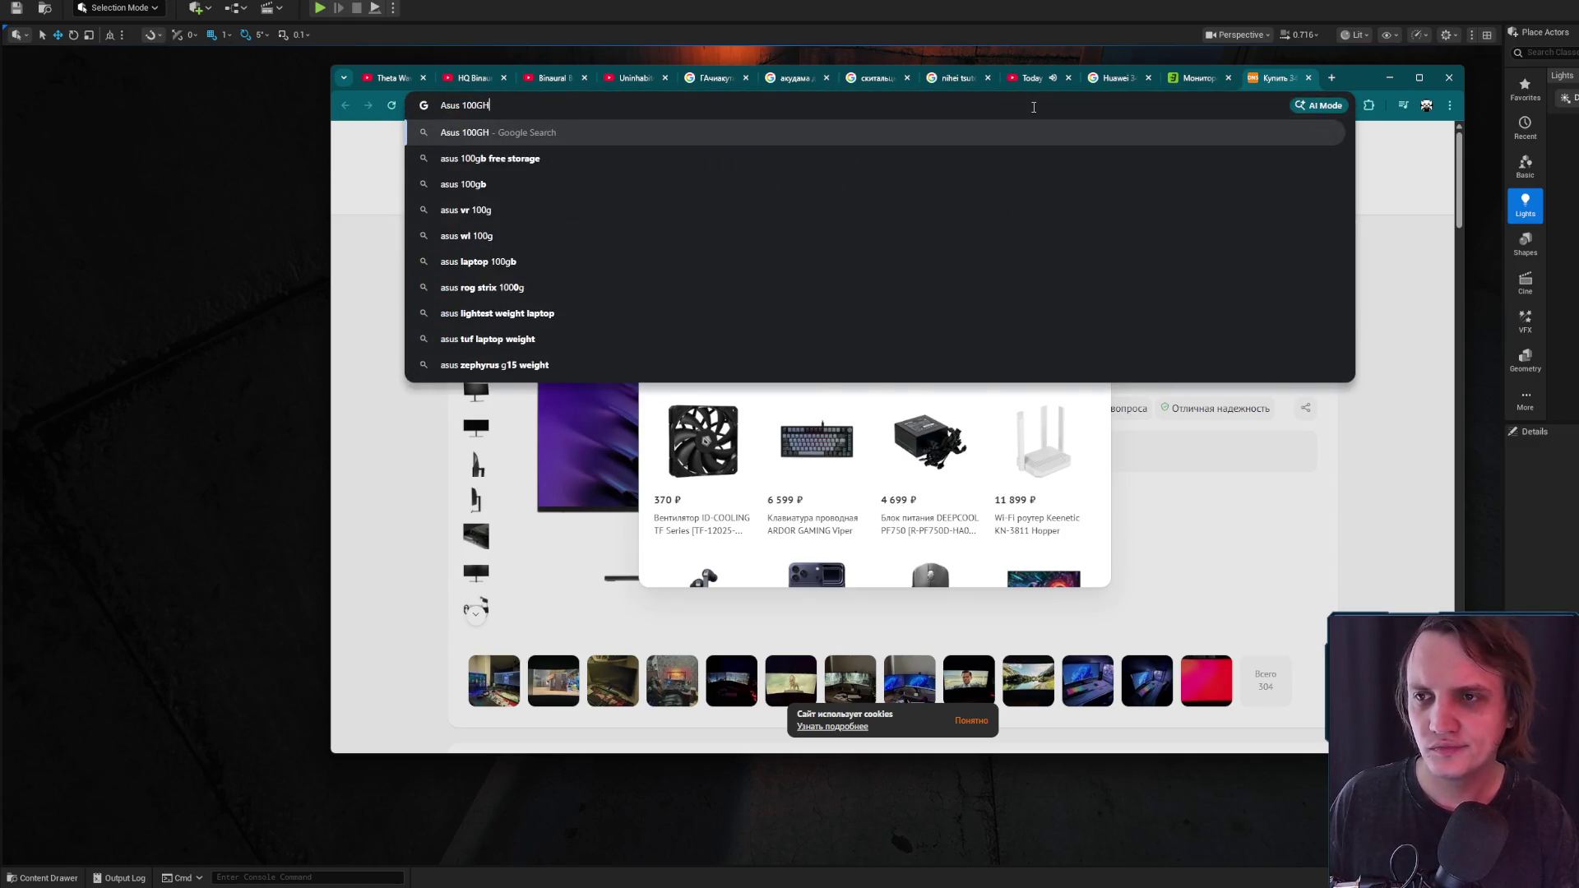
{"action": "type", "text": "Z 34"}
{"action": "key", "text": "BackSpace"}
{"action": "type", "text": "PS rog"}
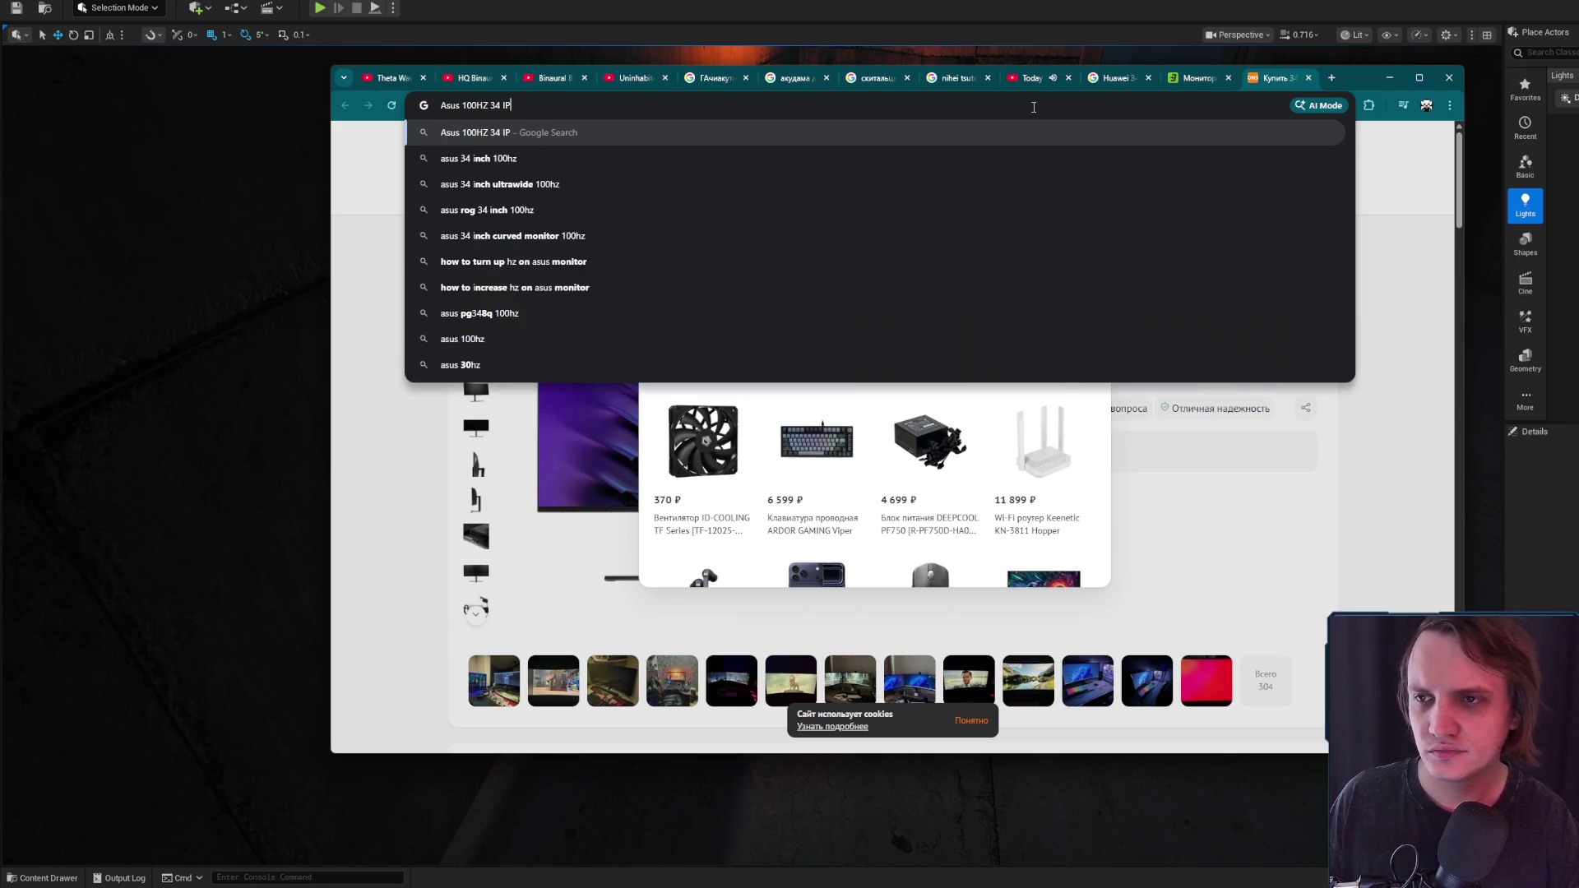
{"action": "key", "text": "Return"}
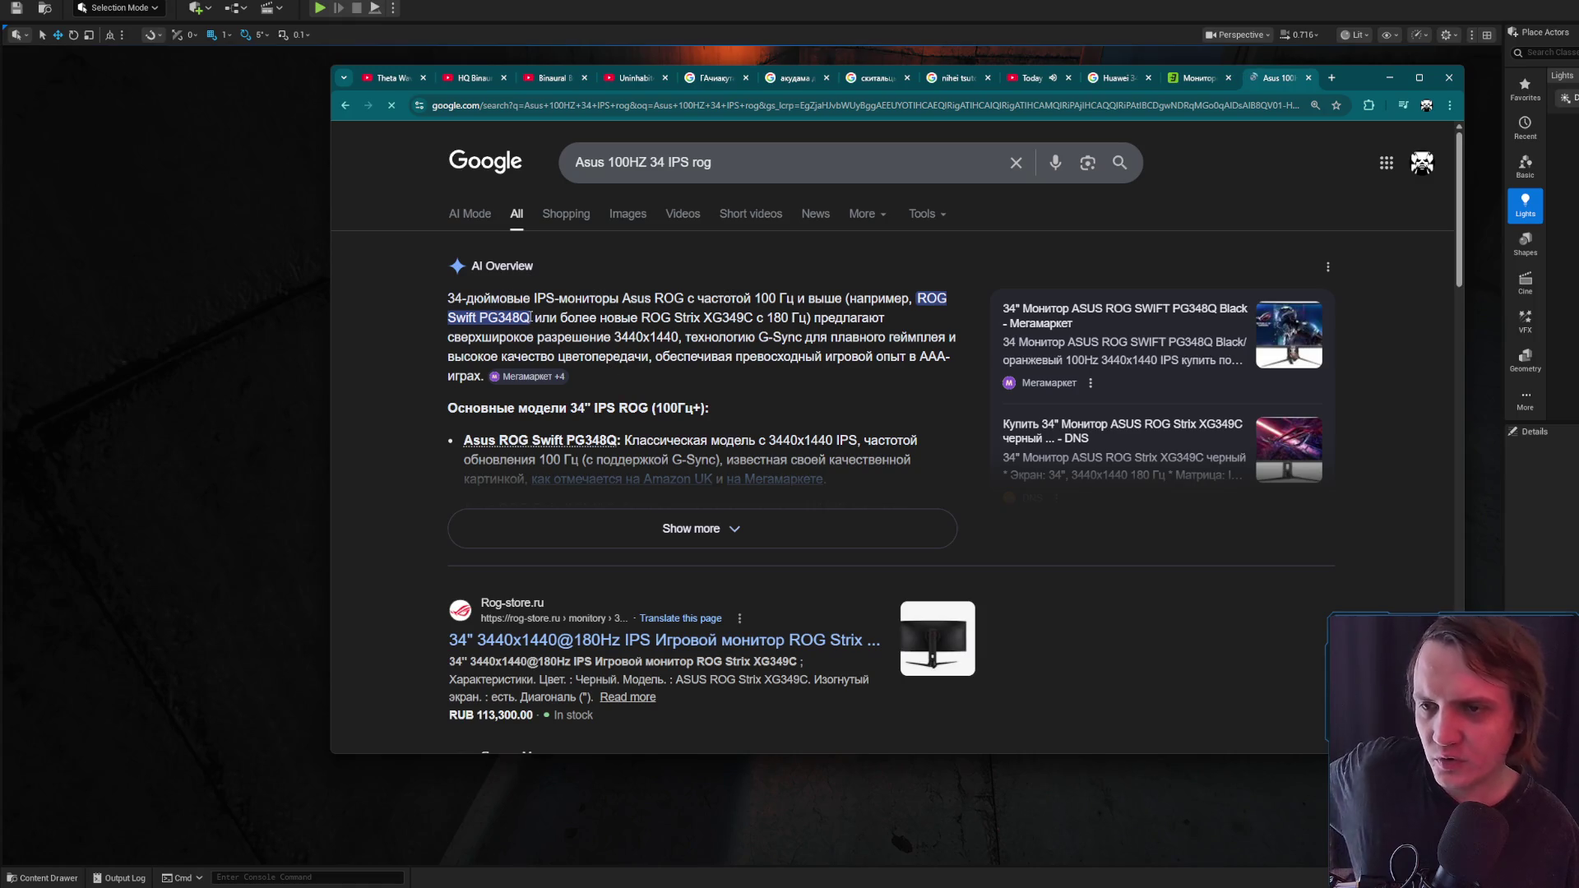
{"action": "right_click", "coordinate": [457, 327]}
{"action": "left_click", "coordinate": [535, 396]}
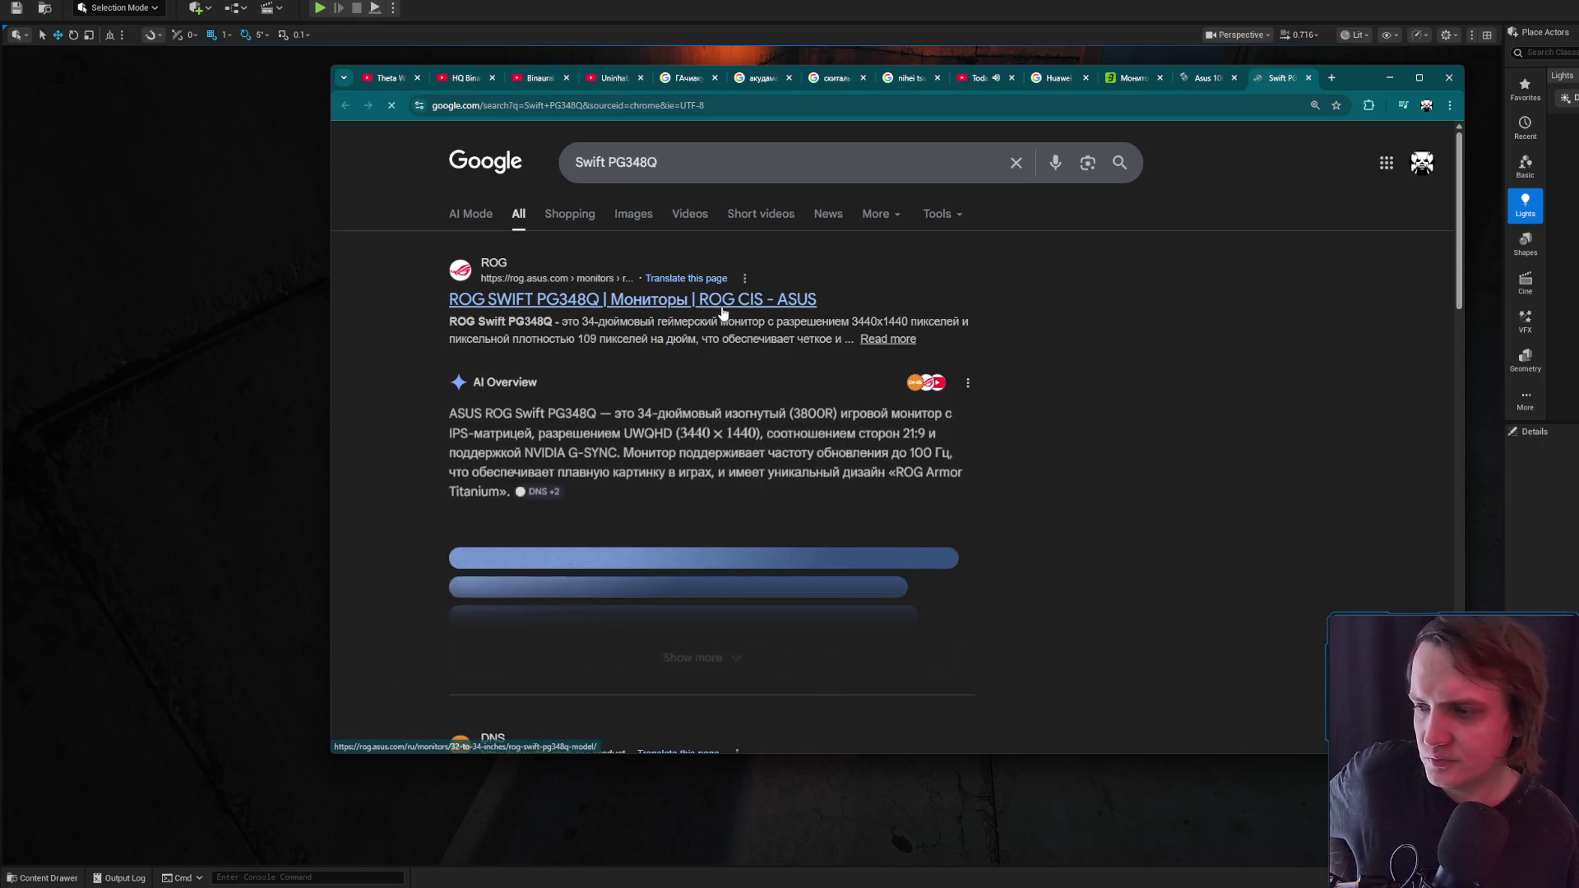
View Swift PG348Q image results and look over the Megamarket product page before closing it
{"action": "left_click", "coordinate": [640, 220]}
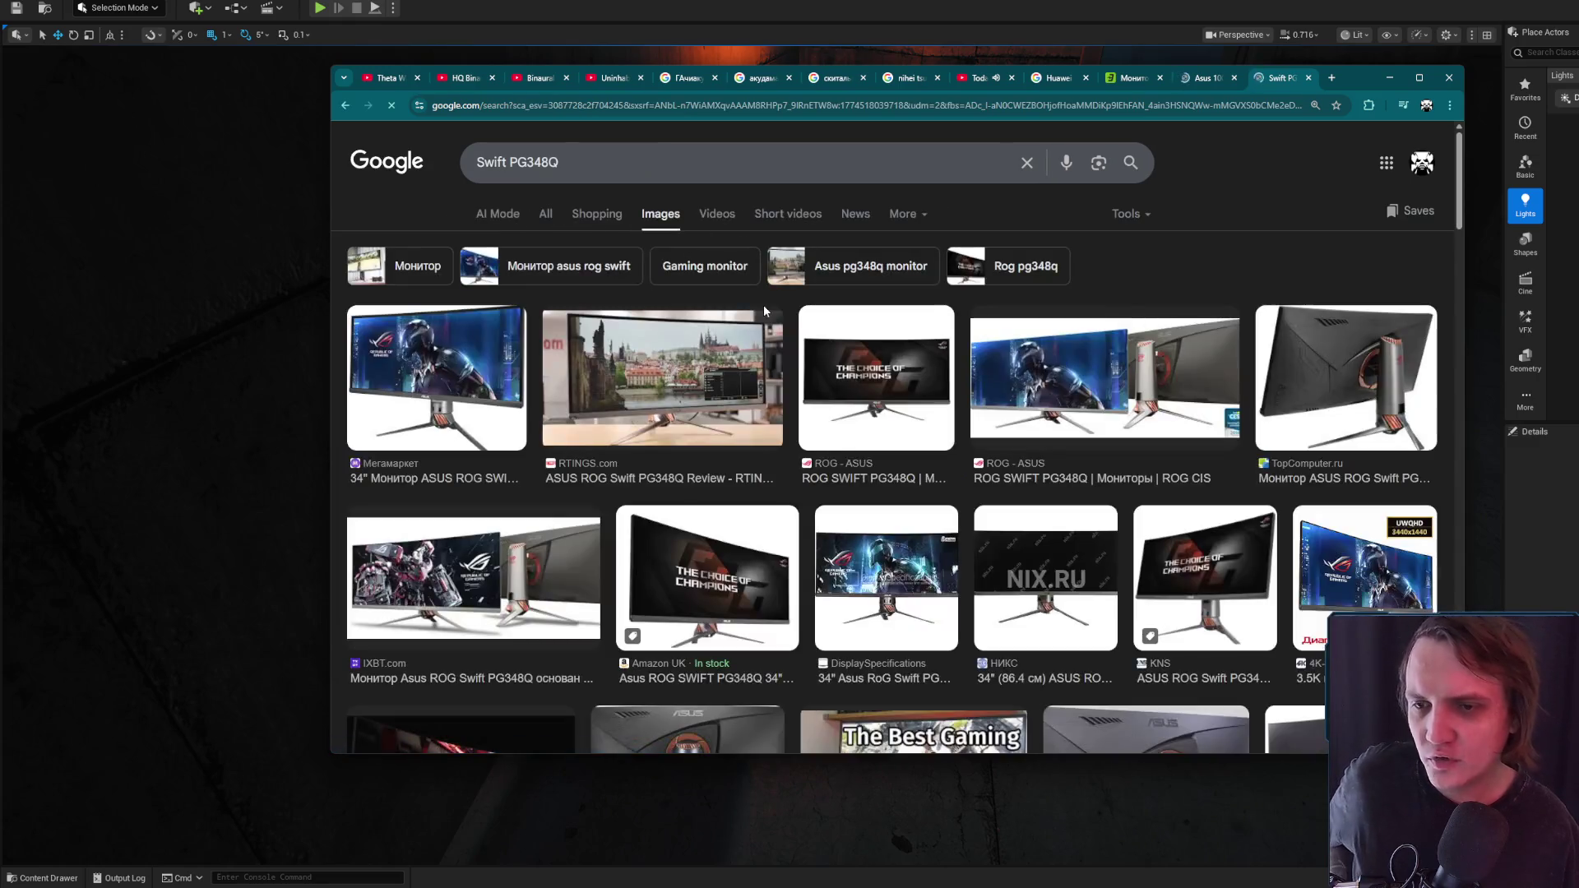
{"action": "left_click", "coordinate": [520, 380]}
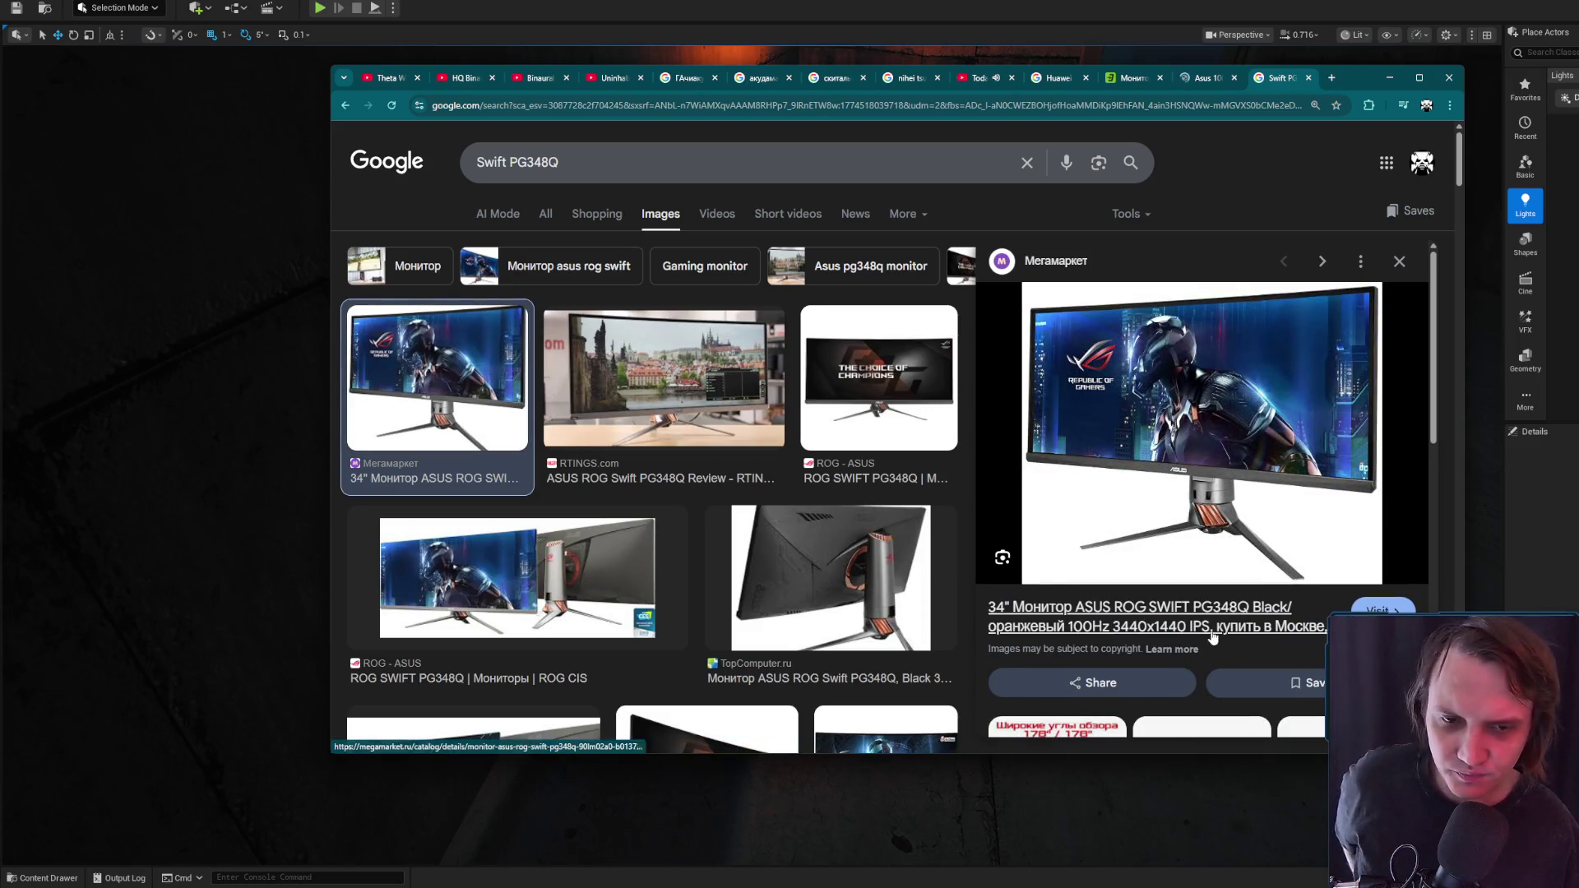
{"action": "left_click", "coordinate": [1160, 611]}
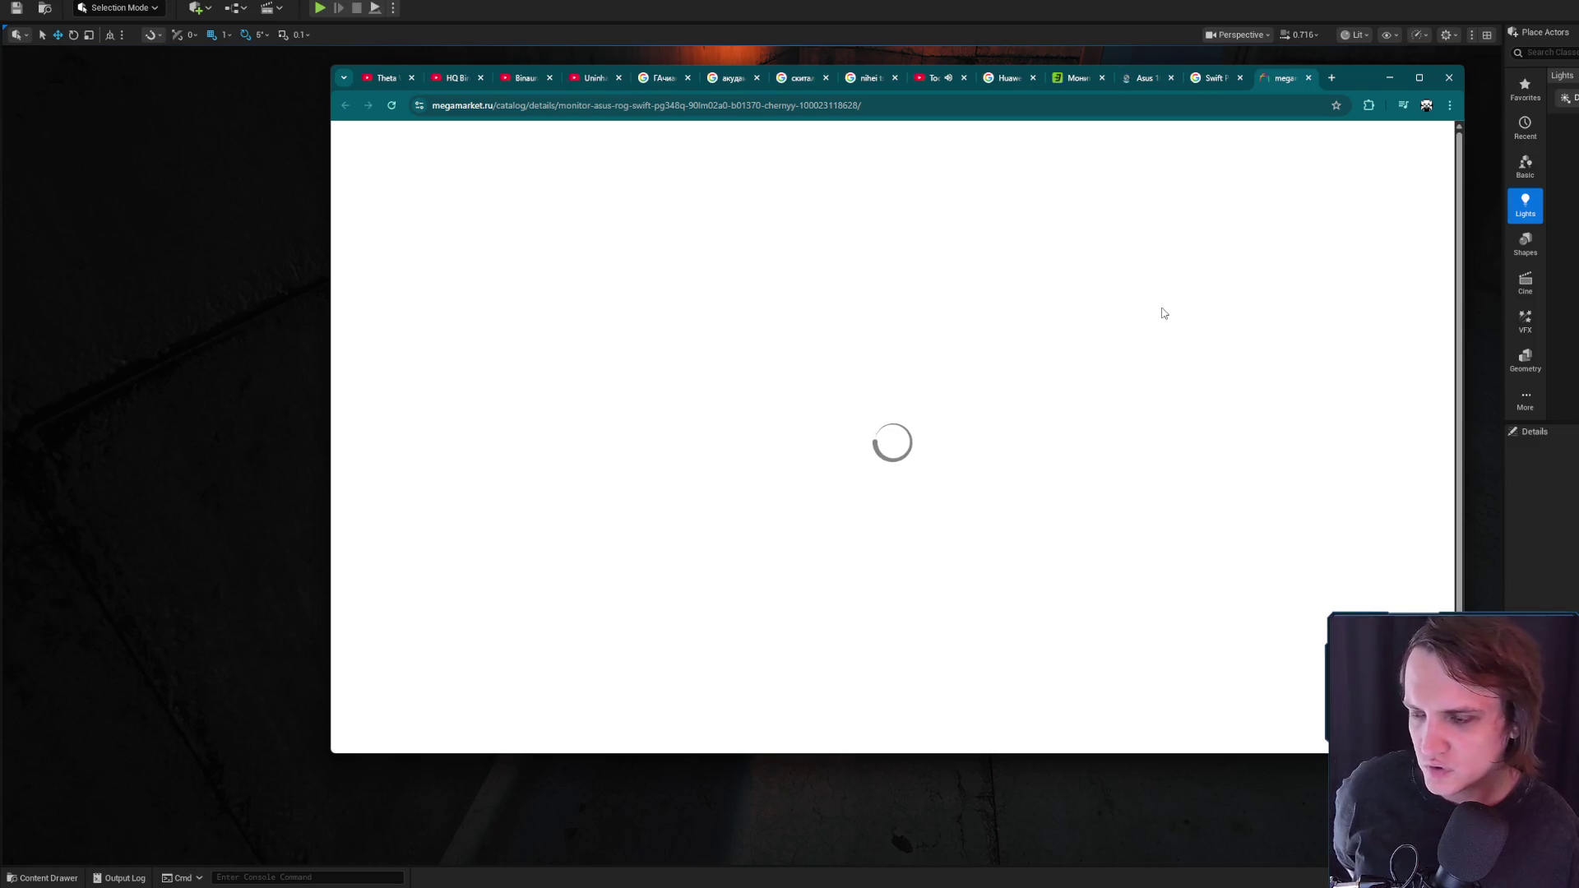
{"action": "left_click", "coordinate": [1210, 82]}
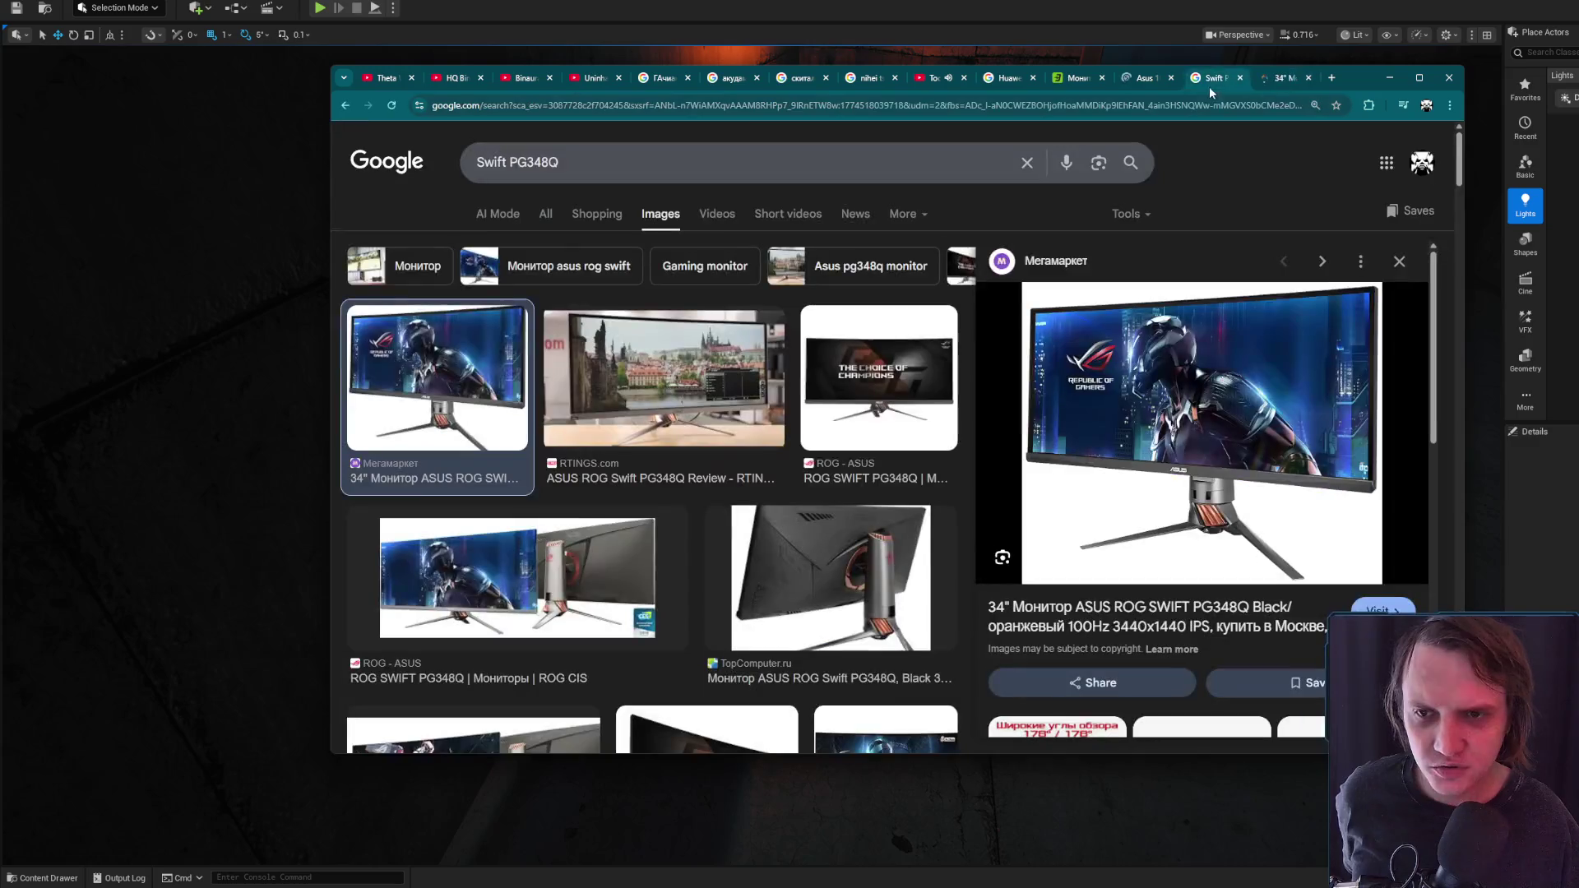
{"action": "left_click", "coordinate": [1267, 83]}
{"action": "scroll", "coordinate": [935, 474], "scroll_direction": "down", "scroll_amount": 3}
{"action": "scroll", "coordinate": [938, 478], "scroll_direction": "down", "scroll_amount": 2}
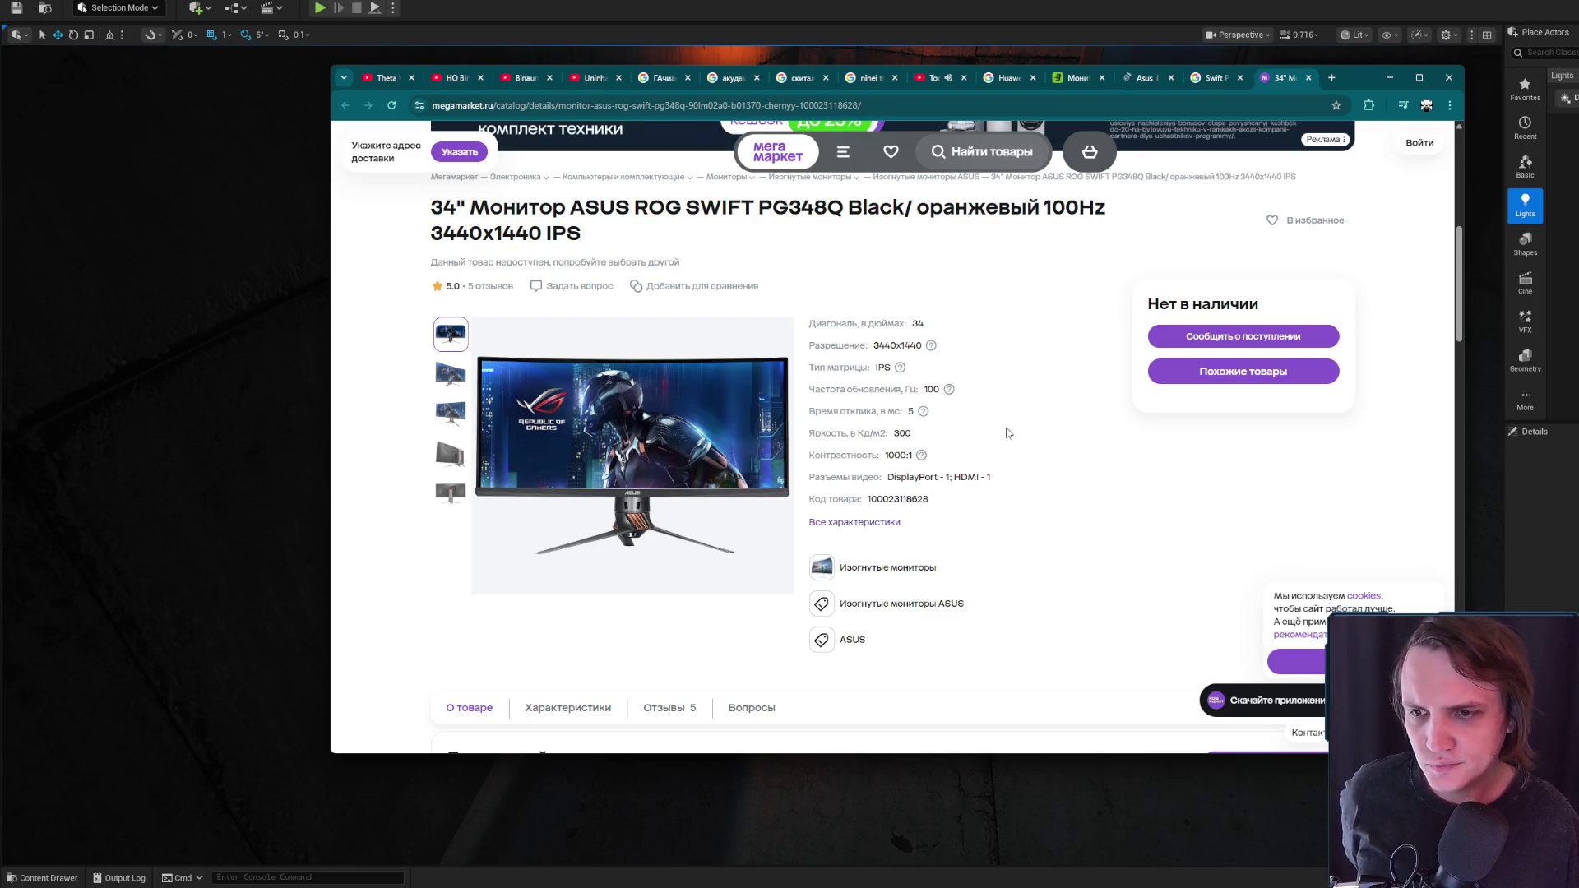
{"action": "key", "text": "ctrl+w"}
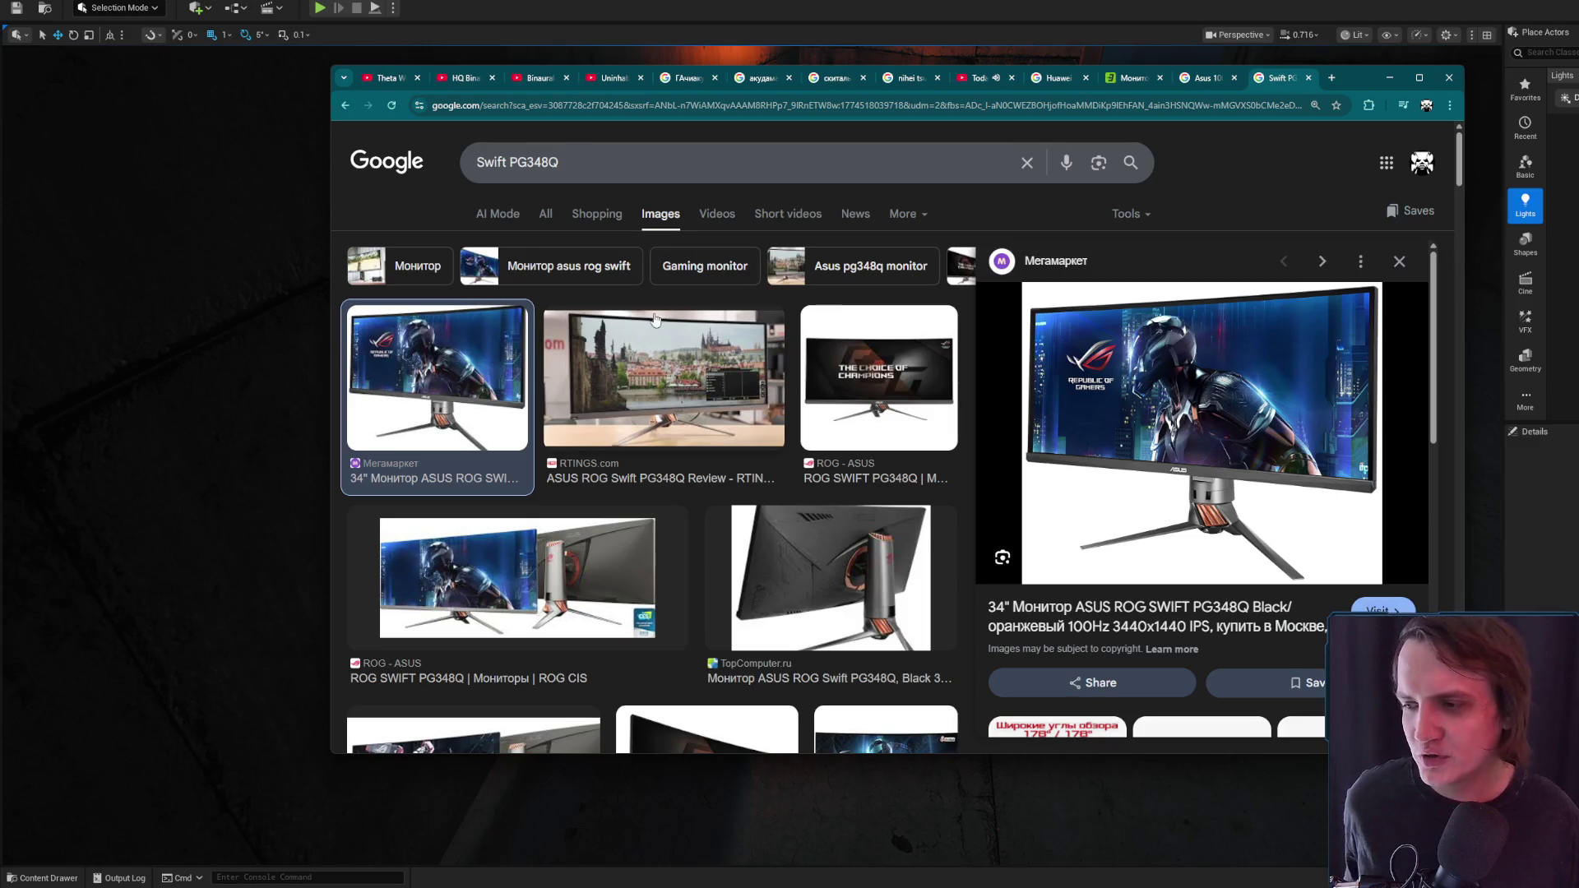
Scroll the web results, preview the RTINGS review image, then close the search and minimize Chrome
{"action": "left_click", "coordinate": [545, 213]}
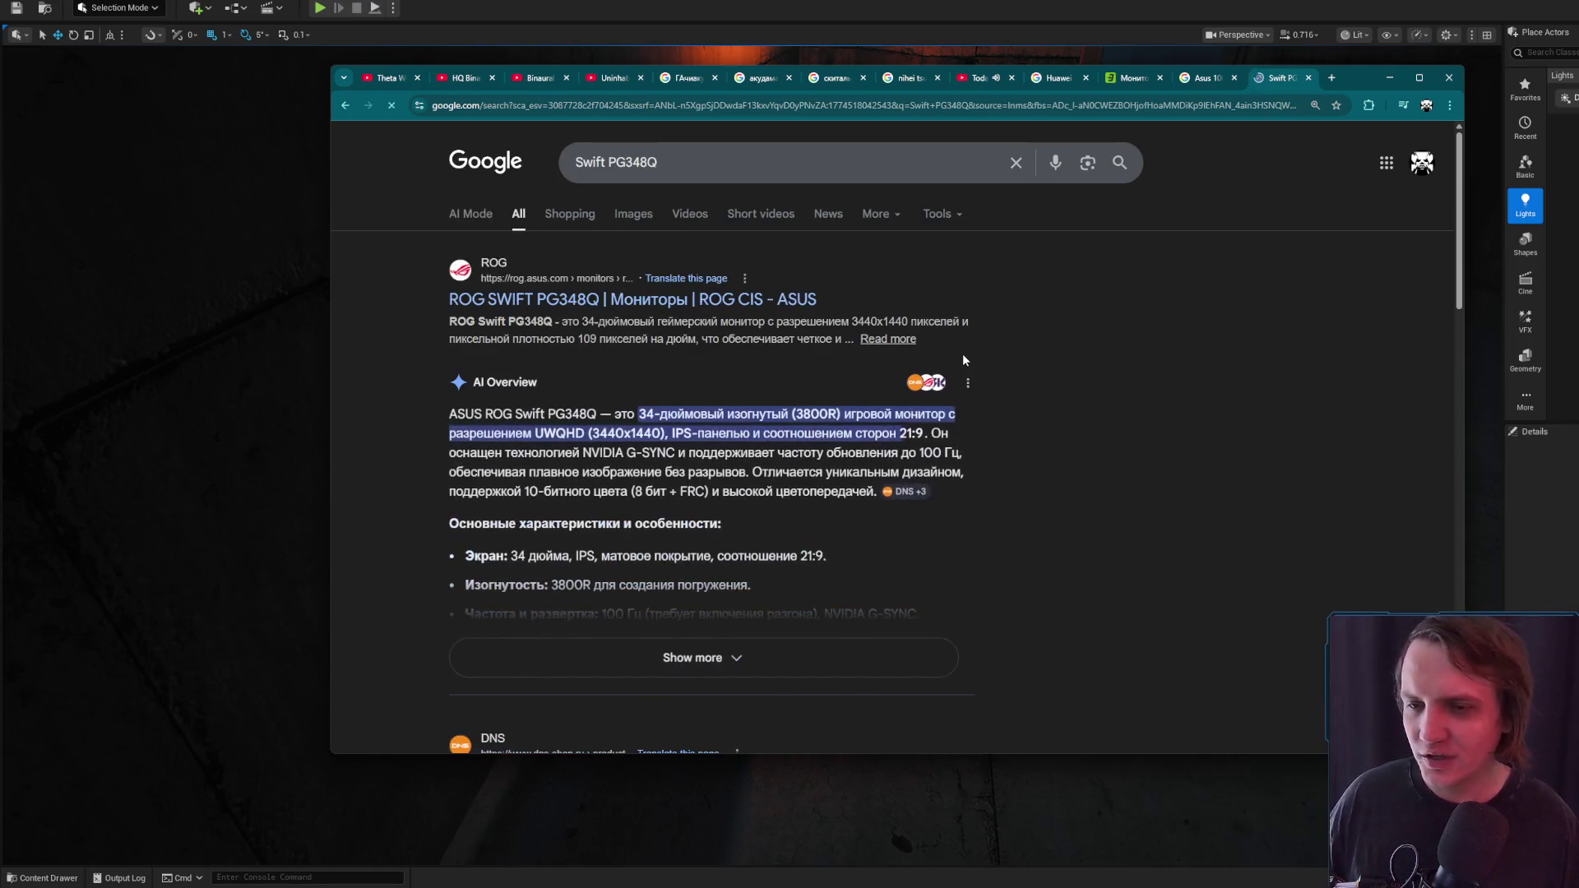
{"action": "scroll", "coordinate": [963, 361], "scroll_direction": "down", "scroll_amount": 2}
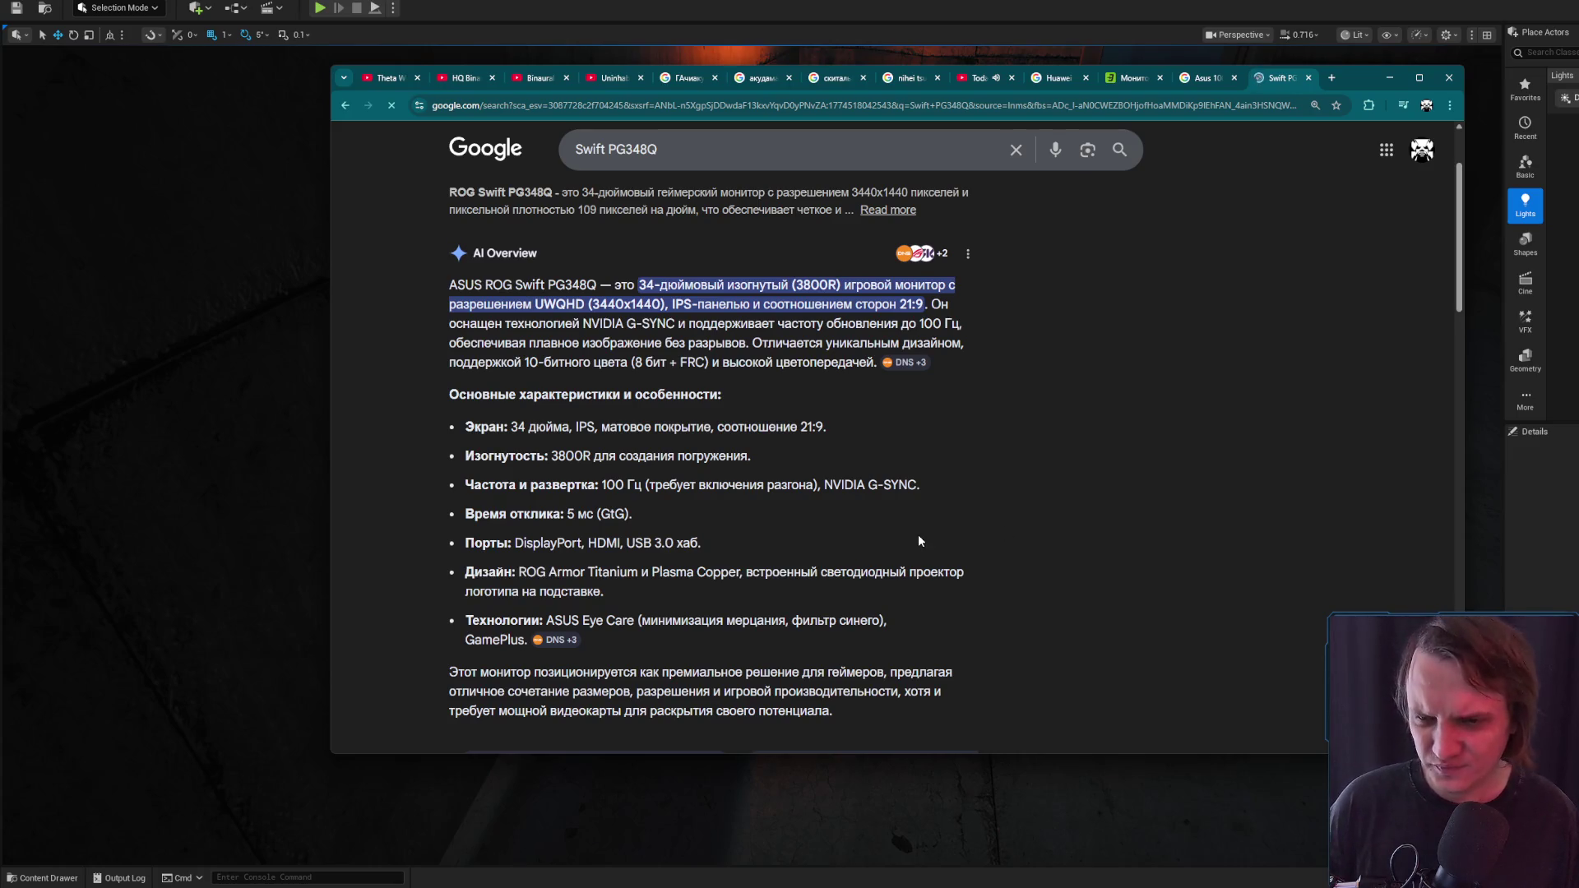
{"action": "scroll", "coordinate": [934, 526], "scroll_direction": "down", "scroll_amount": 1}
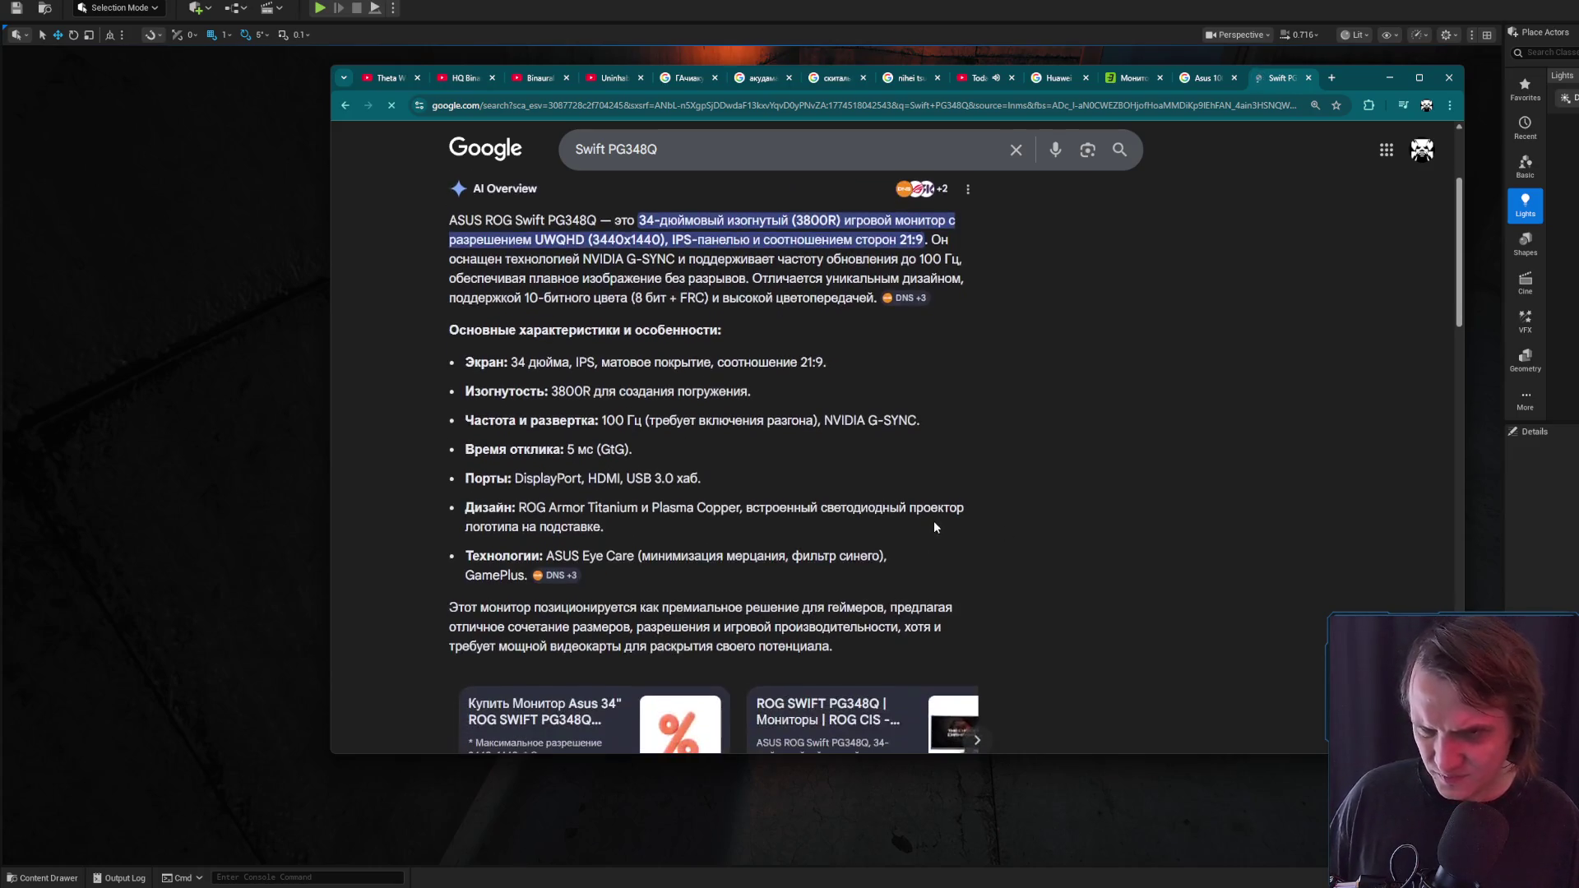
{"action": "scroll", "coordinate": [939, 526], "scroll_direction": "down", "scroll_amount": 7}
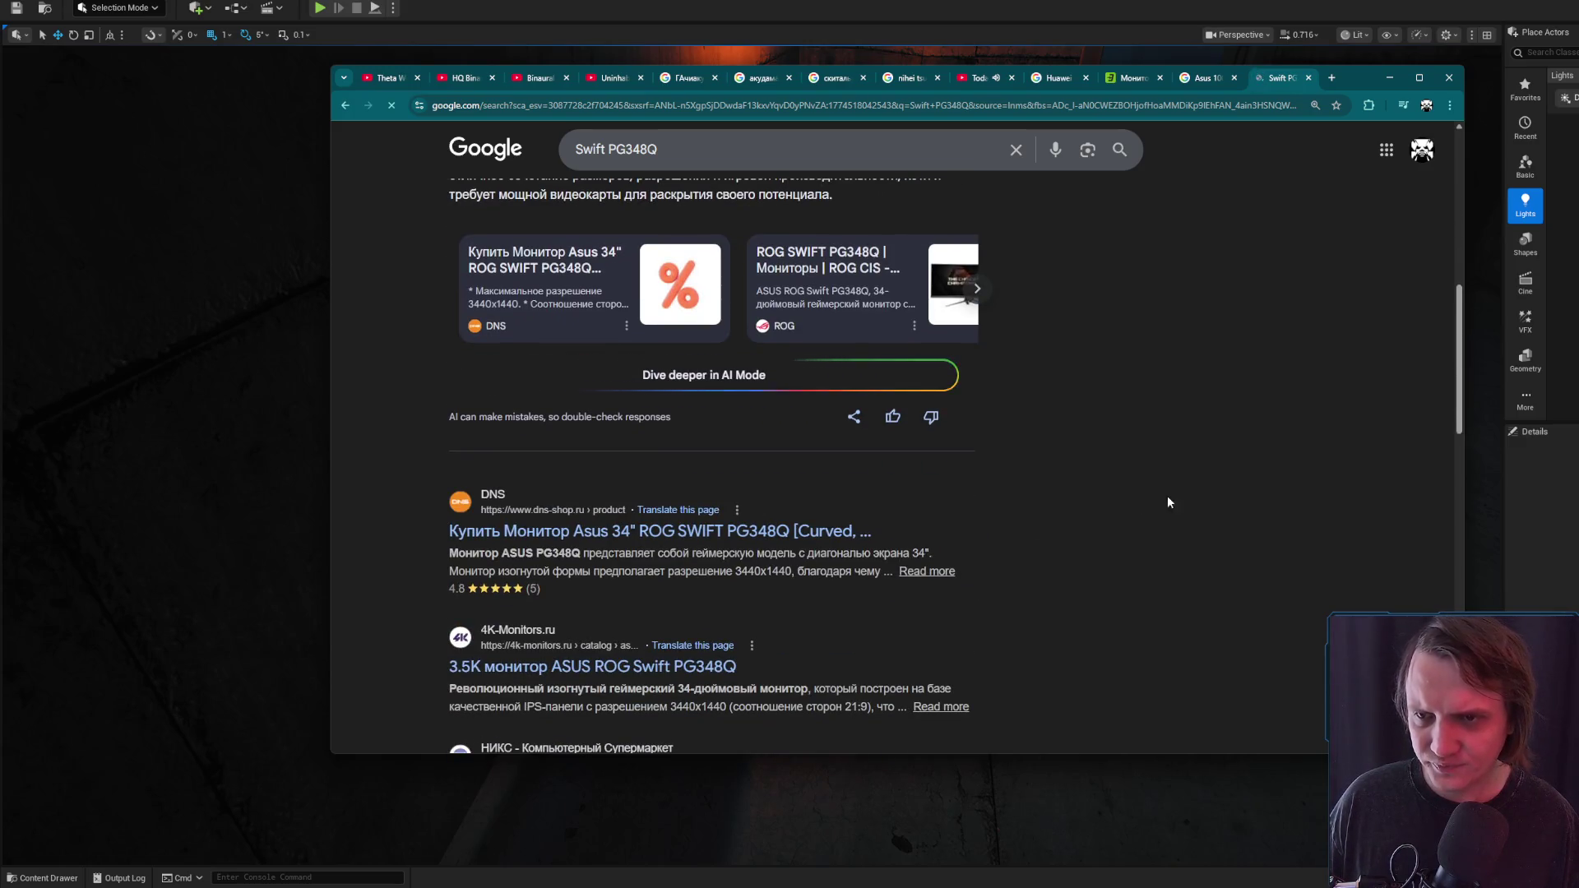
{"action": "scroll", "coordinate": [1176, 495], "scroll_direction": "down", "scroll_amount": 4}
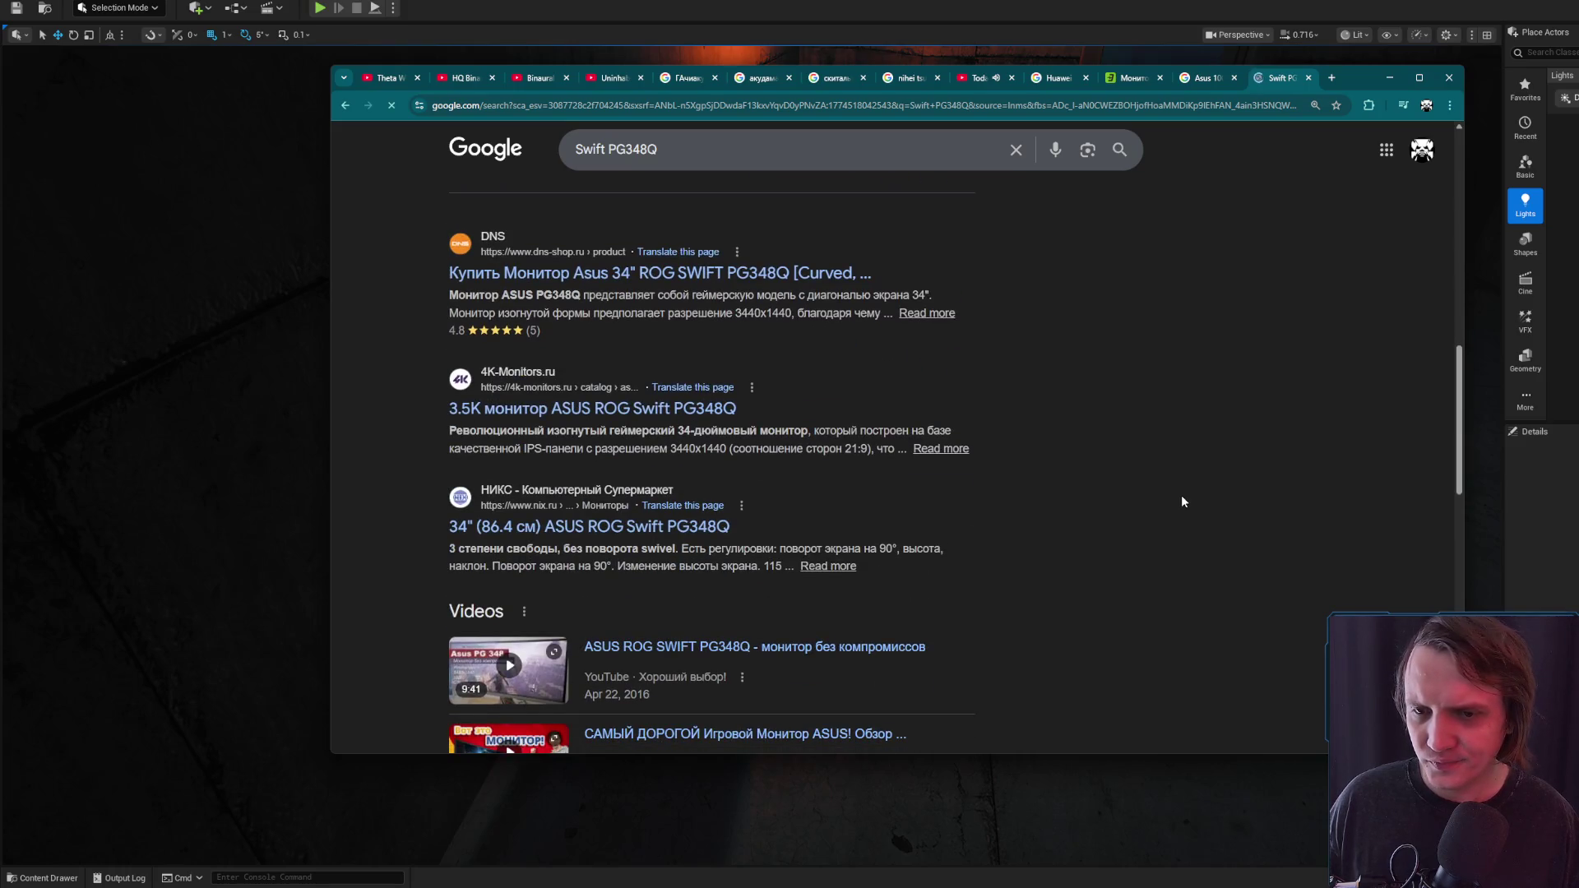
{"action": "scroll", "coordinate": [1182, 496], "scroll_direction": "down", "scroll_amount": 4}
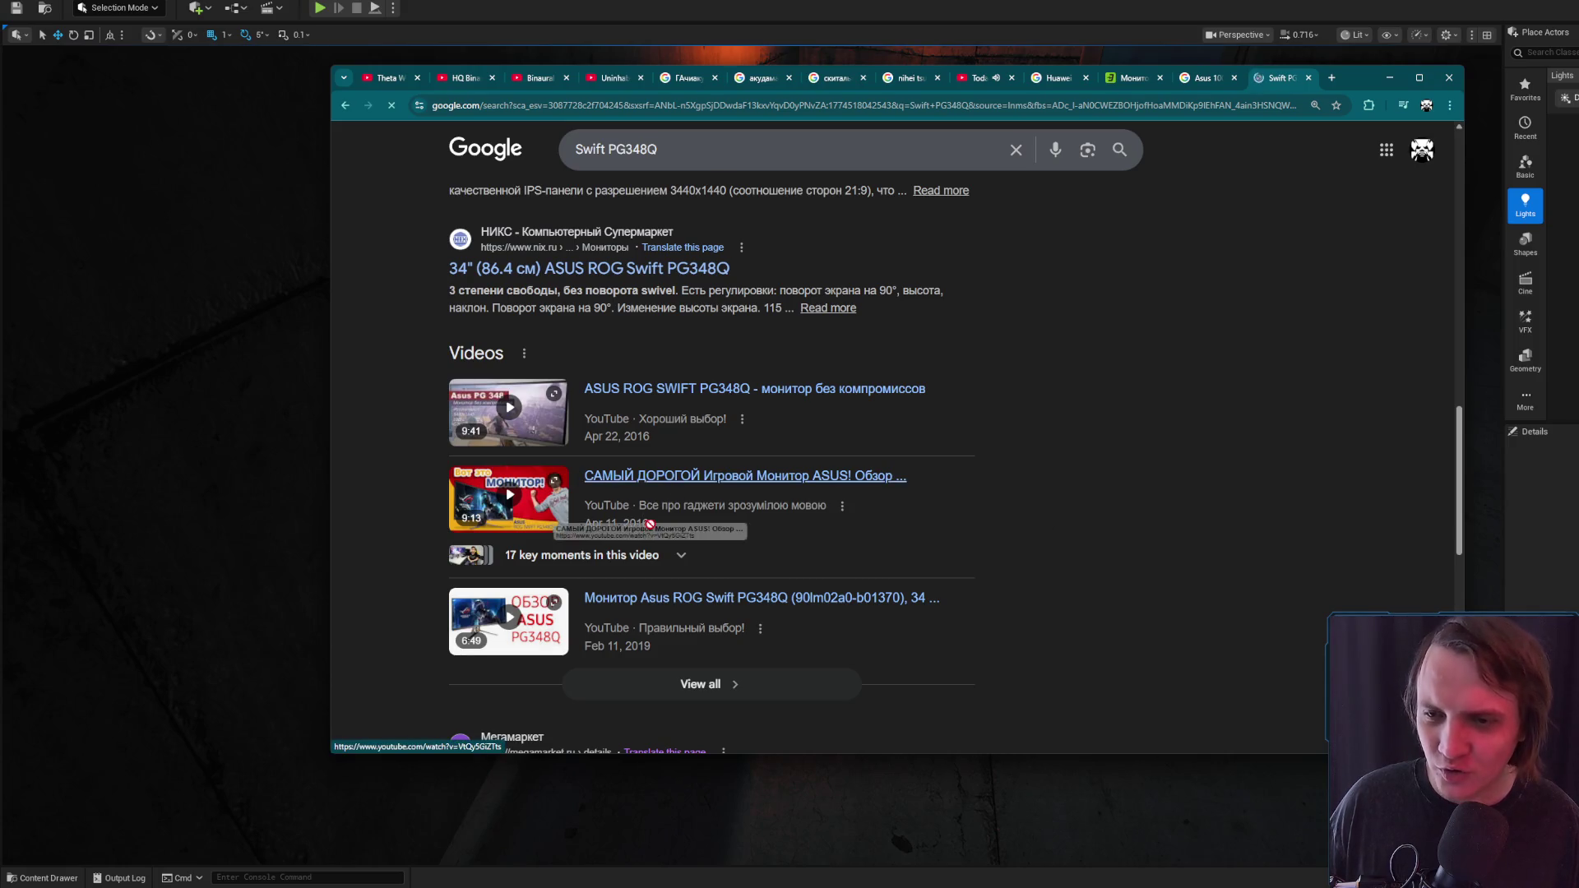
{"action": "scroll", "coordinate": [574, 255], "scroll_direction": "up", "scroll_amount": 10}
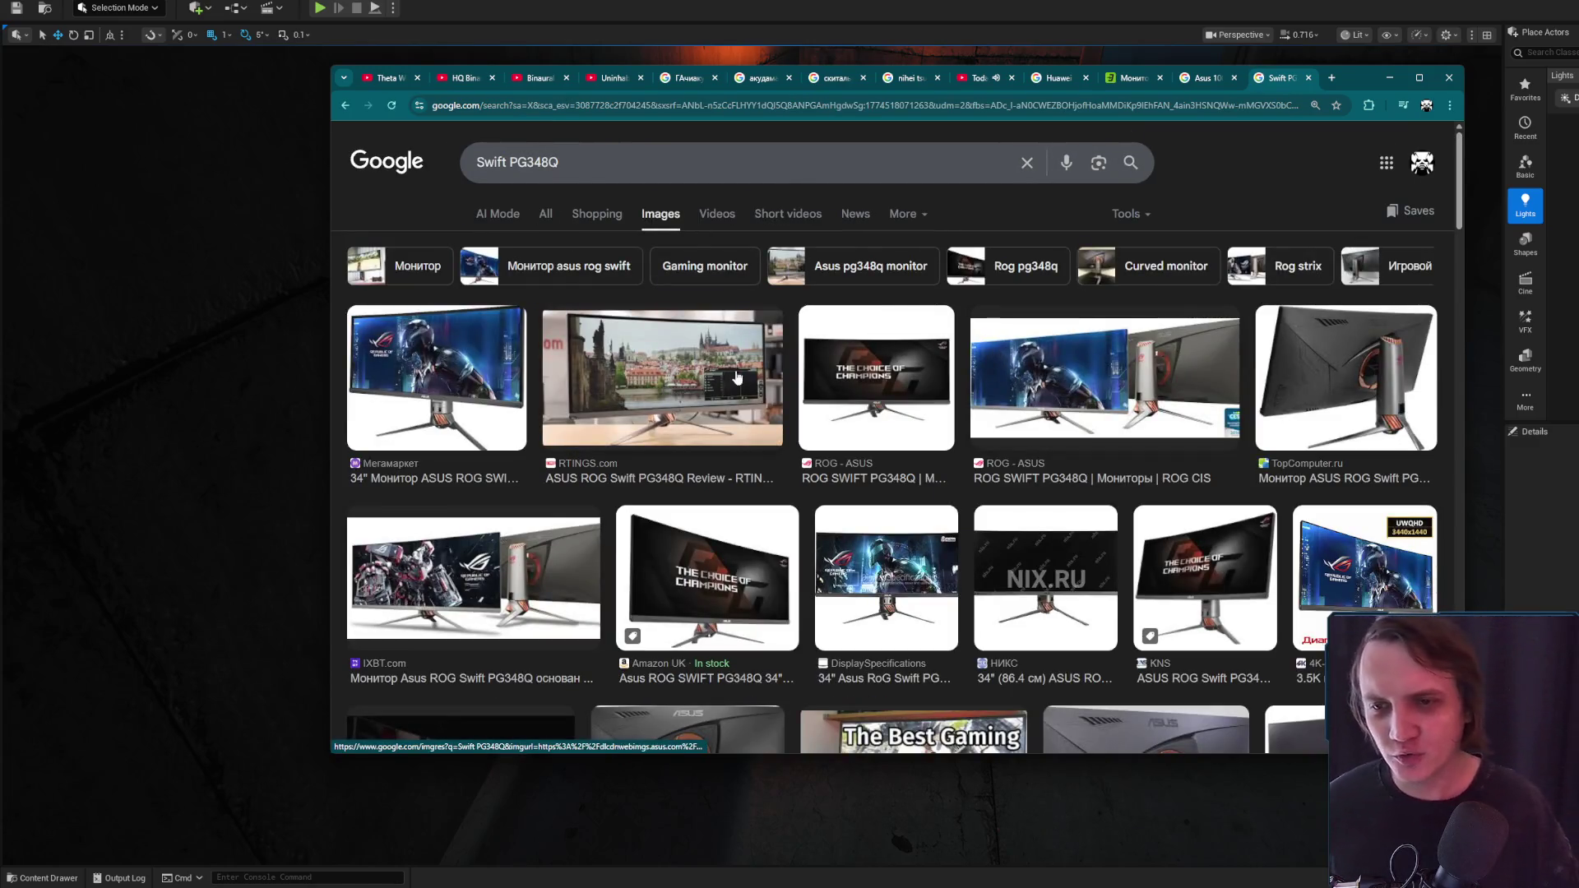
{"action": "left_click", "coordinate": [737, 378]}
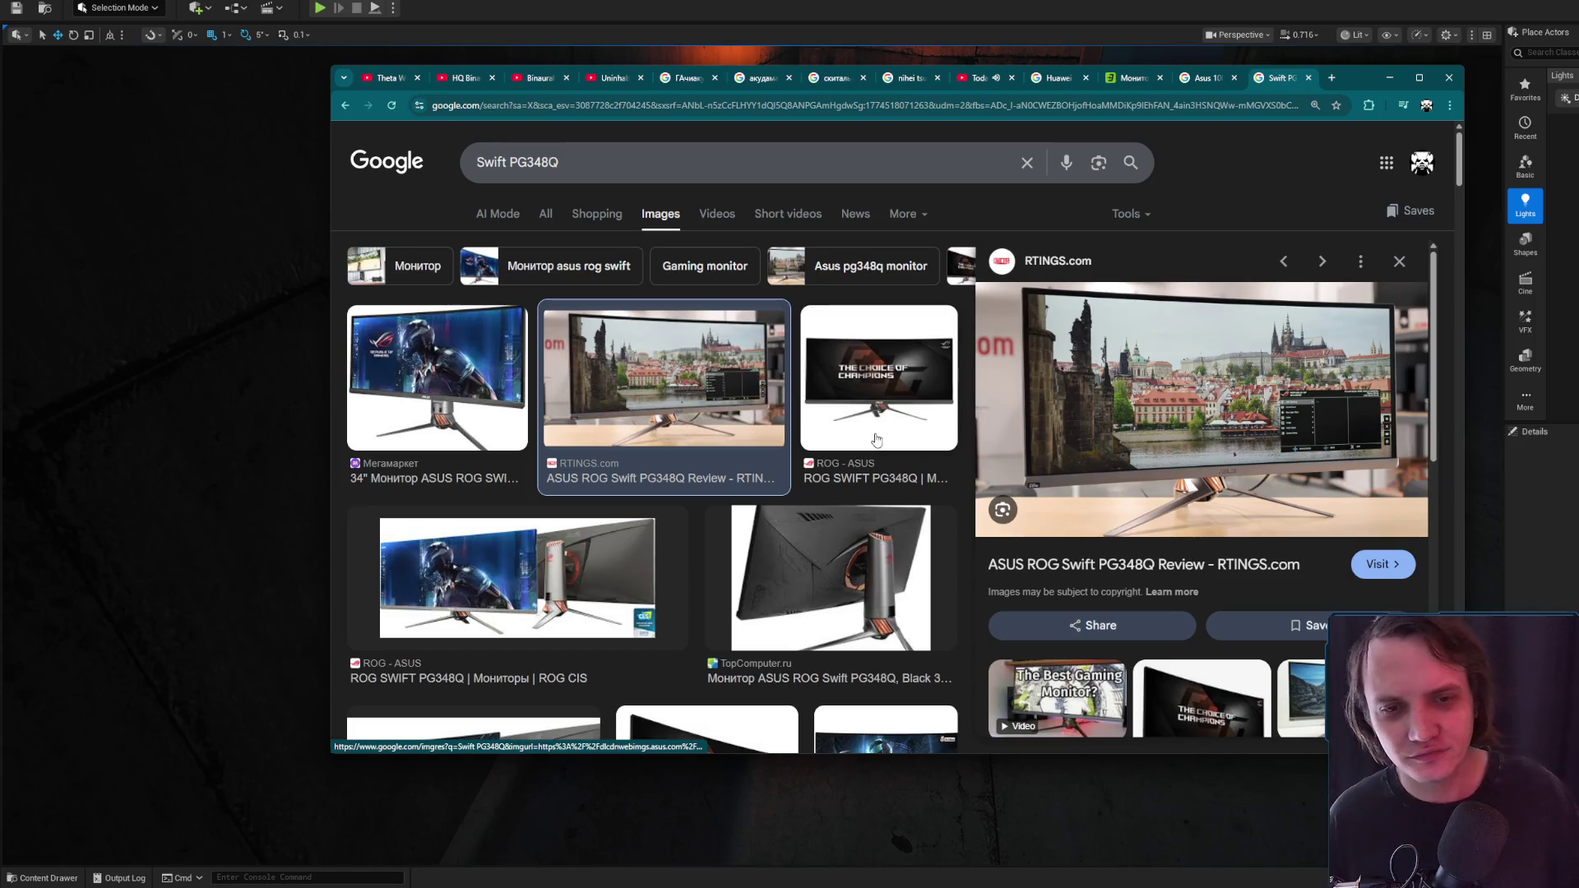
{"action": "left_click", "coordinate": [1309, 78]}
{"action": "left_click", "coordinate": [1390, 77]}
Fly the viewport past the orange-lit sofa and wall light, then select the crate bench for rotating
{"action": "left_click_drag", "start_coordinate": [1078, 384], "coordinate": [1092, 354]}
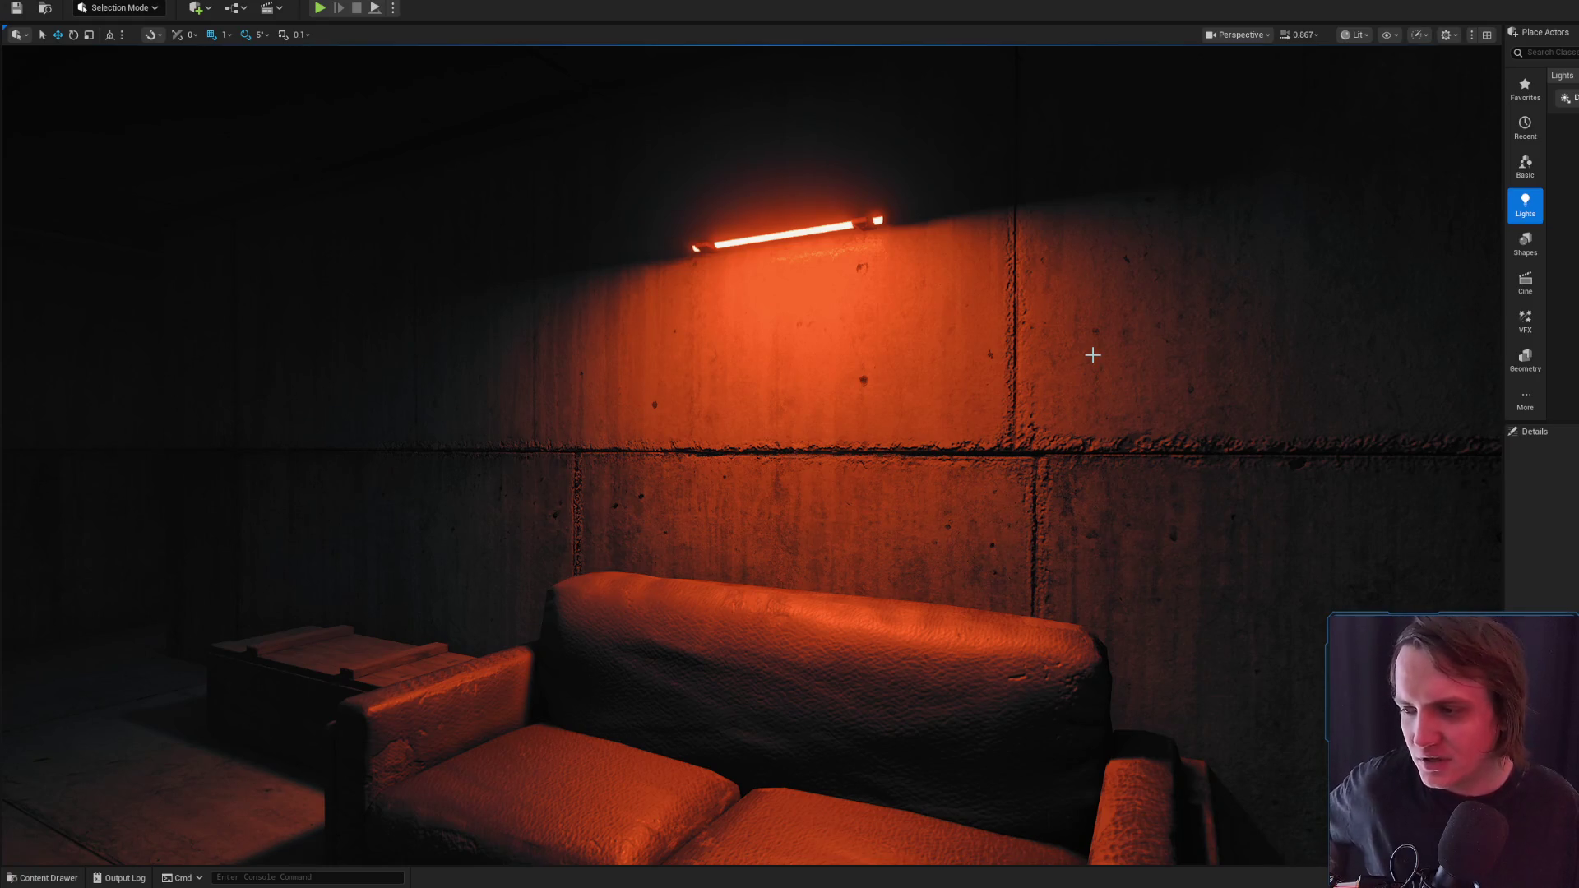
{"action": "left_click_drag", "start_coordinate": [1025, 404], "coordinate": [1025, 404]}
{"action": "left_click_drag", "start_coordinate": [841, 511], "coordinate": [829, 511]}
{"action": "left_click", "coordinate": [842, 511]}
{"action": "key", "text": "e"}
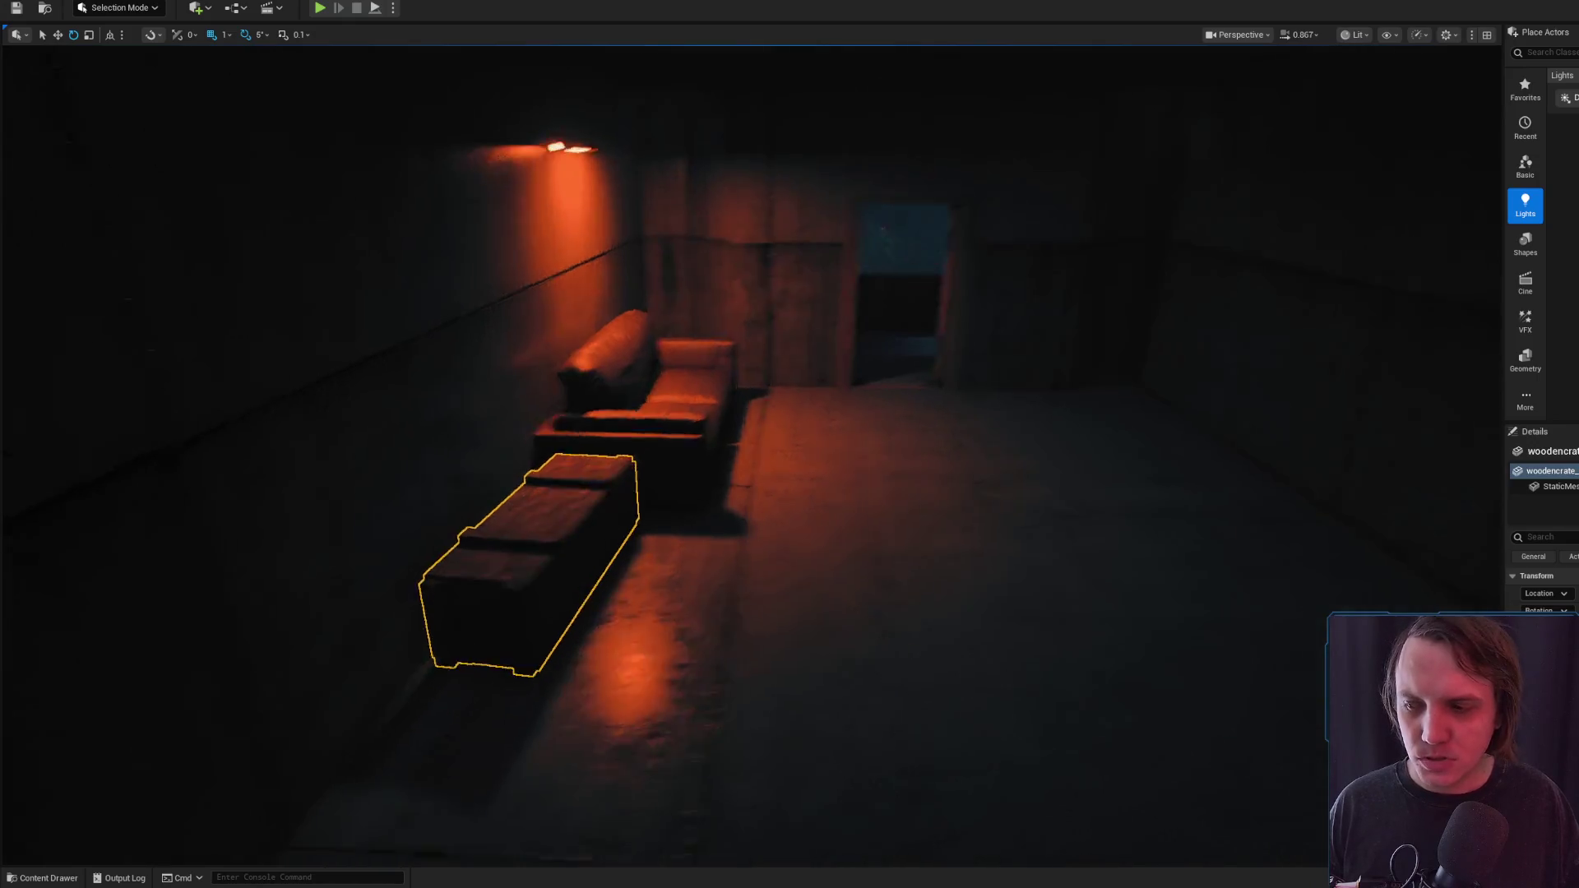